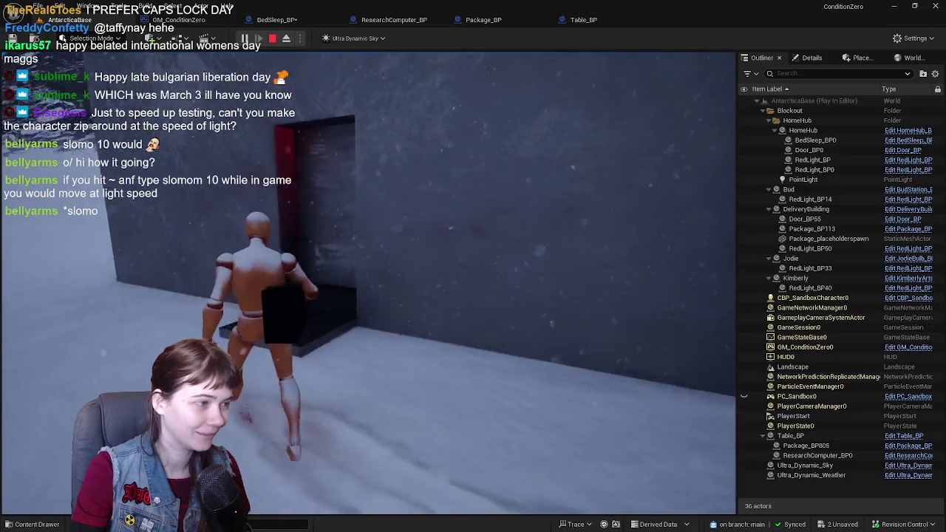
Step: Run the character into the red-lit room and set the carried package on the table
key("w")
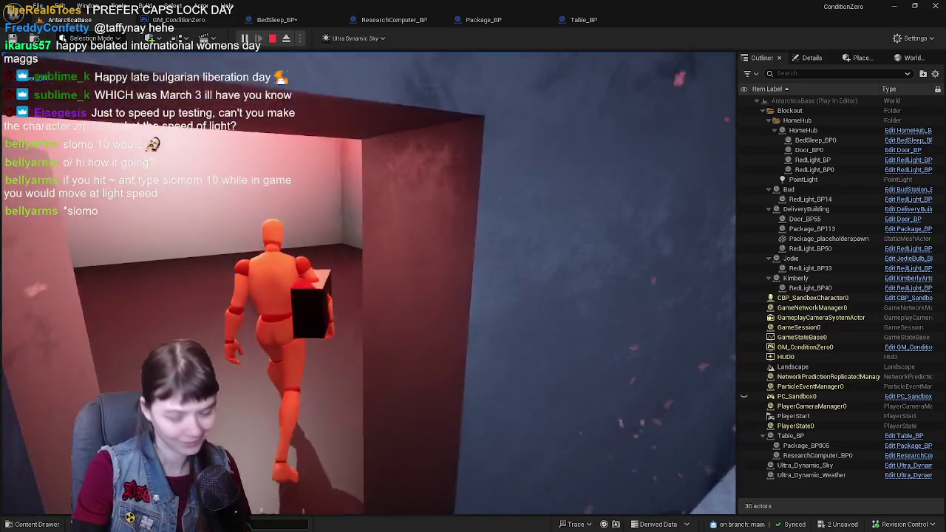
key("w")
key("e")
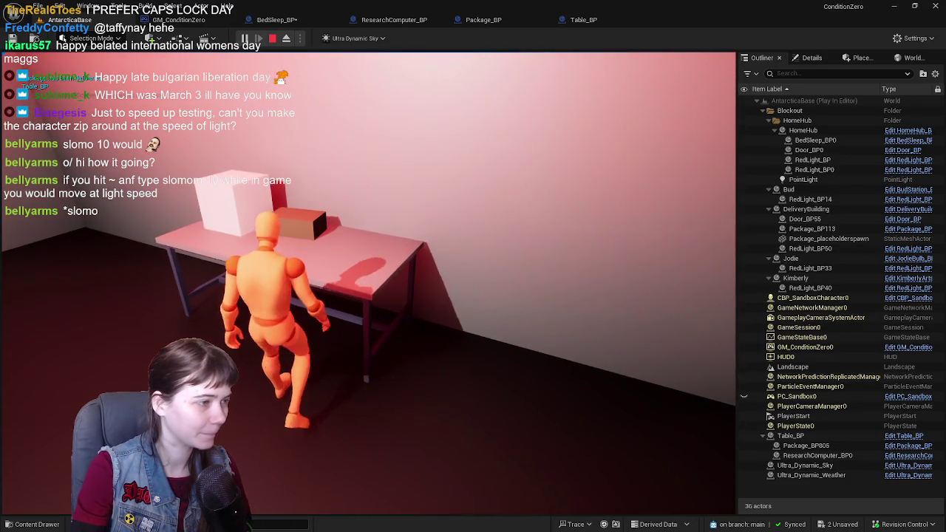
Step: Walk around the room past the bed and back to the table, then stop the play-test
key("w")
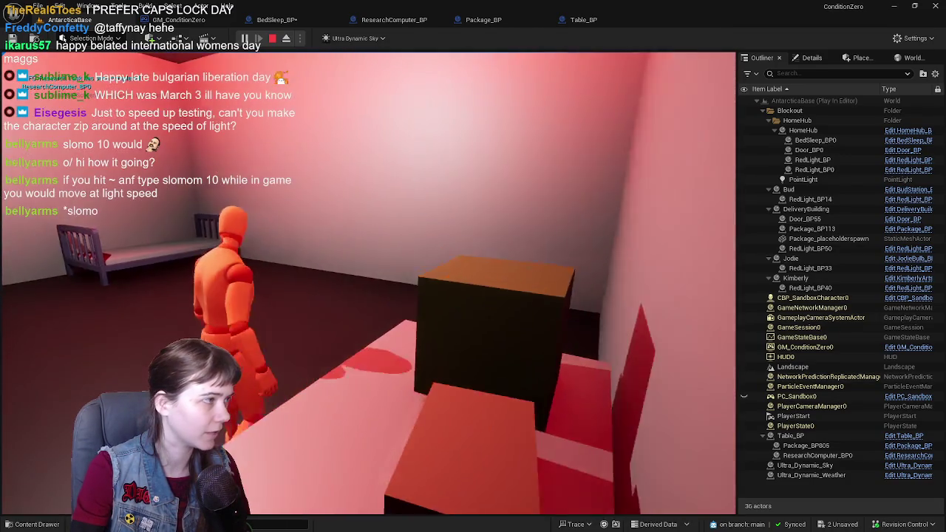
key("w")
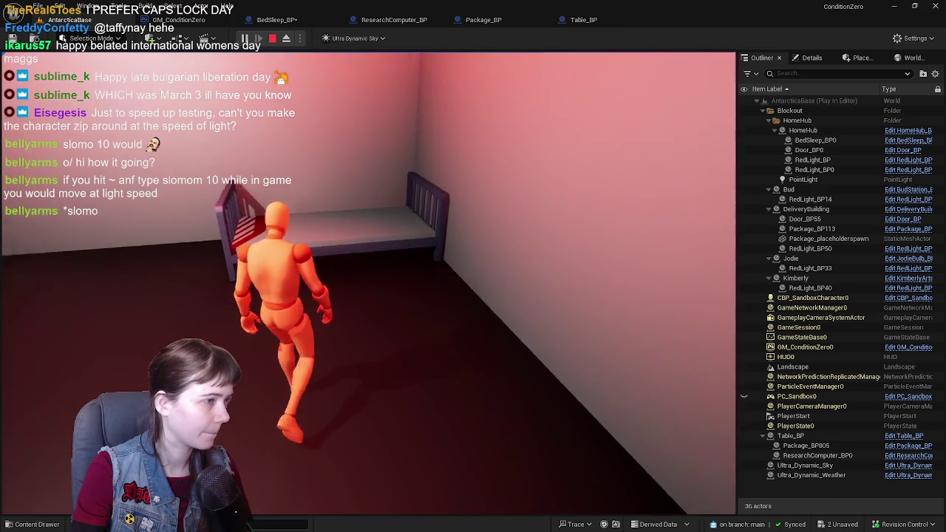
key("w")
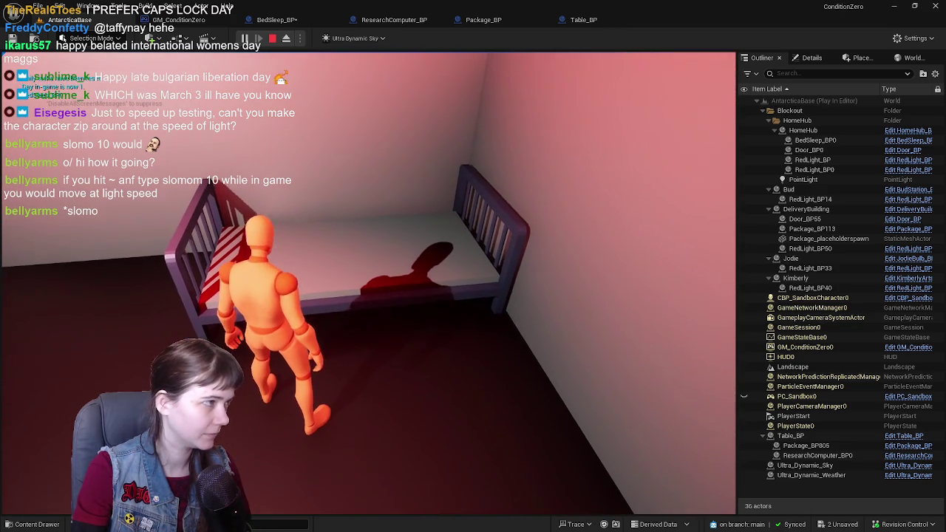
key("w")
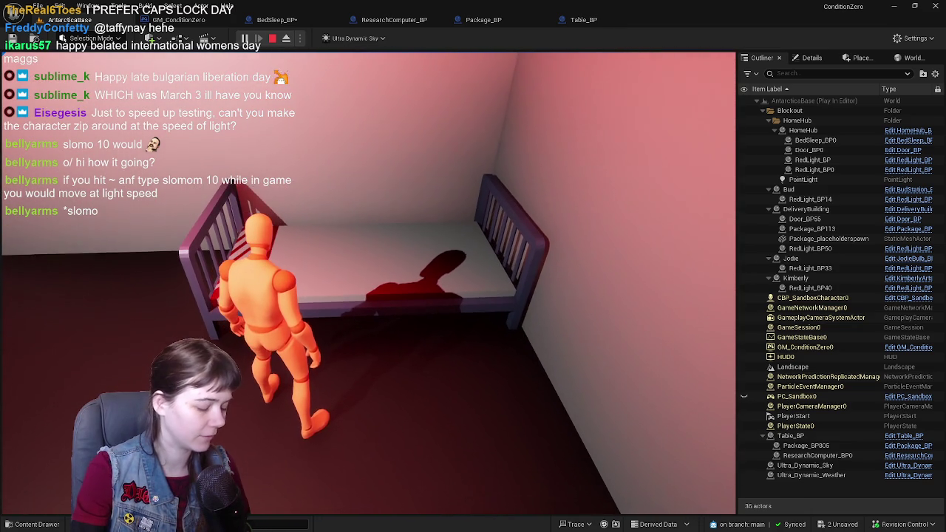
key("a")
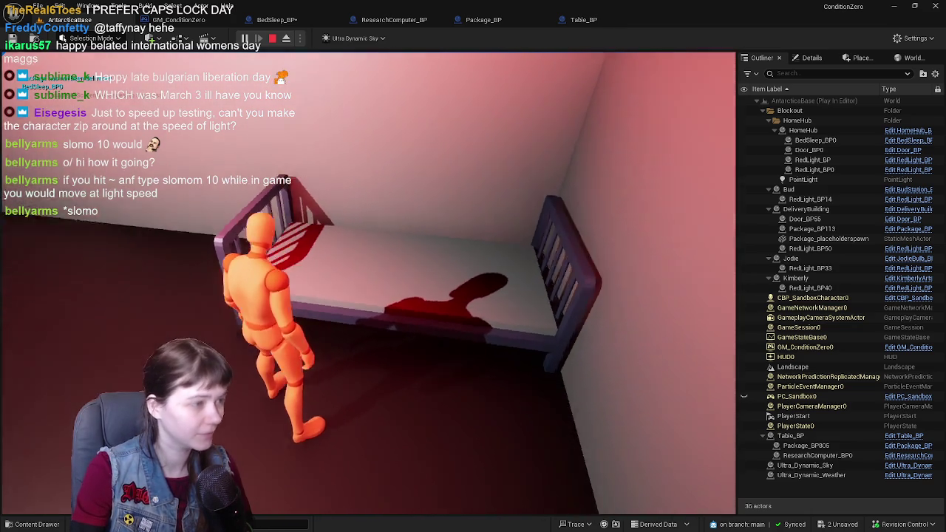
key("w")
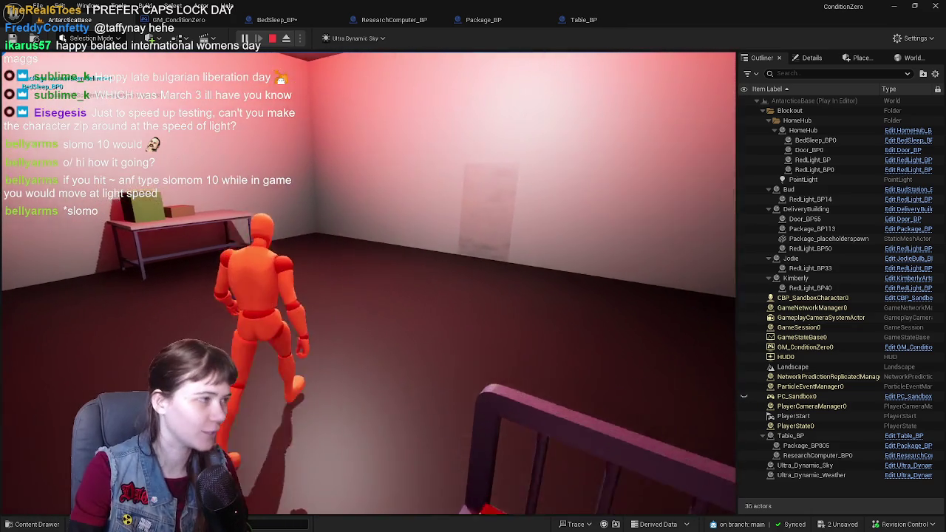
key("w")
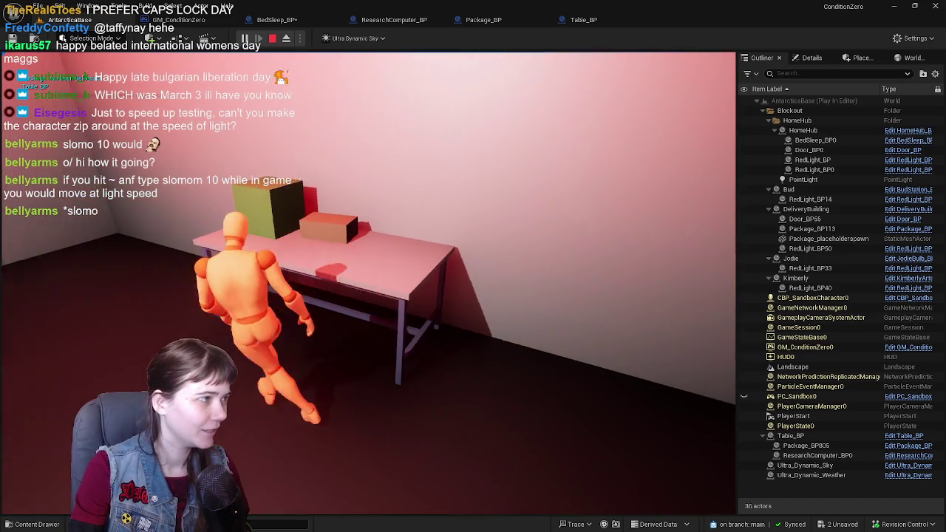
key("Escape")
Step: Switch to GM_ConditionZero's EventGraph and pan to the set new package delivery task comment, undoing a stray move
left_click(348, 267)
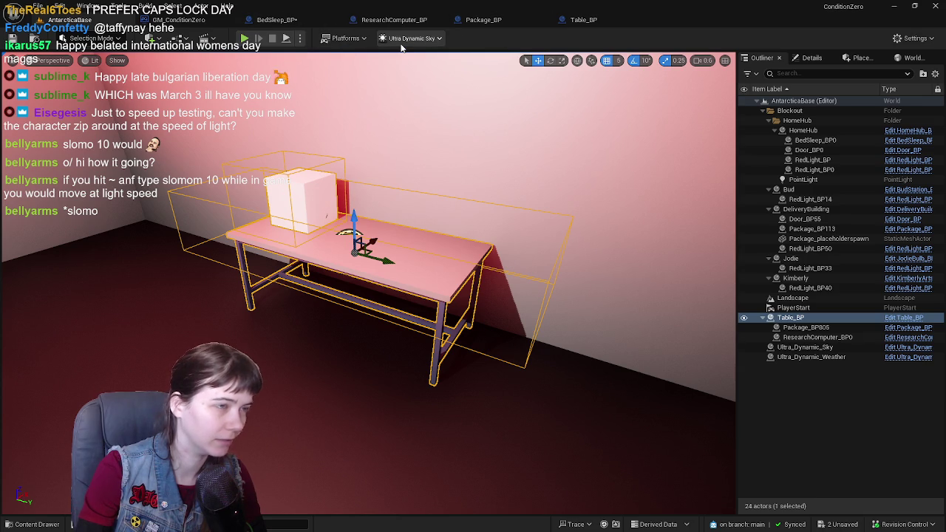
left_click(177, 20)
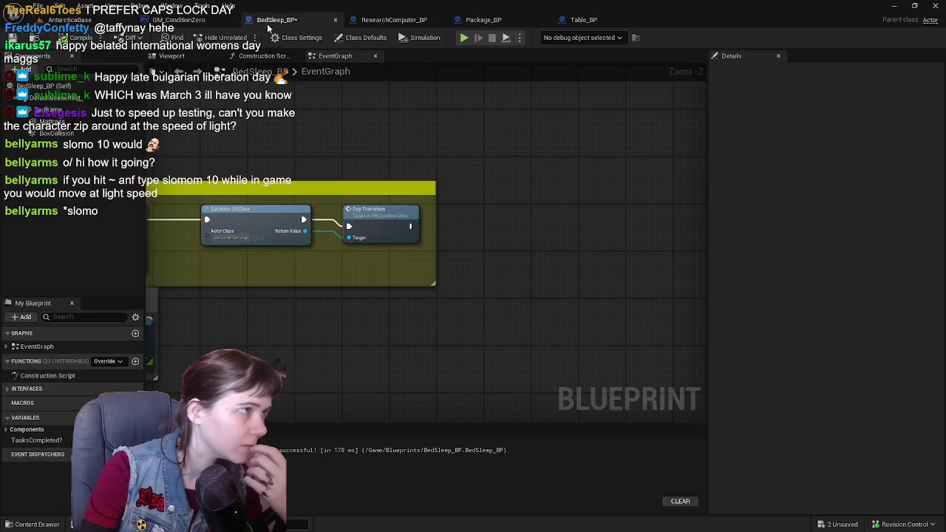
scroll(570, 153, "up", 3)
left_click_drag(569, 174, 591, 174)
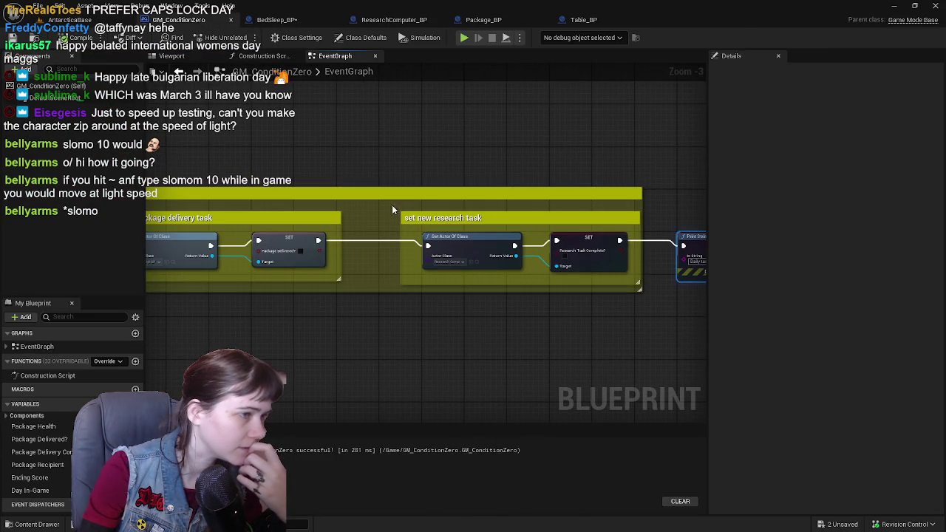
left_click_drag(464, 186, 394, 187)
left_click_drag(538, 207, 787, 174)
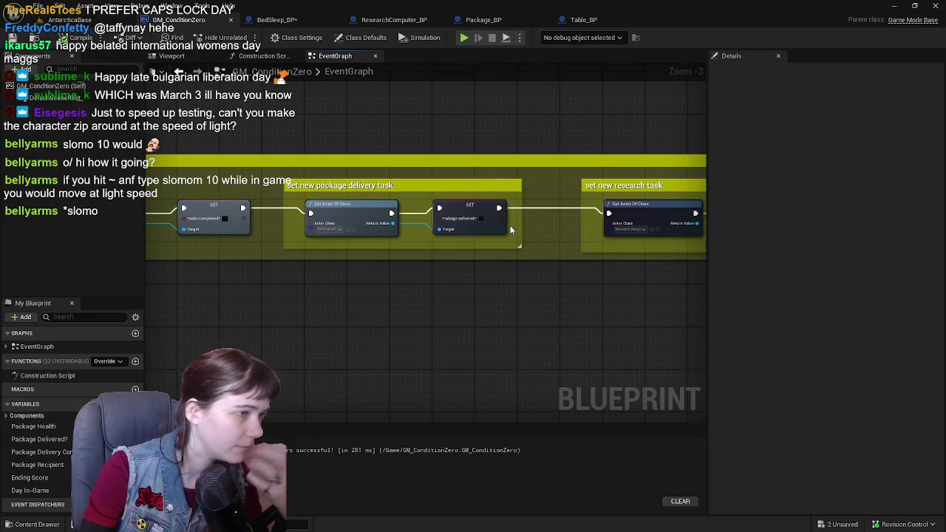
mouse_move(606, 204)
left_mouse_down()
mouse_move(410, 200)
mouse_move(678, 207)
mouse_move(387, 213)
mouse_move(667, 212)
left_mouse_up()
scroll(410, 200, "down", 1)
mouse_move(392, 193)
left_mouse_down()
mouse_move(399, 208)
mouse_move(381, 215)
mouse_move(626, 215)
left_mouse_up()
key("ctrl+z")
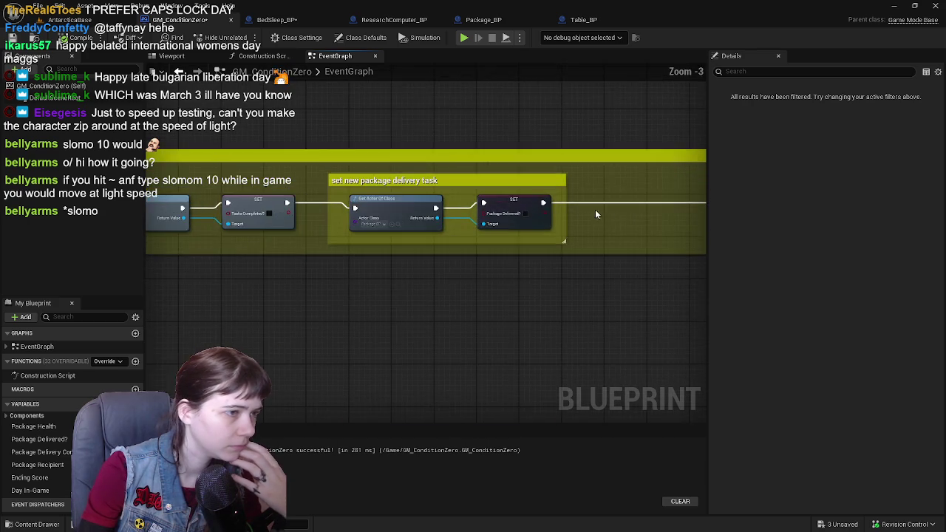
scroll(448, 225, "up", 1)
scroll(480, 215, "up", 1)
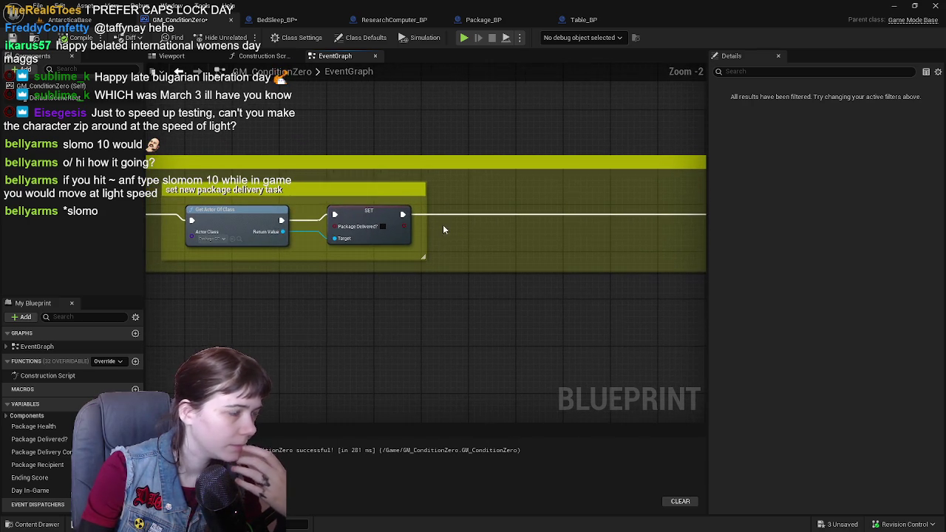
Step: Add a Get Actor Of Class node for Table_BP below the delivery task section
right_click(442, 232)
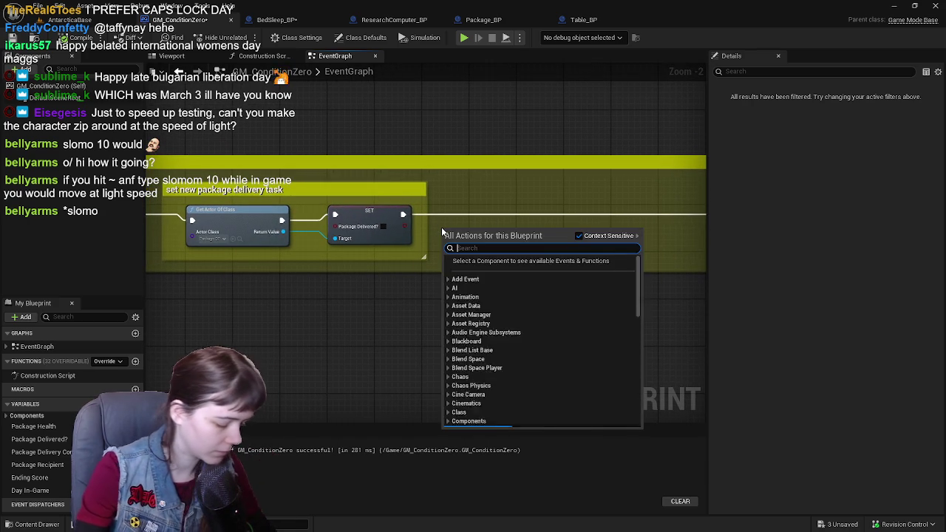
type("get actor of class")
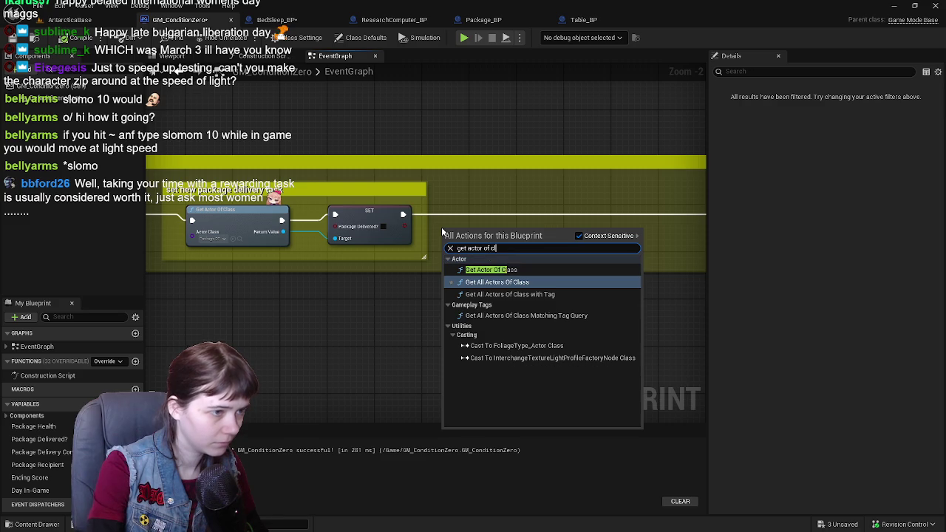
left_click(535, 268)
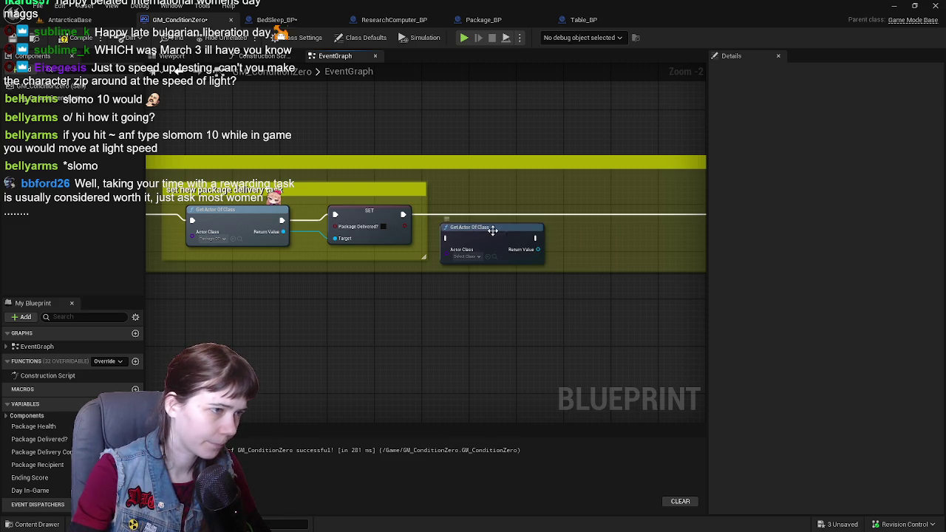
mouse_move(498, 242)
left_mouse_down()
mouse_move(523, 226)
mouse_move(523, 244)
mouse_move(428, 333)
mouse_move(428, 353)
left_mouse_up()
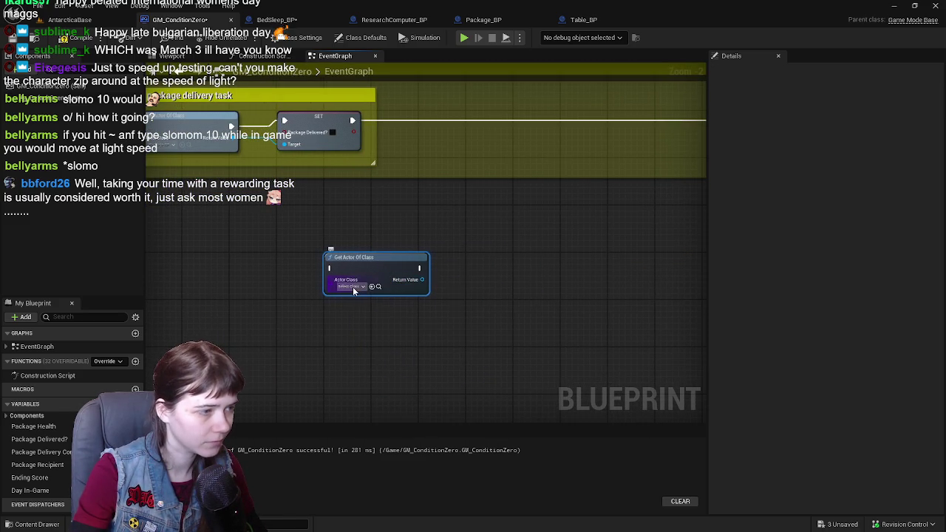
left_click(353, 287)
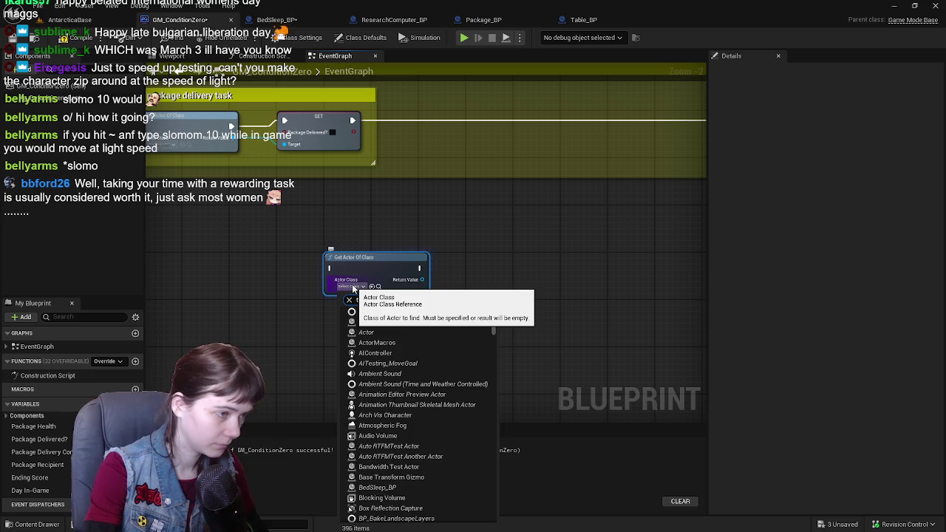
key("Escape")
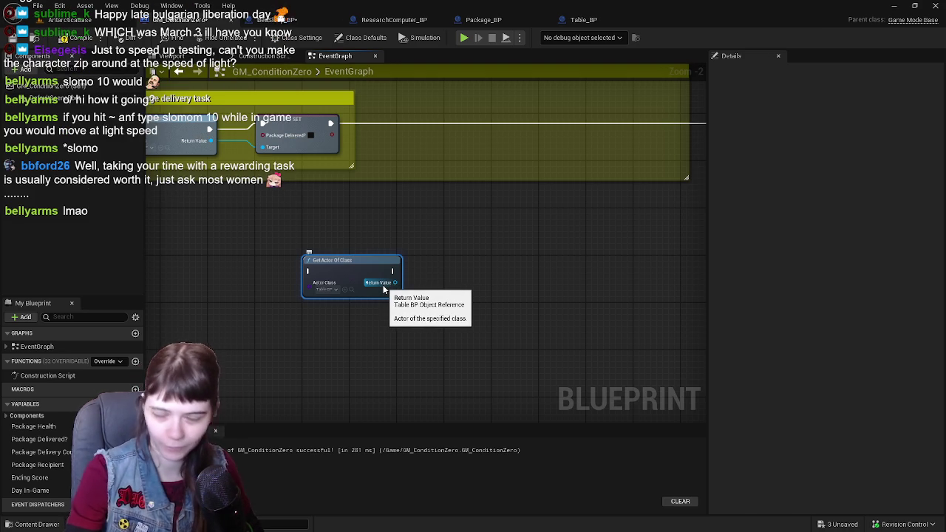
Step: Chain Get Package into a wired Set Visibility node and wrap the new nodes in a comment
left_click_drag(383, 289, 430, 305)
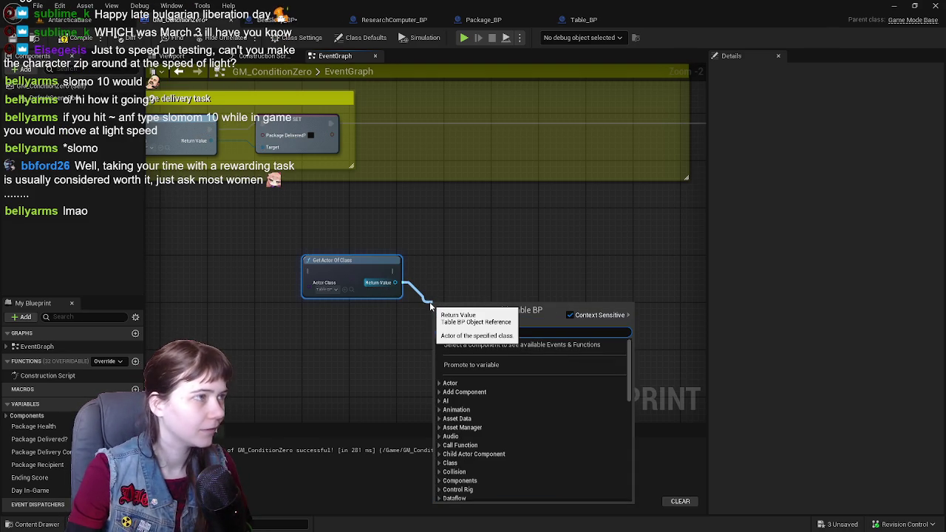
type("get package")
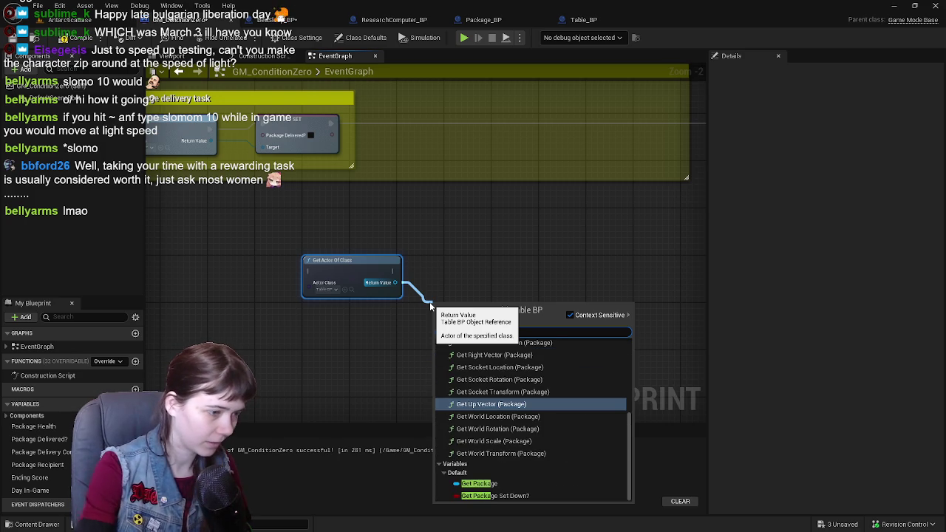
left_click(479, 484)
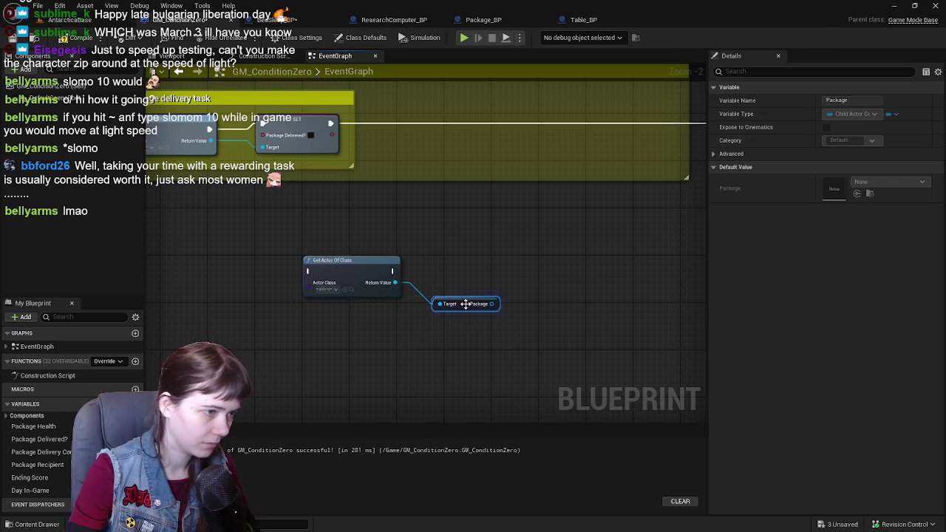
left_click_drag(465, 302, 535, 277)
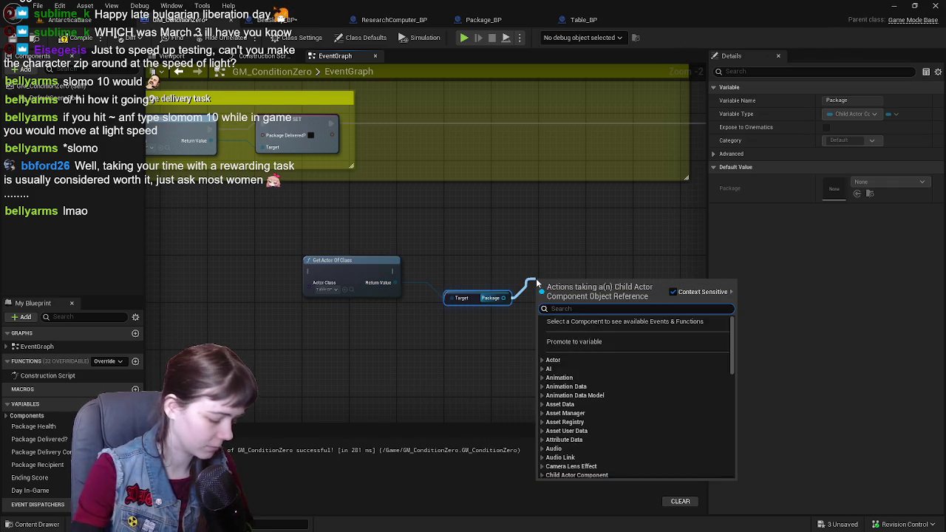
type("set visib")
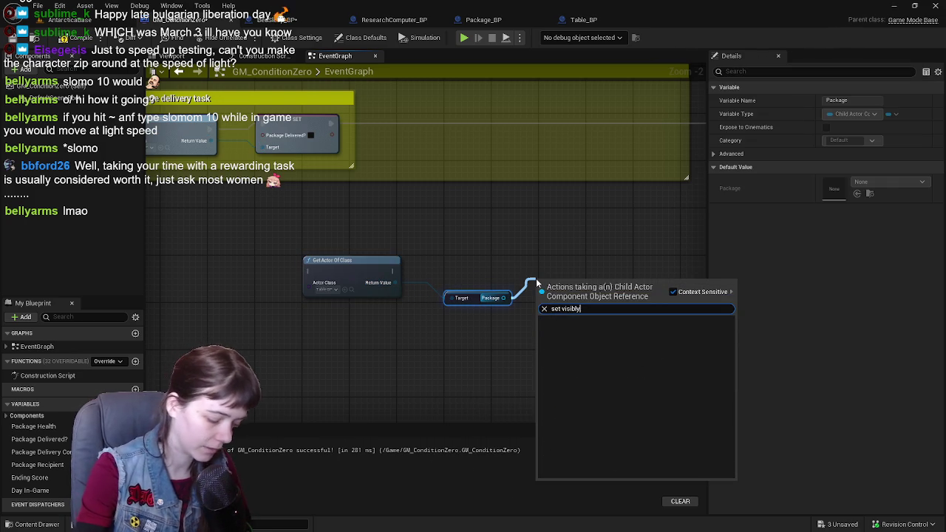
key("Return")
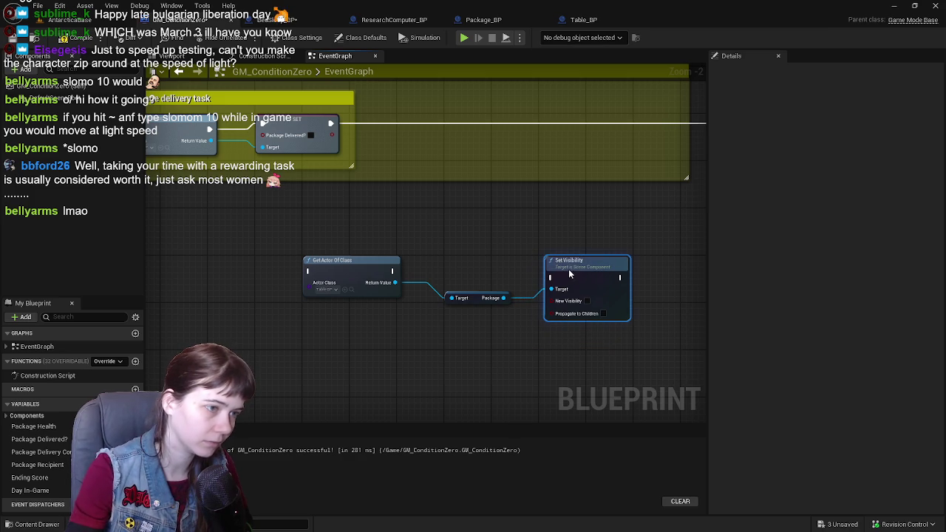
left_click_drag(391, 272, 545, 277)
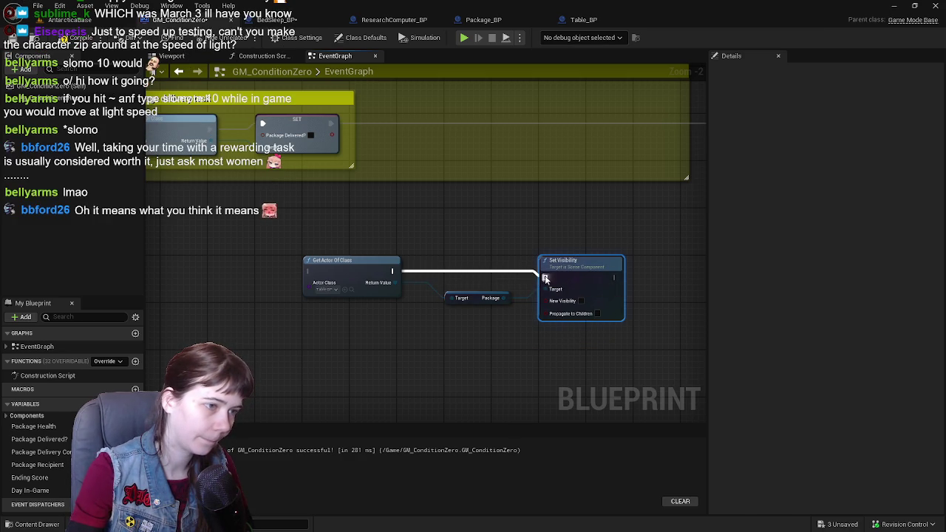
left_click_drag(294, 249, 619, 349)
type("chide")
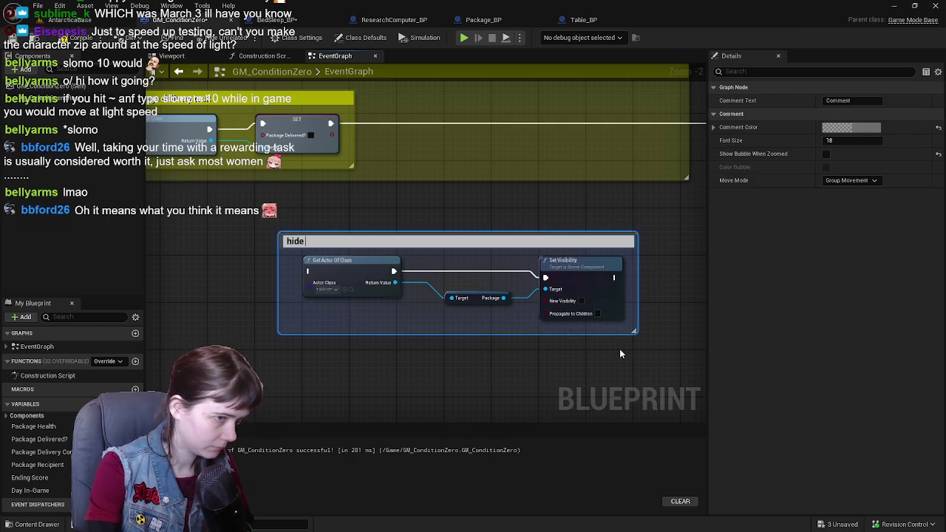
type("sibility")
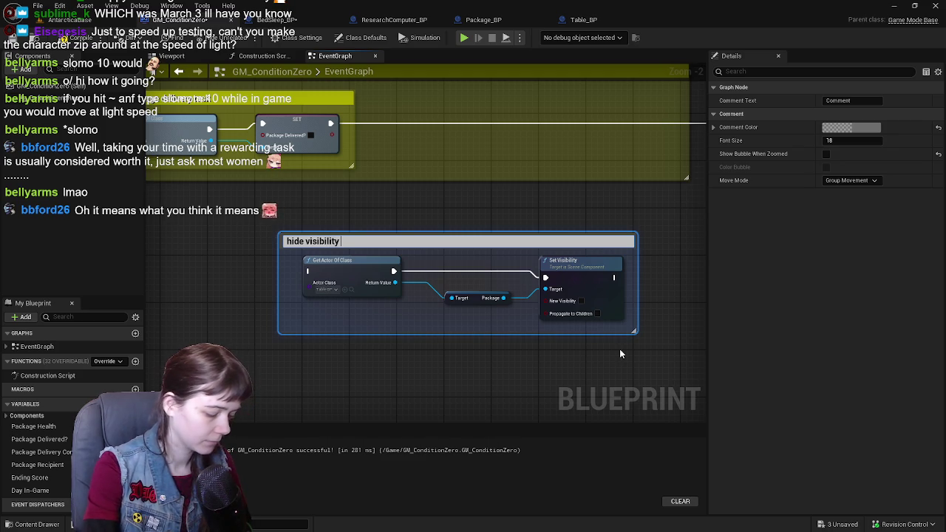
Step: Commit 'hide visibility' as the comment title and nudge the graph view
key("Return")
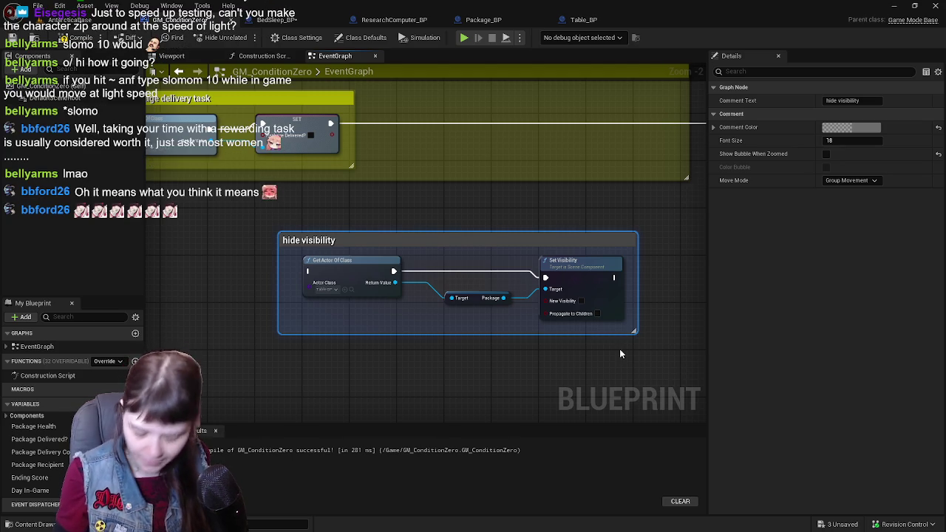
mouse_move(343, 210)
left_mouse_down()
mouse_move(311, 208)
mouse_move(585, 352)
left_mouse_up()
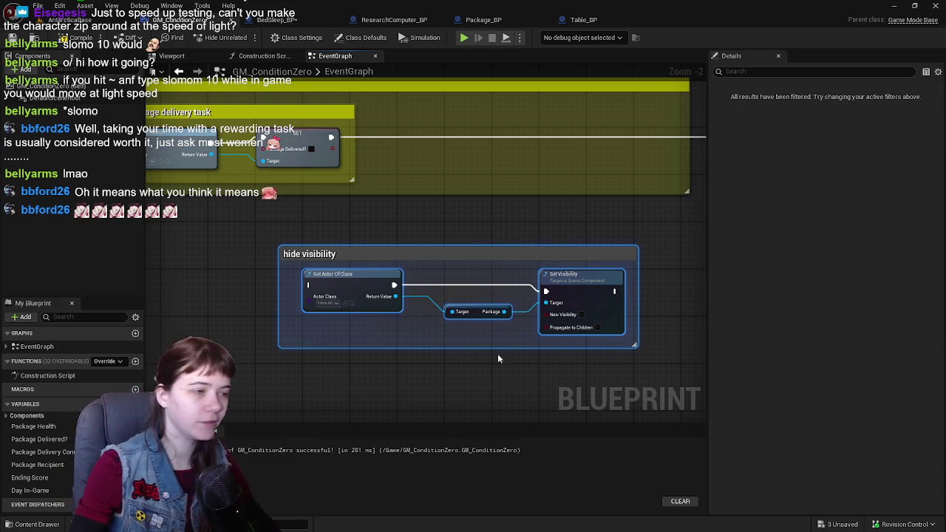
Step: Set the Actor Class to Package_BP and delete the Package getter and Set Visibility nodes
left_click_drag(461, 251, 444, 238)
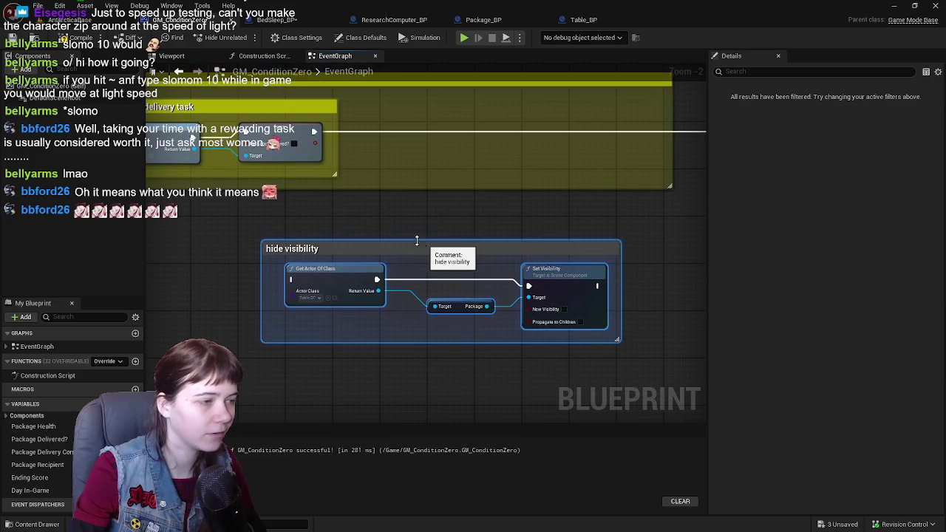
left_click(310, 297)
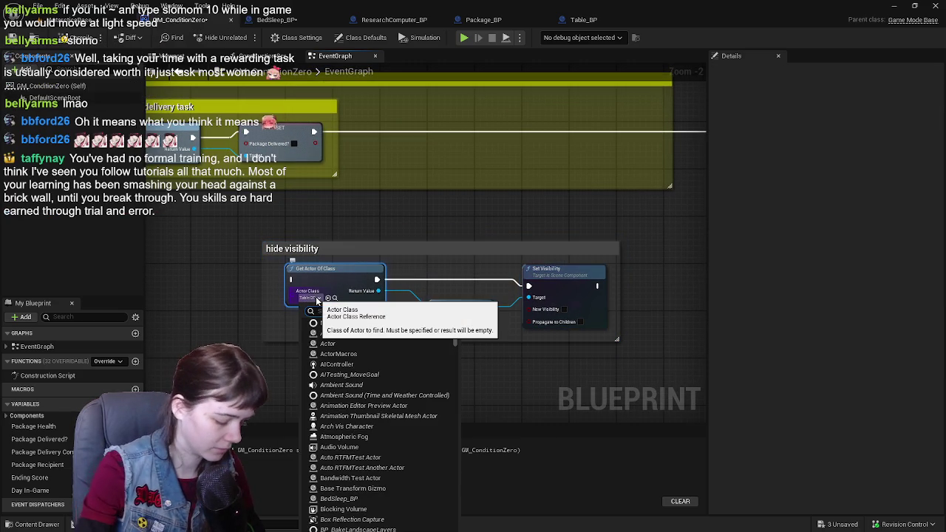
type("package")
left_click(351, 334)
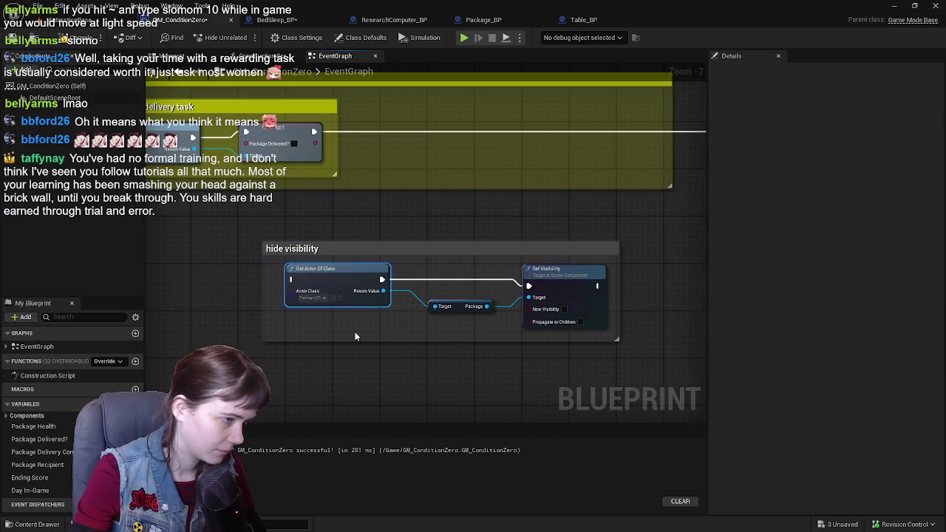
mouse_move(427, 292)
left_mouse_down()
mouse_move(410, 300)
mouse_move(536, 327)
left_mouse_up()
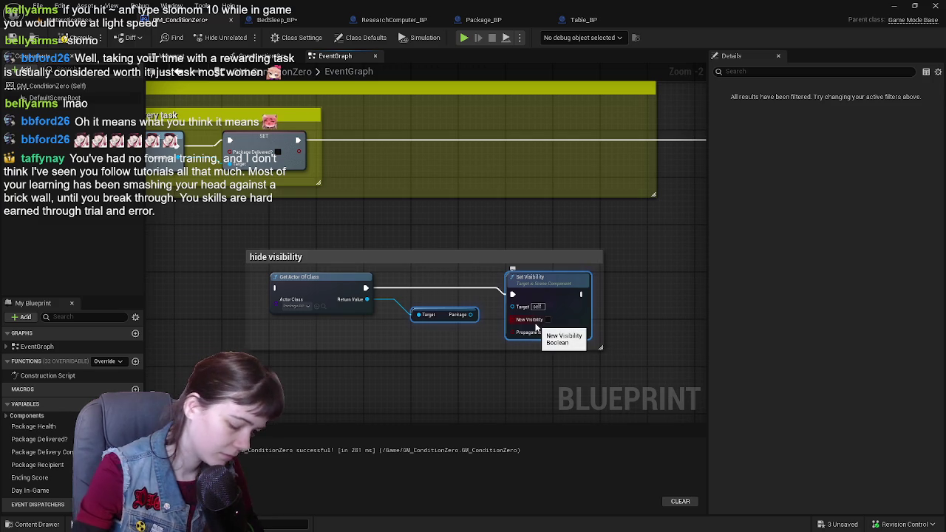
key("Delete")
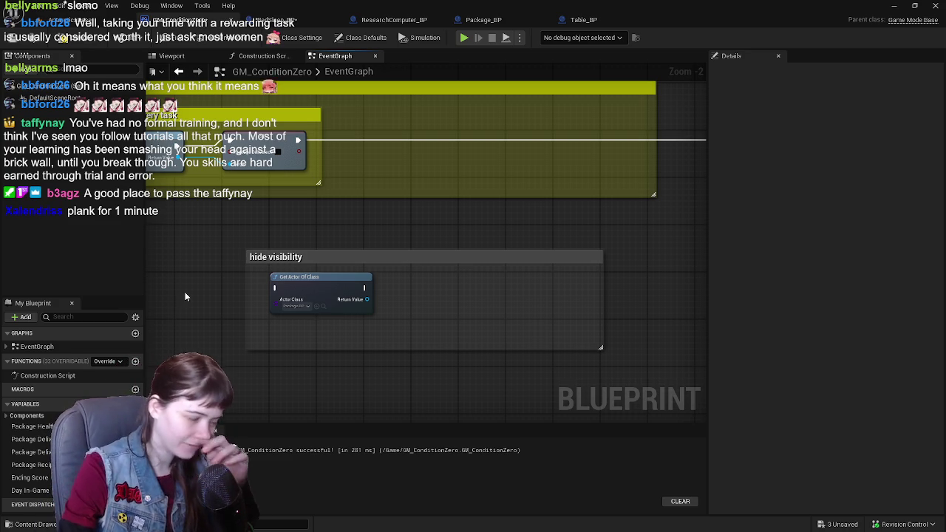
Step: Save the GM_ConditionZero blueprint changes
left_click(67, 41)
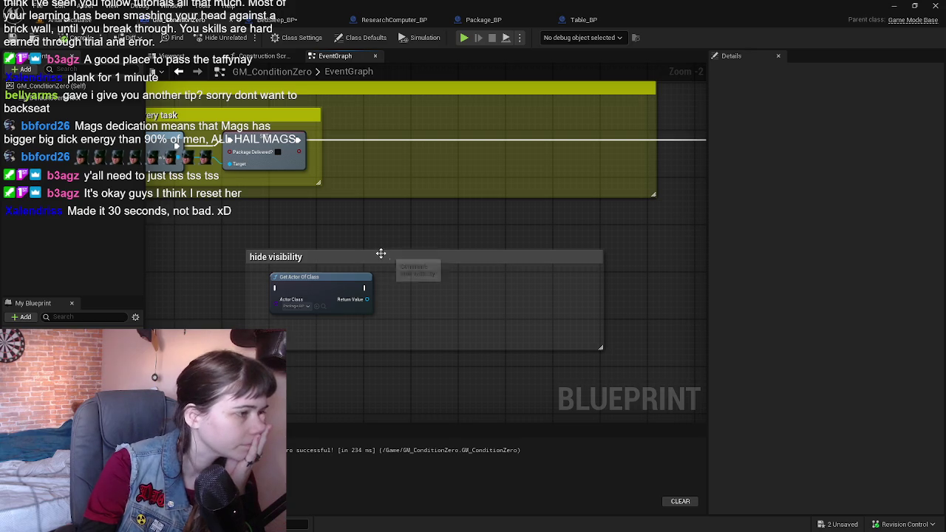
left_click_drag(389, 225, 398, 230)
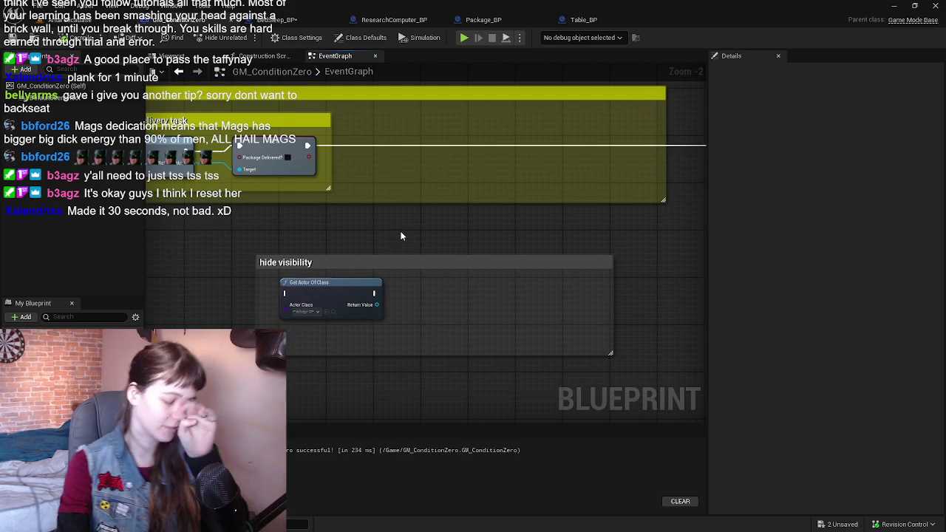
Step: Jump to where Package Delivered? is set in Package_BP, preview its mesh, then return to the level
double_click(298, 172)
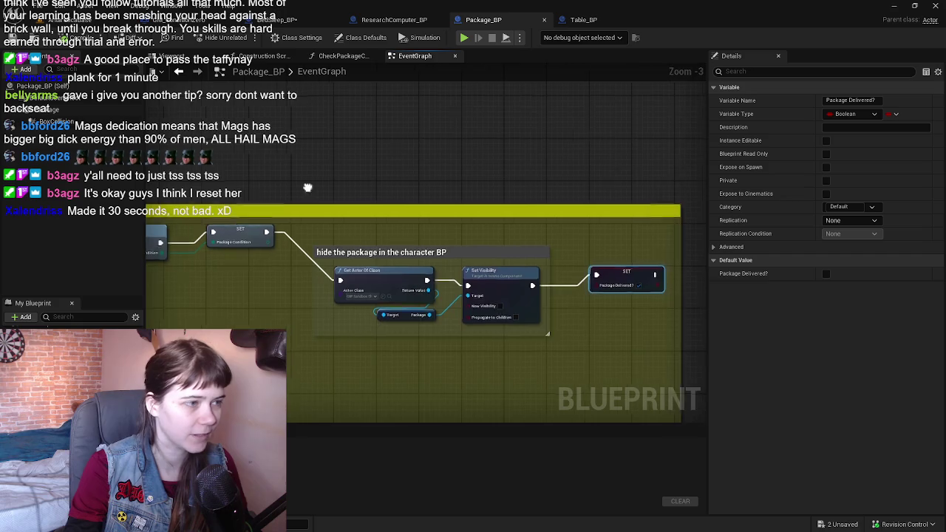
left_click(198, 57)
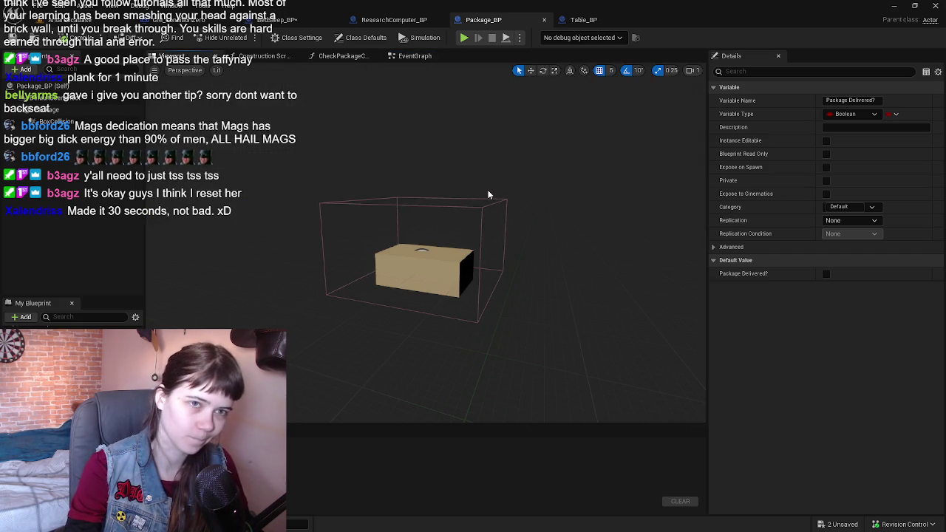
left_click(89, 22)
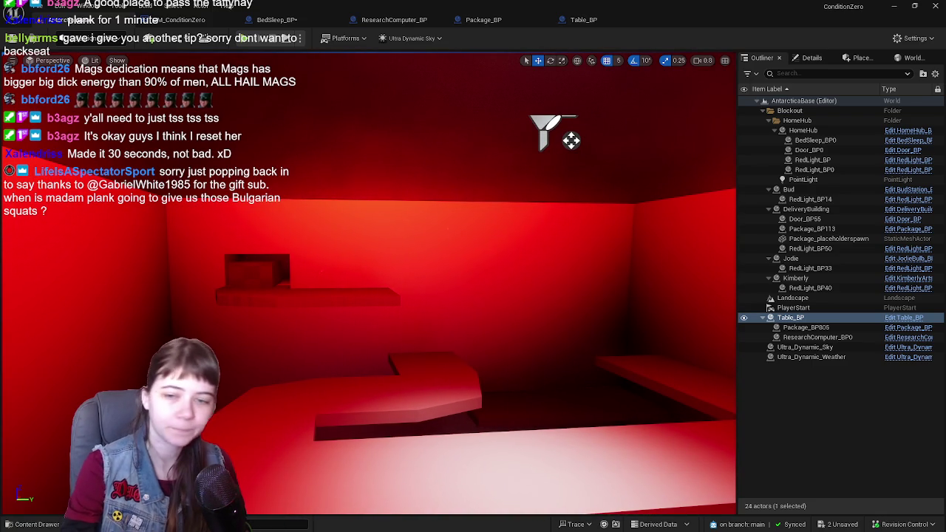
Step: Select the package placeholder on the shelf in the red room and focus the view on it
mouse_move(350, 272)
left_mouse_down()
mouse_move(384, 266)
mouse_move(348, 296)
mouse_move(366, 259)
left_mouse_up()
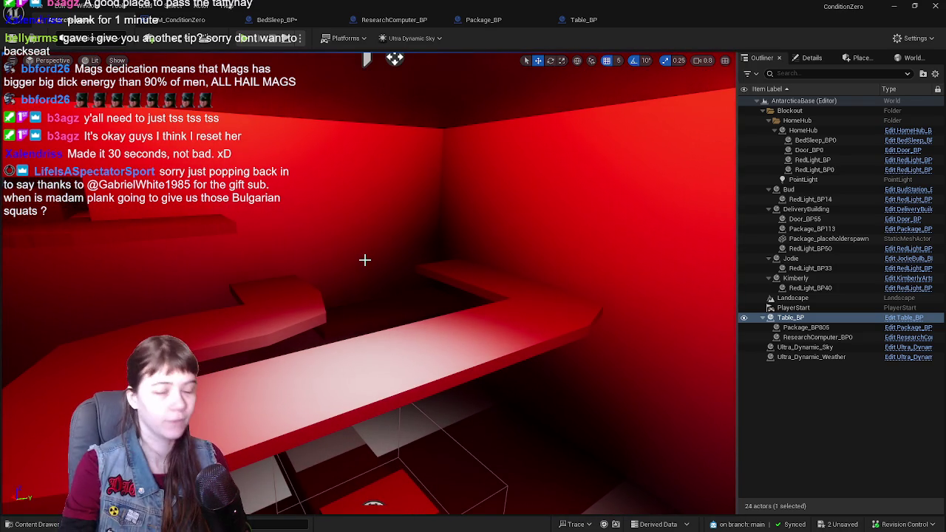
mouse_move(456, 261)
left_mouse_down()
mouse_move(436, 270)
mouse_move(453, 262)
left_mouse_up()
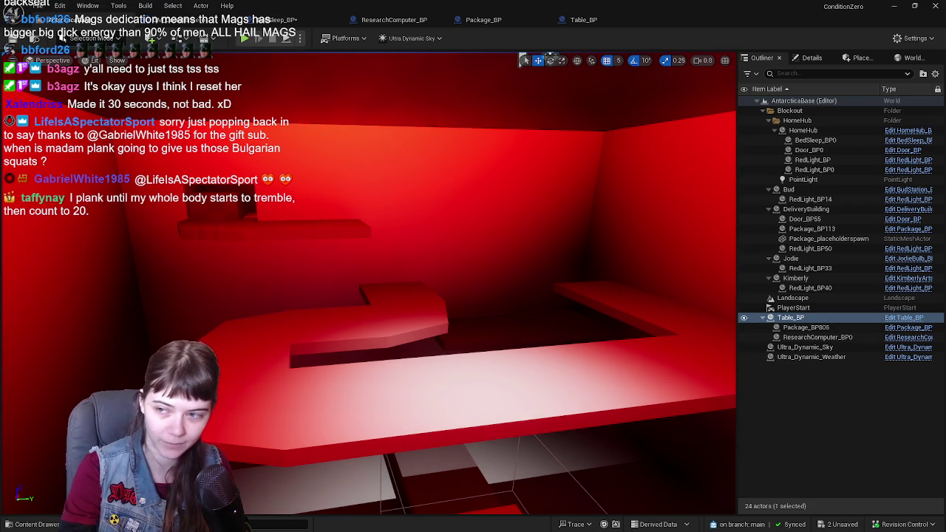
left_click(214, 210)
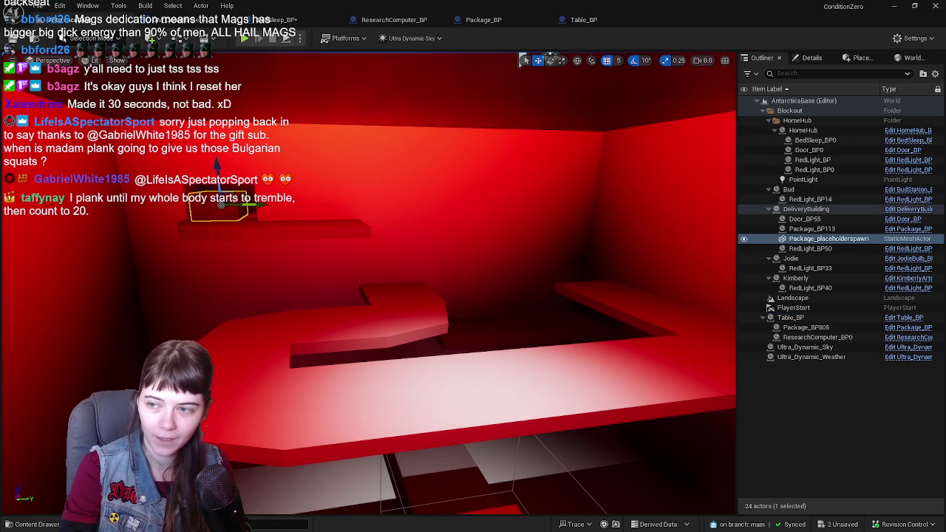
key("f")
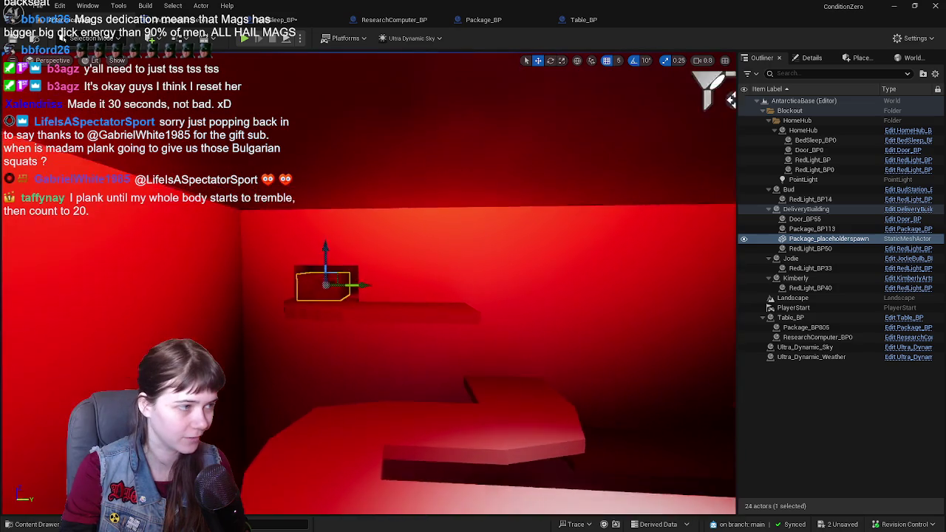
Step: Select and frame the DeliveryBuilding's red package box, then open the DeliveryBuilding blueprint for editing
left_click_drag(442, 309, 258, 367)
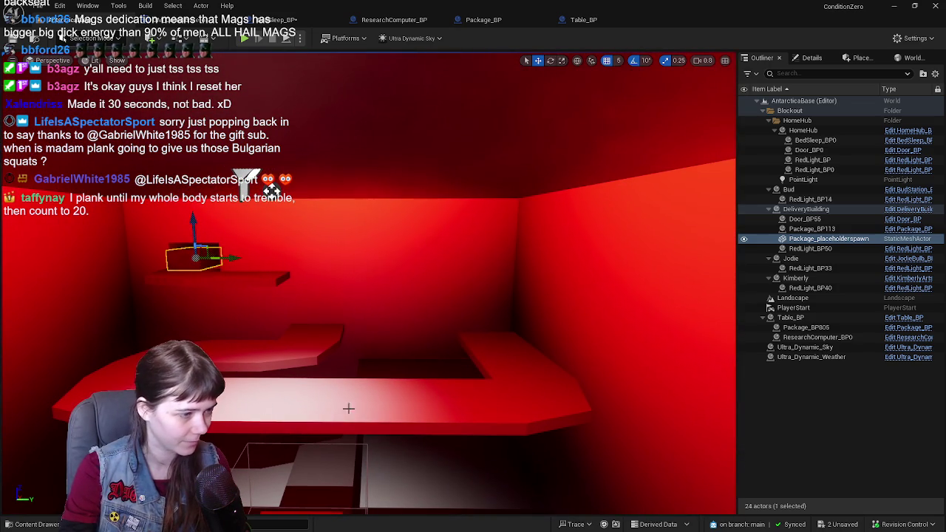
left_click_drag(486, 333, 459, 335)
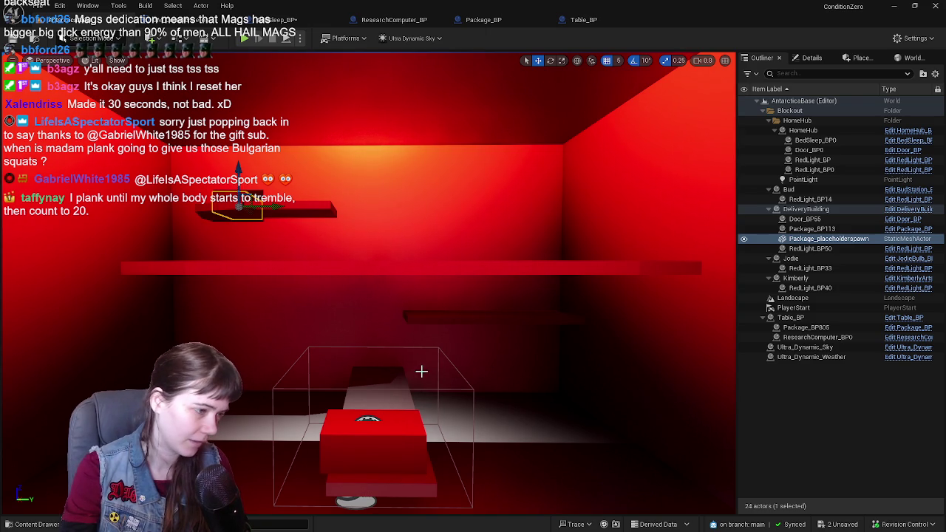
left_click_drag(421, 370, 386, 375)
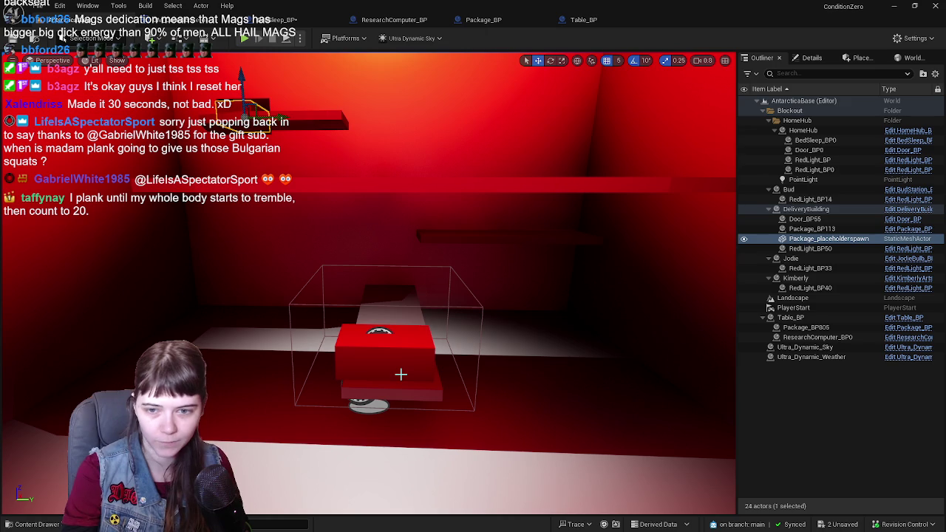
left_click(401, 365)
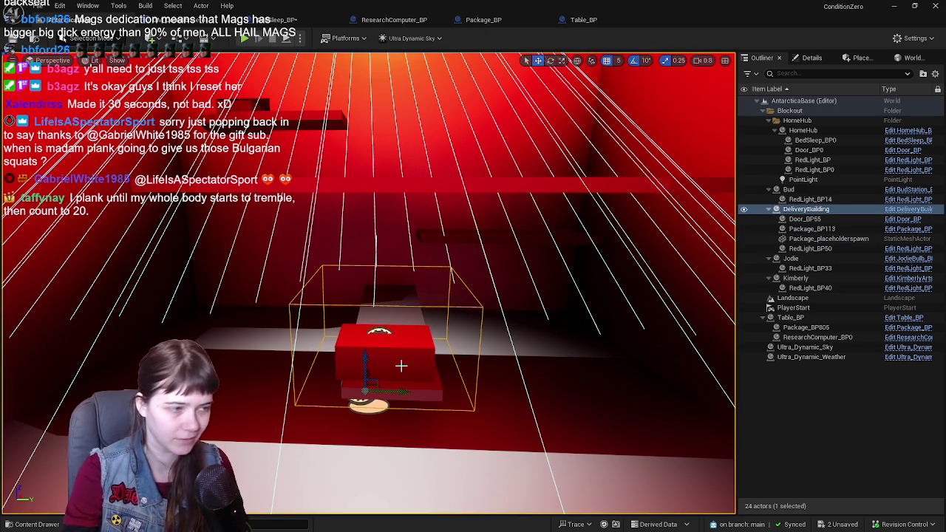
key("f")
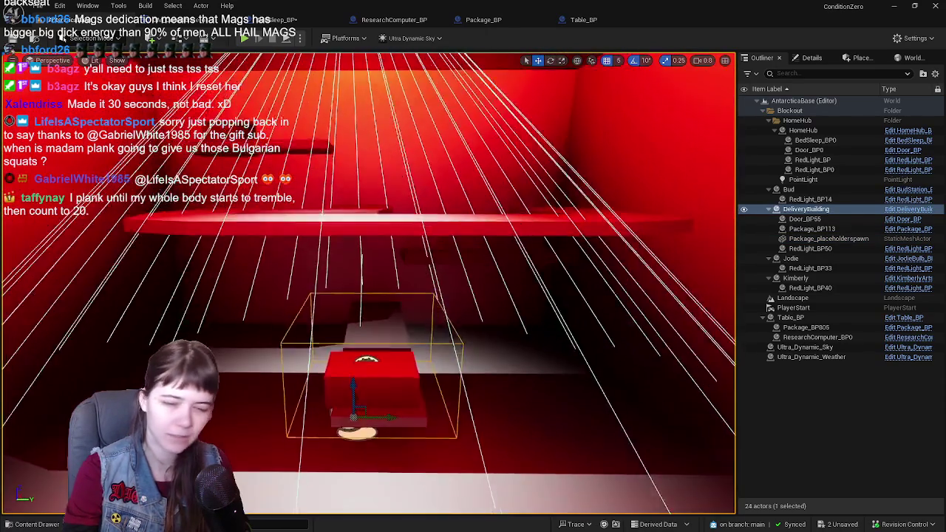
scroll(441, 231, "up", 3)
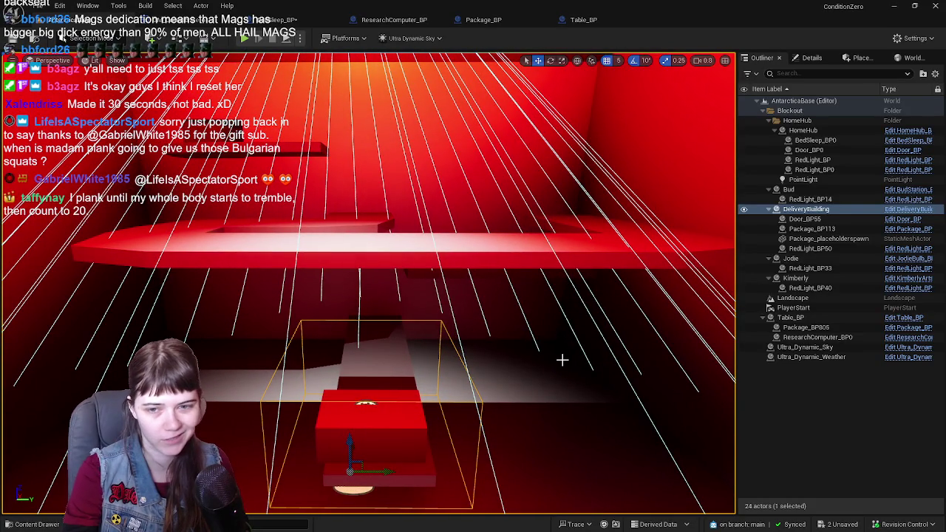
mouse_move(557, 348)
left_mouse_down()
mouse_move(556, 399)
mouse_move(552, 331)
left_mouse_up()
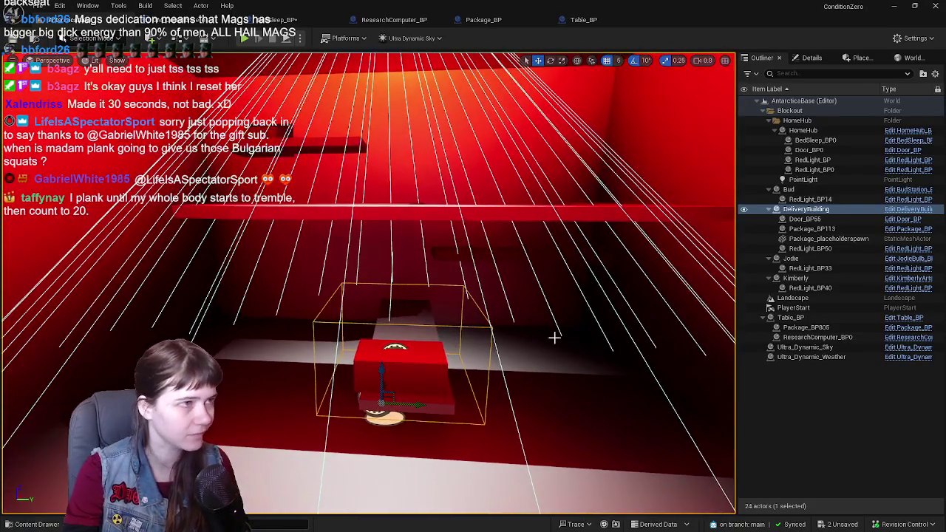
left_click(903, 220)
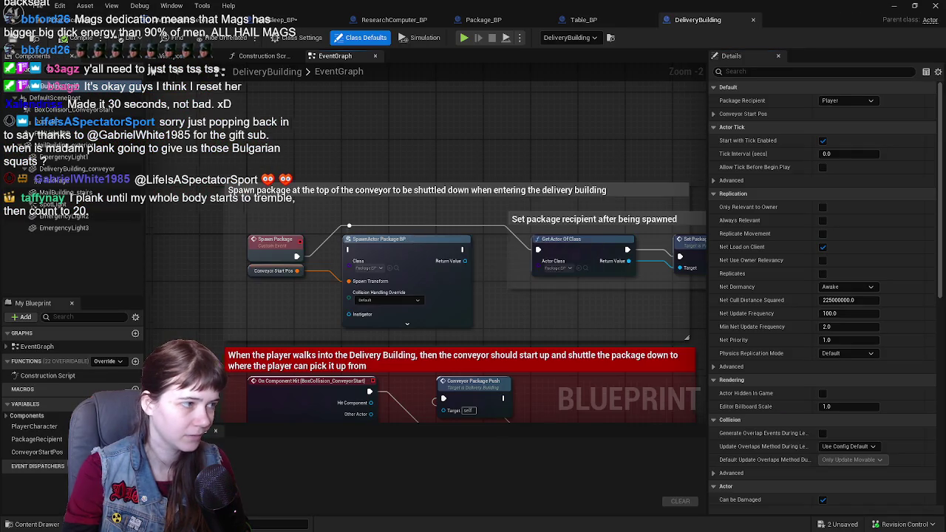
Step: Inspect DeliveryBuilding's SpawnActor and Set Package Recipient nodes, then return to the level viewport
left_click(424, 203)
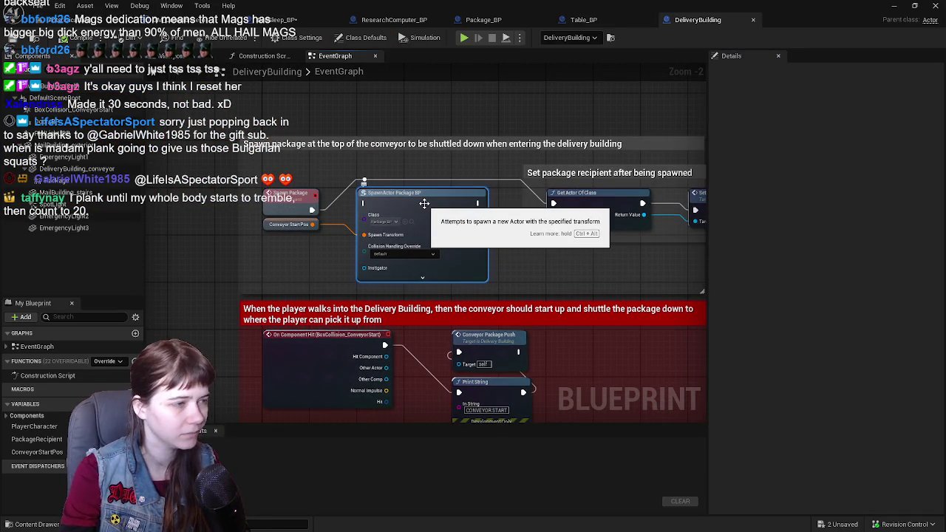
left_click_drag(525, 257, 444, 290)
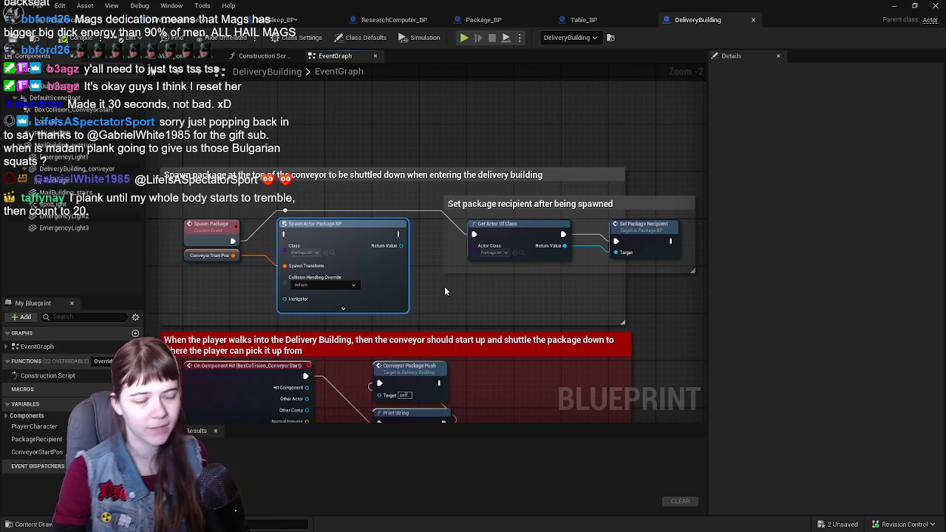
left_click(52, 20)
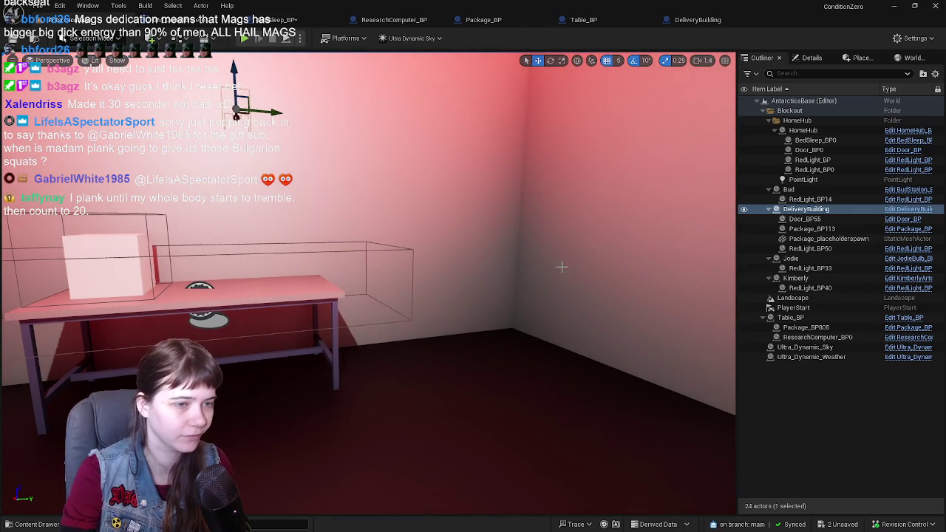
Step: Deselect DeliveryBuilding, glance over the GM_ConditionZero graph, then open the Package_BP blueprint
scroll(564, 264, "down", 3)
left_click(860, 373)
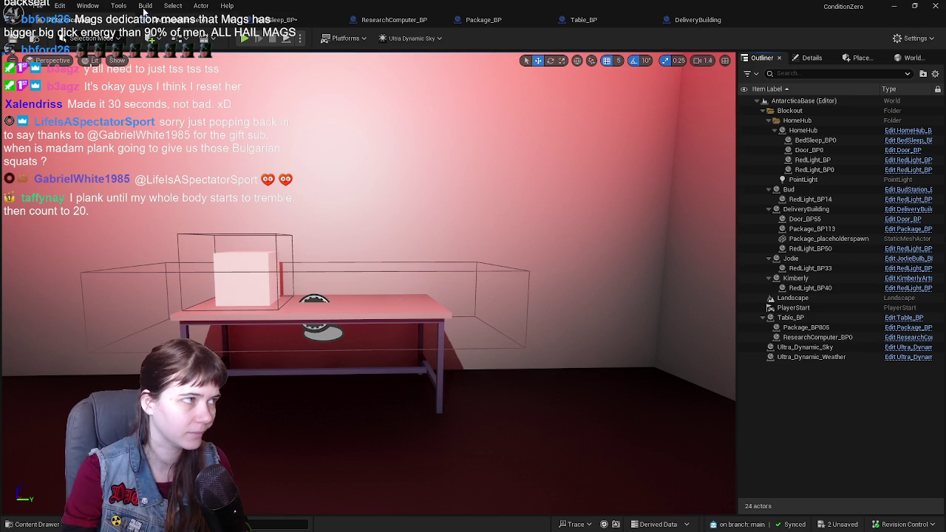
left_click(238, 24)
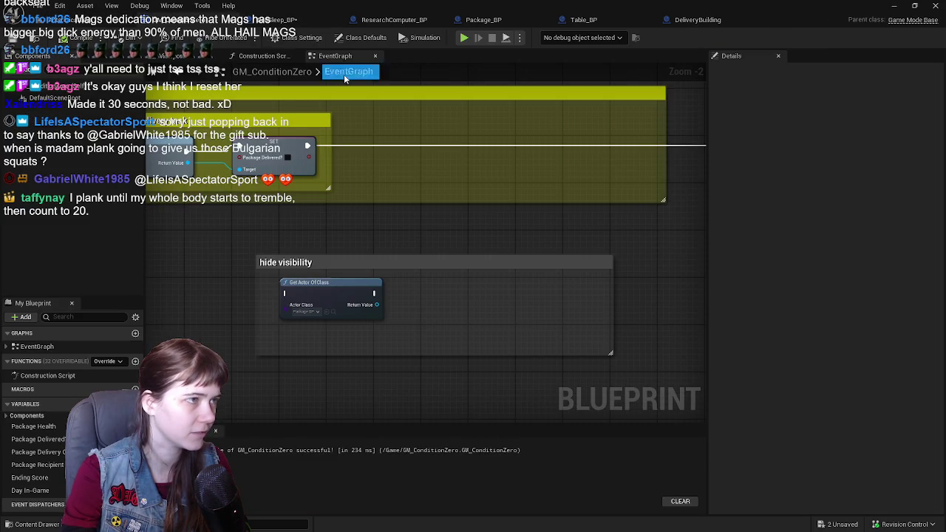
scroll(384, 201, "down", 1)
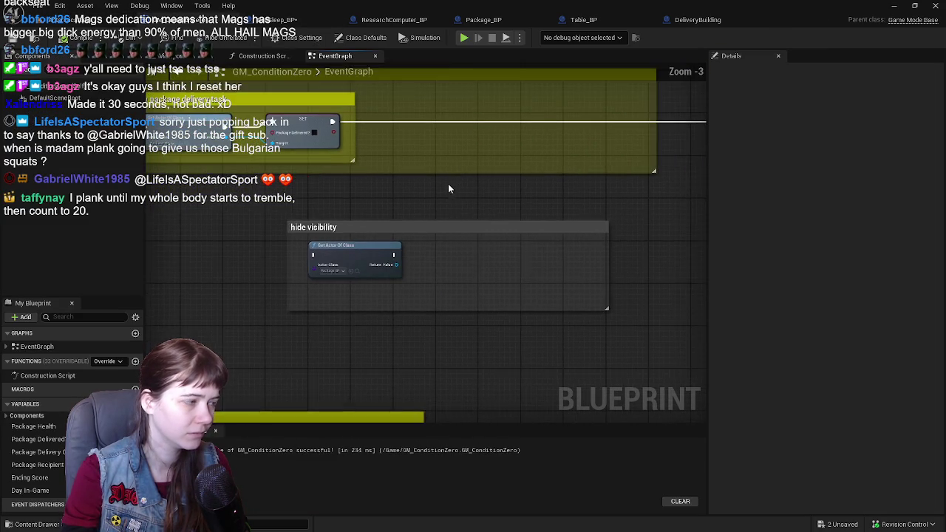
scroll(448, 186, "up", 1)
scroll(421, 221, "down", 1)
scroll(410, 222, "up", 1)
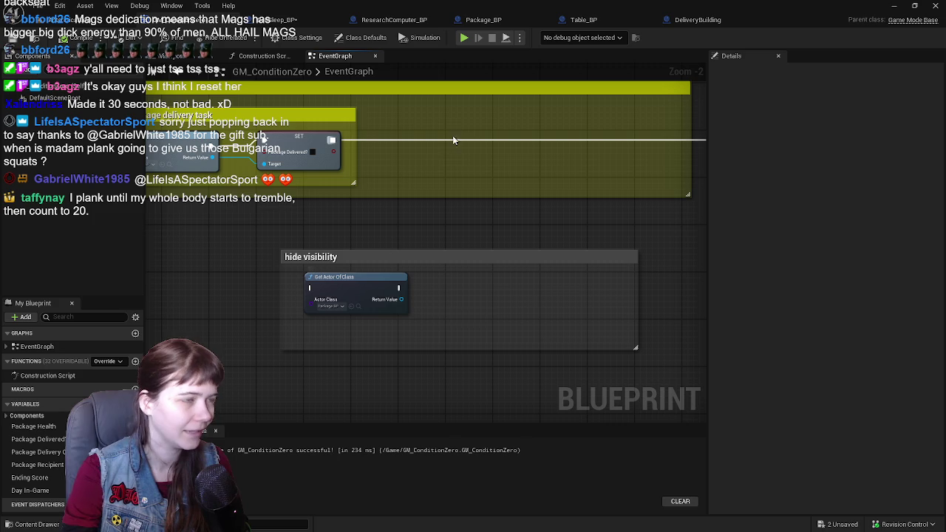
left_click(473, 21)
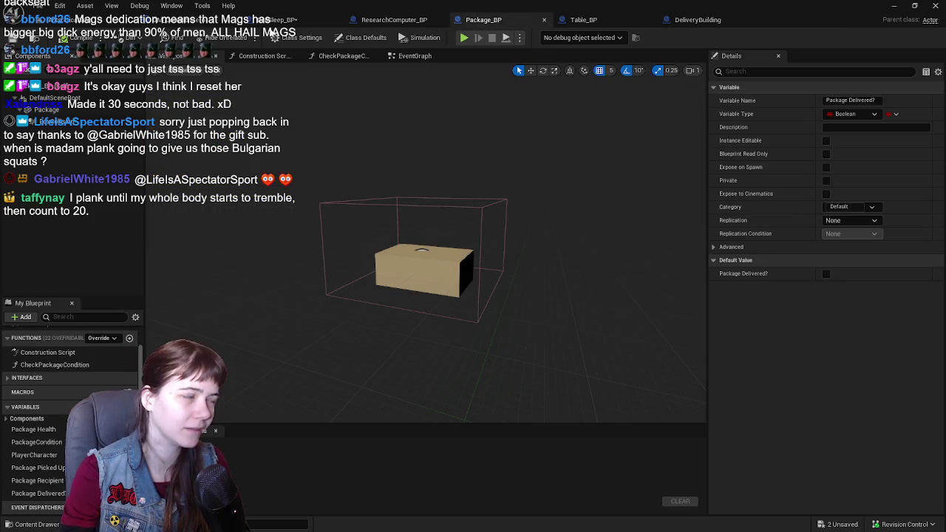
Step: Back in the AntarcticaBase level, fly the camera into the pink-lit room to frame the table and package
left_click(40, 20)
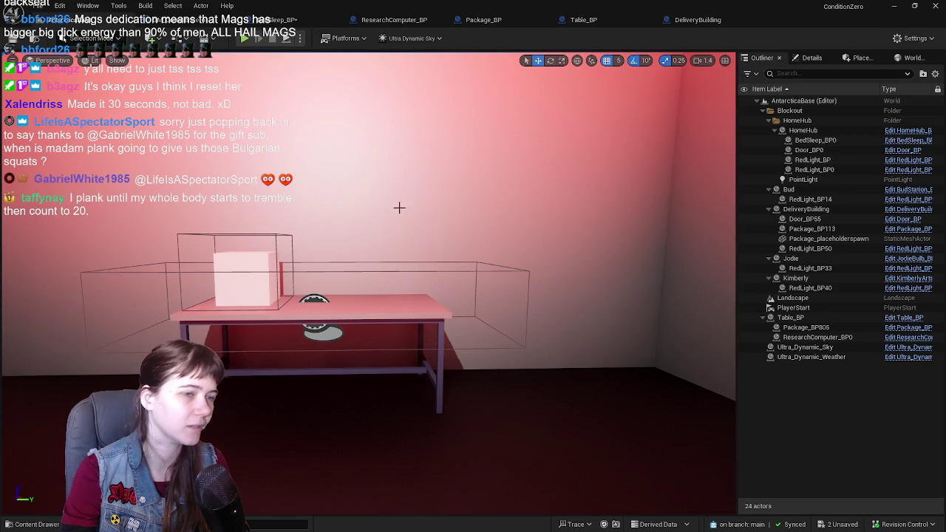
key("s")
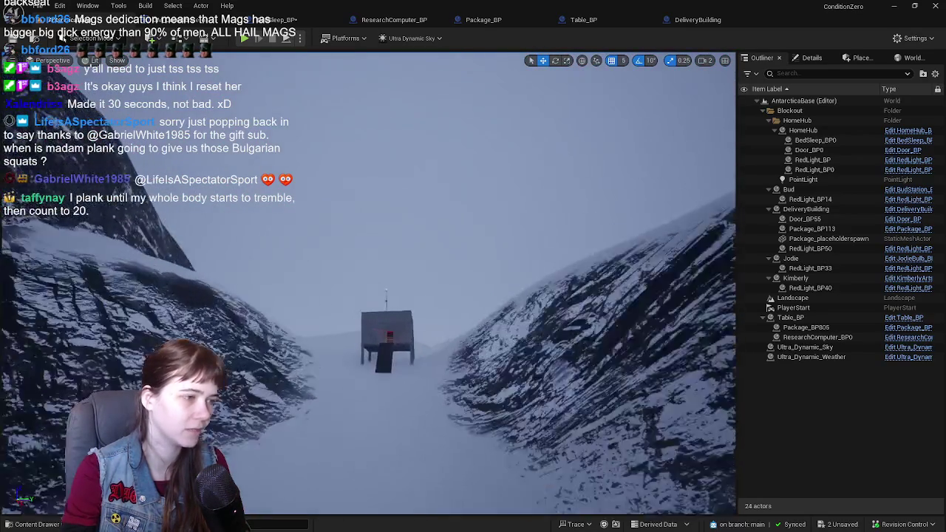
key("w")
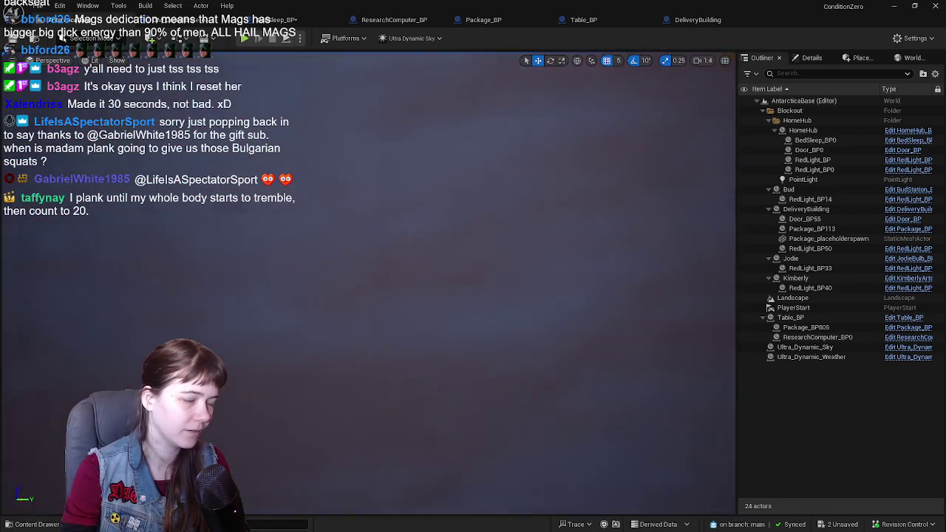
key("s")
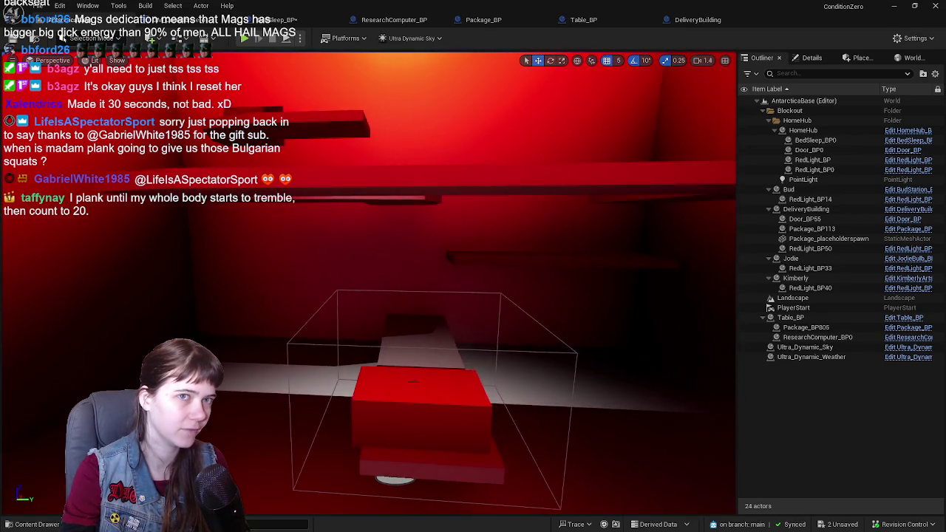
key("d")
key("s")
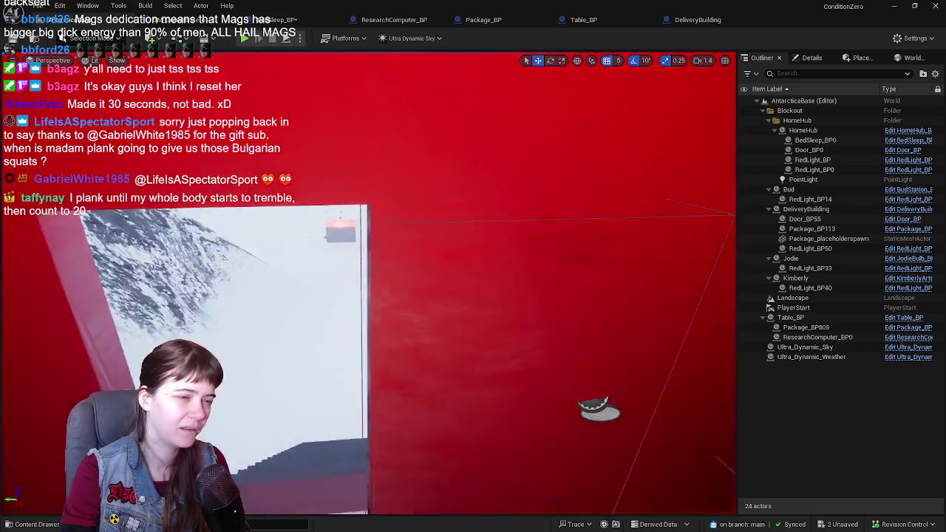
key("w")
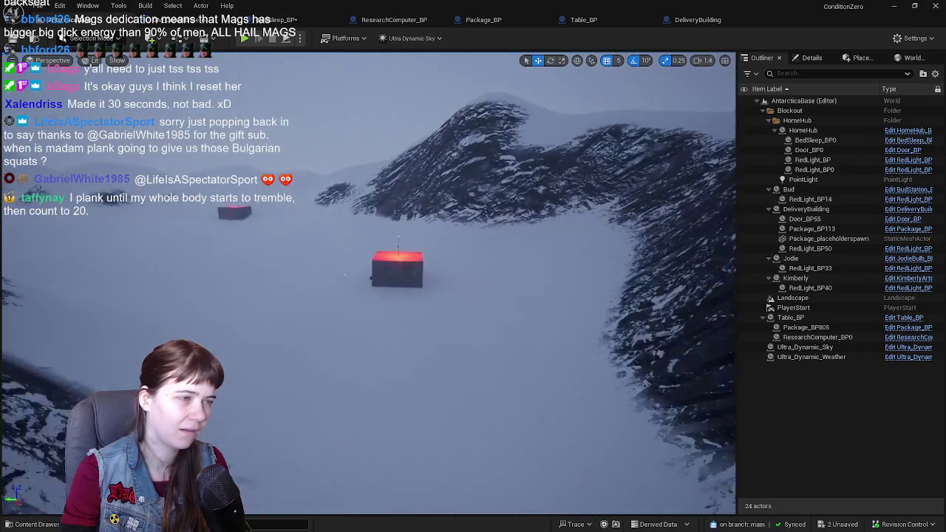
key("f")
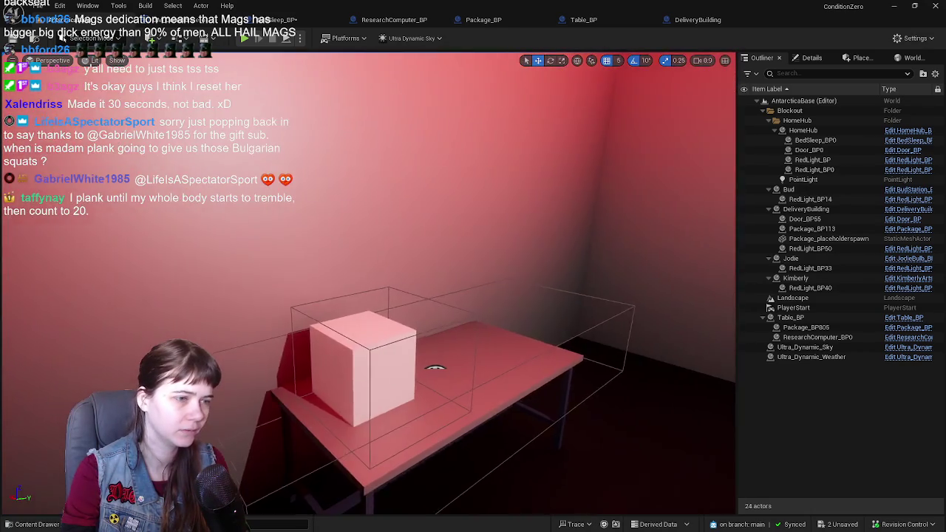
left_click_drag(412, 207, 411, 206)
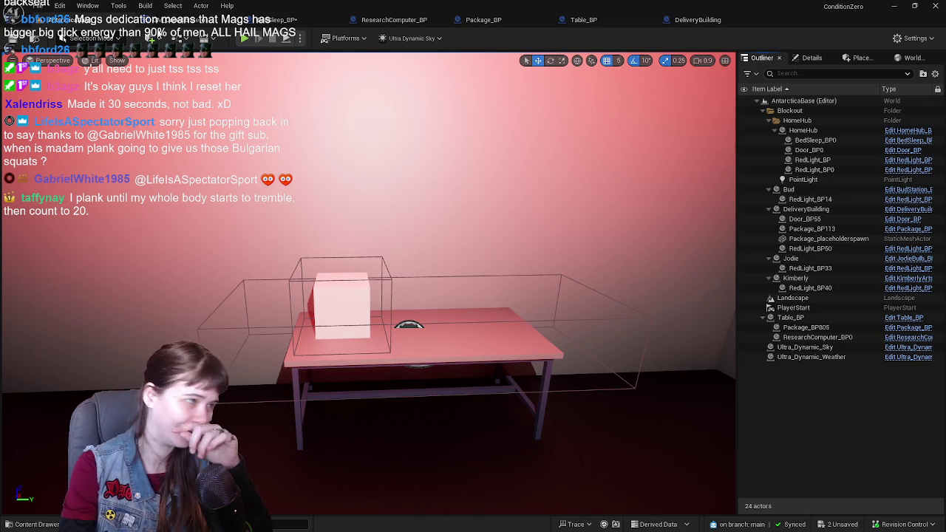
Step: From BedSleep_BP's Day Transition node, jump into GM_ConditionZero's event graph and zoom out
left_click(259, 20)
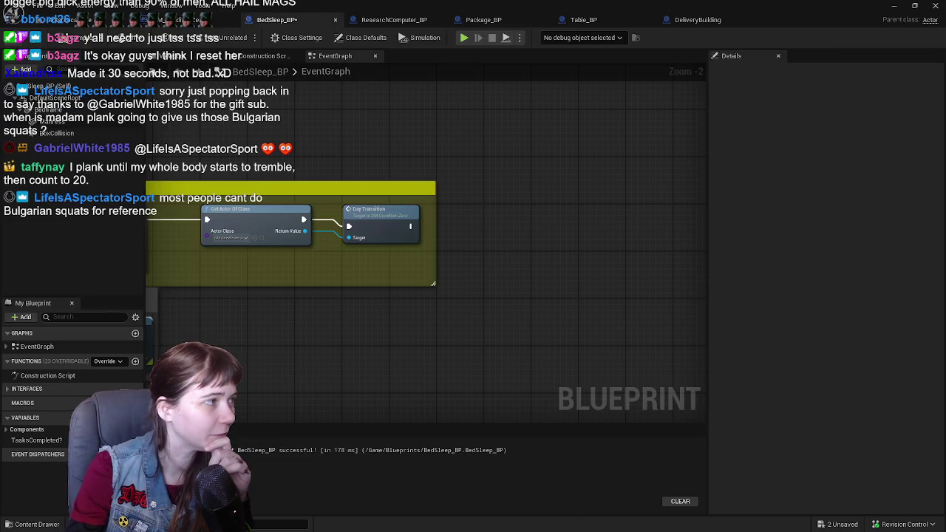
mouse_move(283, 129)
left_mouse_down()
mouse_move(498, 154)
mouse_move(394, 167)
mouse_move(425, 165)
left_mouse_up()
double_click(432, 207)
mouse_move(481, 236)
left_mouse_down()
mouse_move(444, 236)
mouse_move(487, 234)
mouse_move(404, 205)
left_mouse_up()
scroll(450, 235, "down", 1)
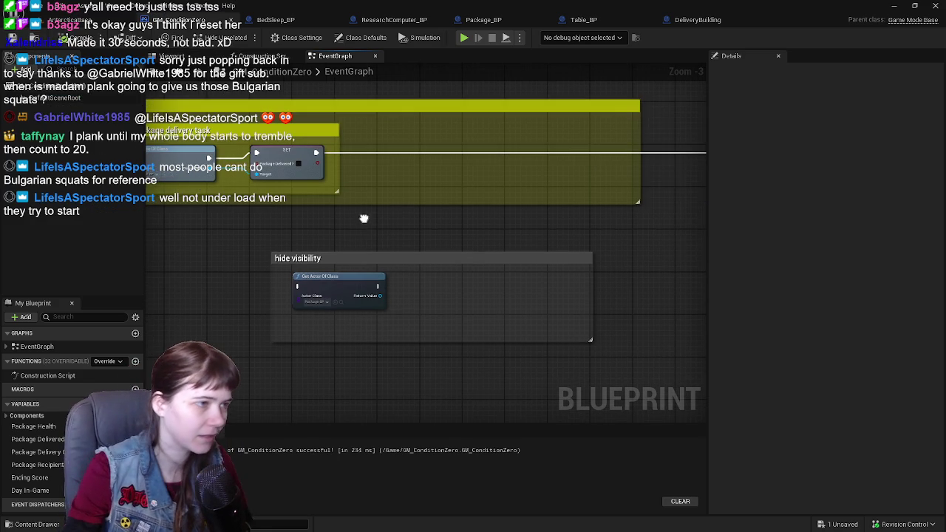
Step: Move the hide visibility group right and set its Get Actor Of Class to Table_BP
left_click_drag(369, 234, 270, 285)
mouse_move(331, 283)
left_mouse_down()
mouse_move(412, 271)
mouse_move(416, 283)
left_mouse_up()
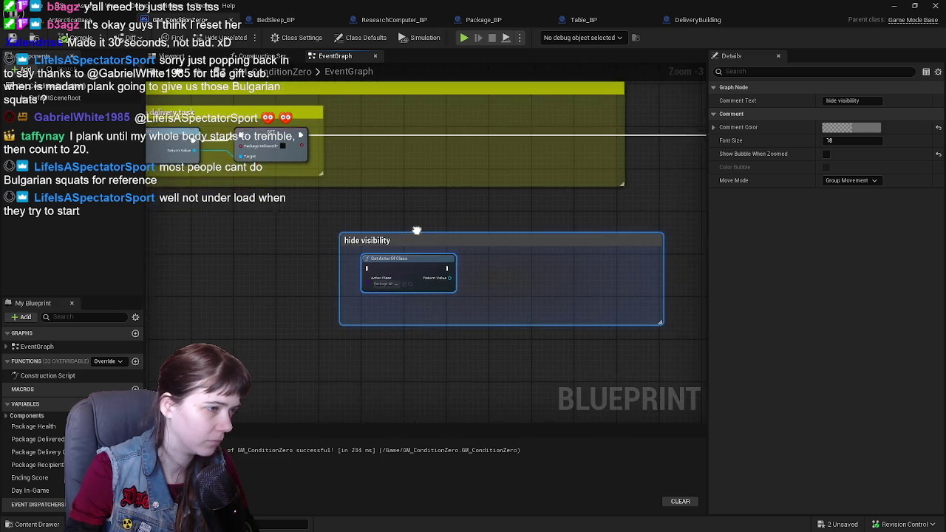
left_click(385, 278)
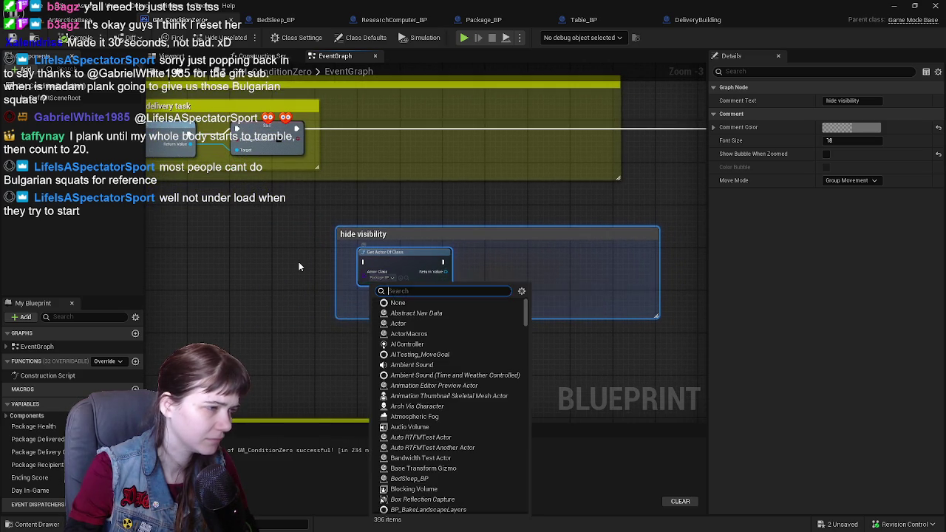
left_click(380, 278)
left_click(378, 279)
type("table")
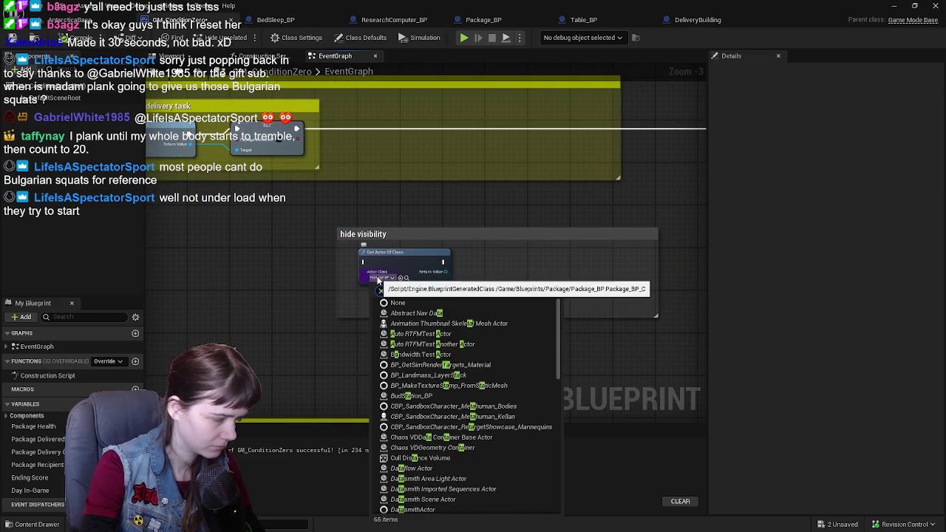
left_click(418, 314)
scroll(481, 270, "up", 1)
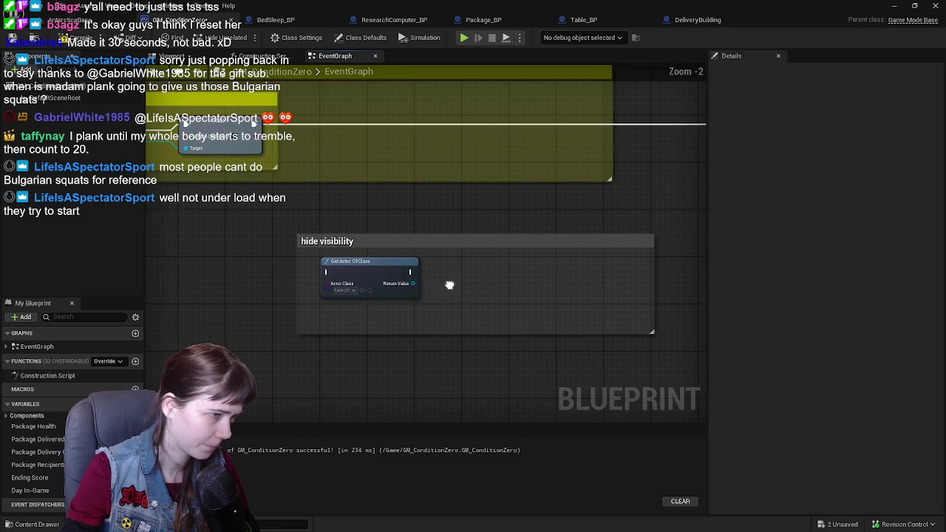
Step: Add a Get Package node fed by the Table_BP return value
left_click_drag(413, 283, 450, 316)
type("get")
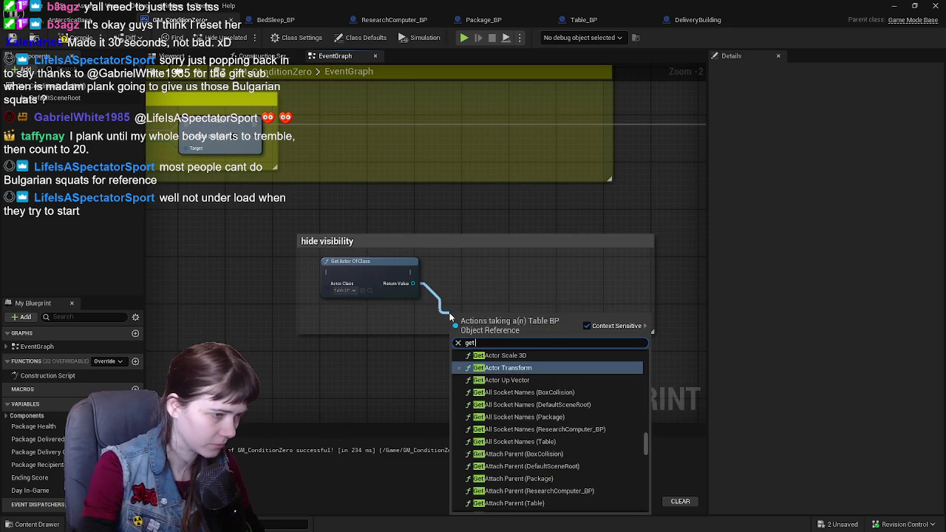
type(" package")
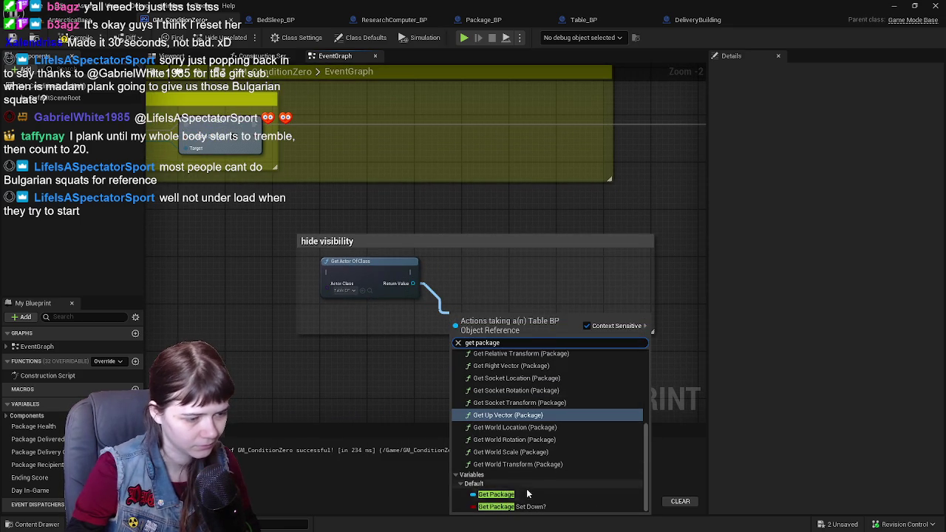
left_click(496, 494)
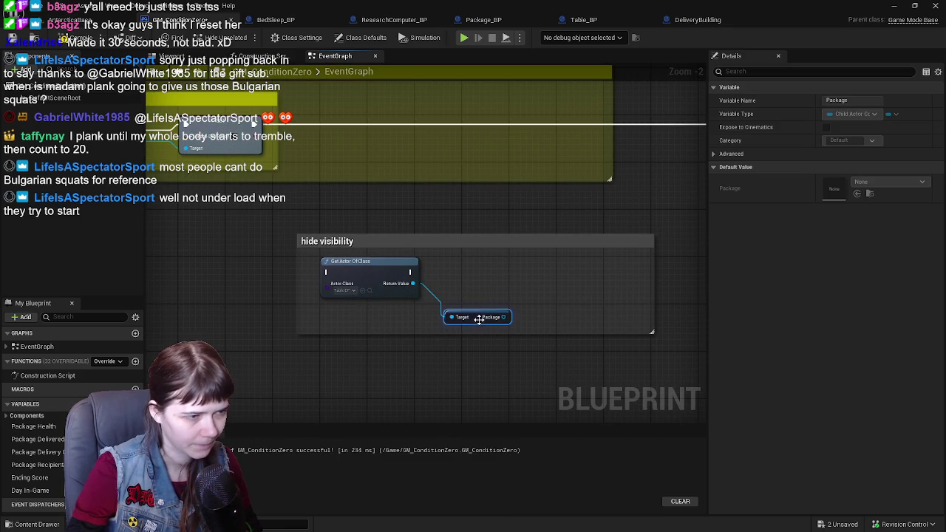
mouse_move(479, 319)
left_mouse_down()
mouse_move(450, 318)
mouse_move(483, 296)
left_mouse_up()
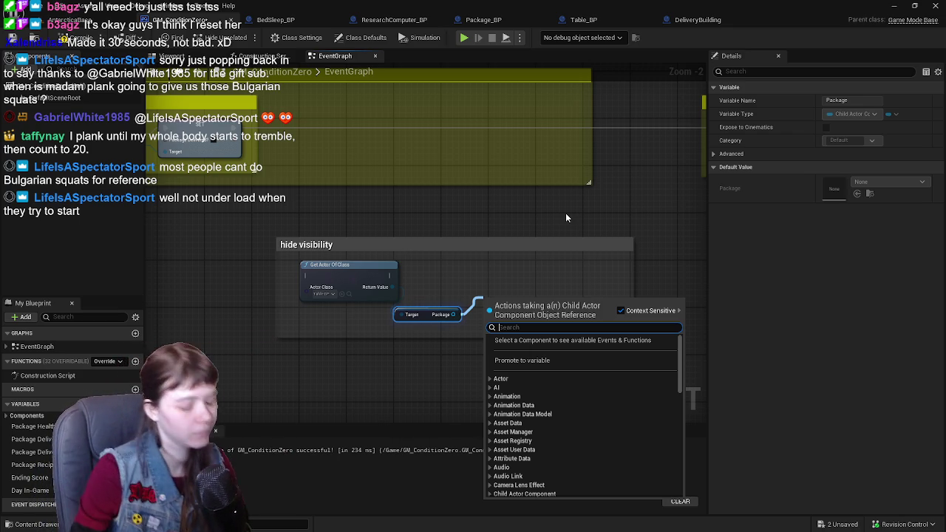
Step: Add a Set Visibility node targeting the table's Package, executing after Get Actor Of Class
type("sdet visi")
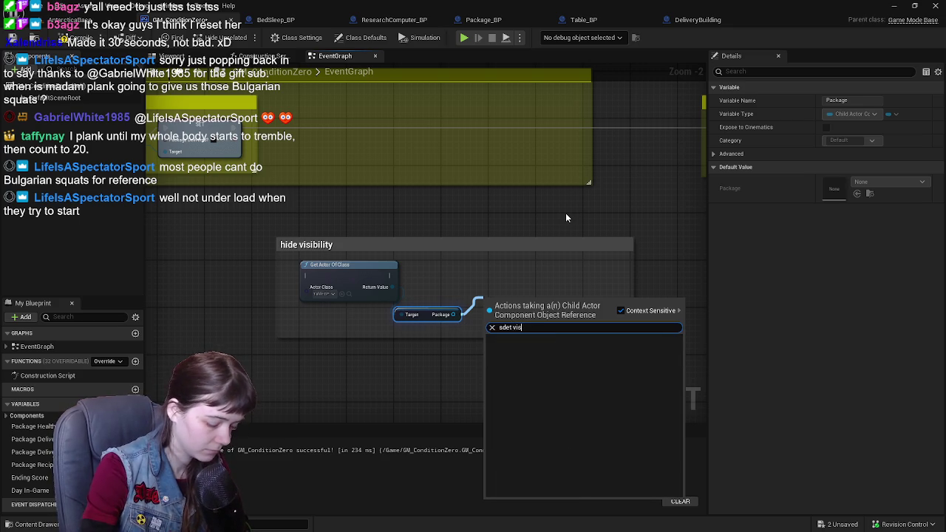
key("BackSpace")
key("BackSpace")
key("BackSpace")
type("et visi")
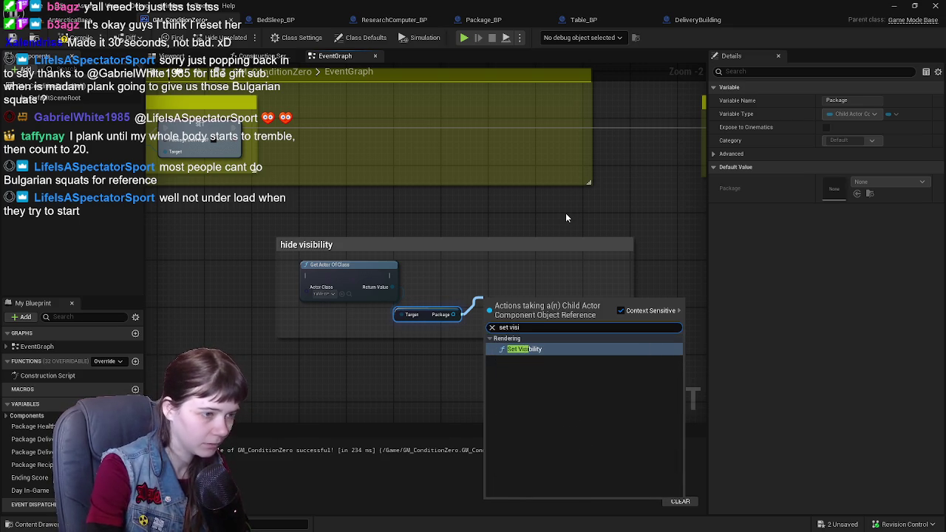
key("Return")
left_click_drag(513, 308, 515, 273)
left_click_drag(390, 275, 498, 285)
left_click_drag(425, 314, 443, 305)
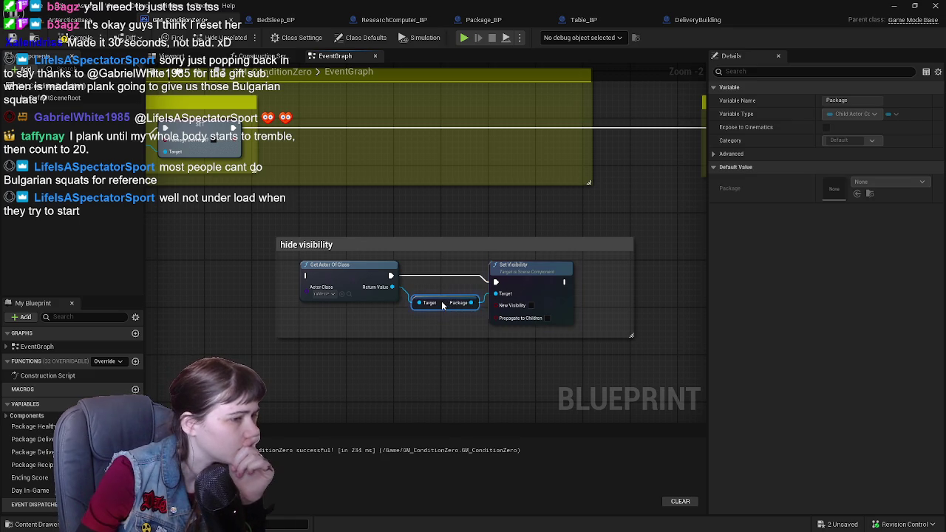
left_click(454, 379)
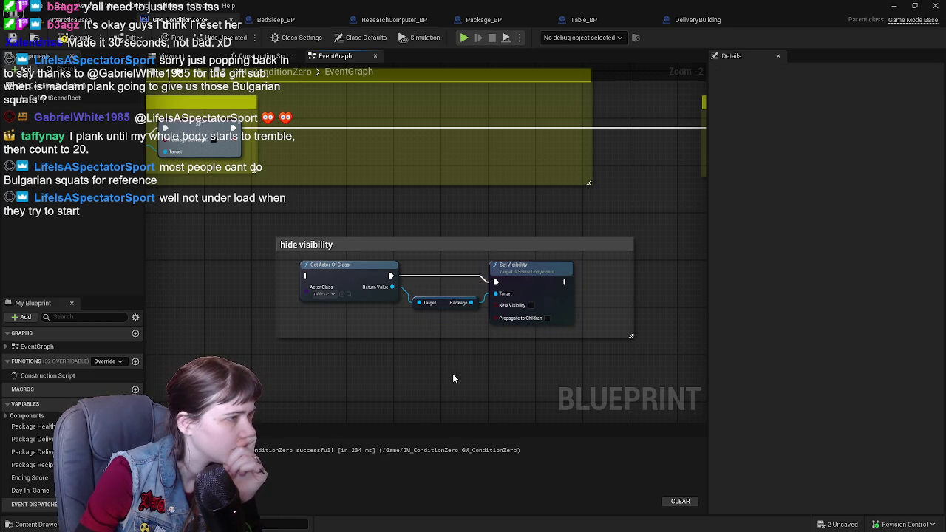
mouse_move(371, 223)
left_mouse_down()
mouse_move(367, 237)
mouse_move(377, 222)
left_mouse_up()
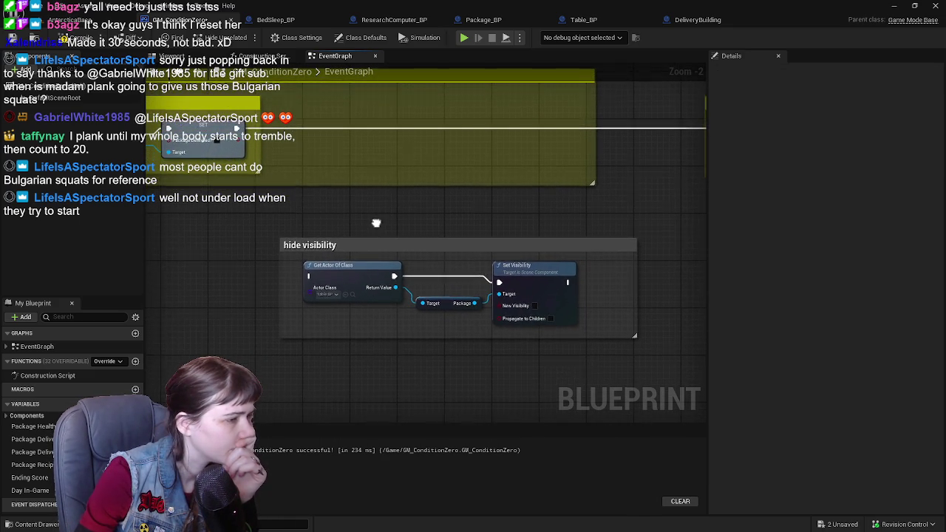
Step: Select the Bud actor in the AntarcticaBase level, then return to the GM_ConditionZero graph
left_click(79, 25)
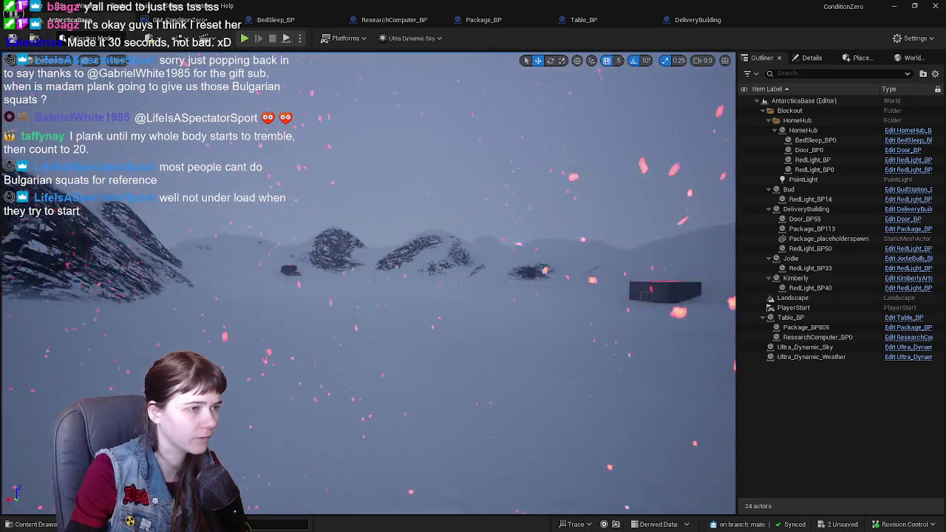
left_click(459, 253)
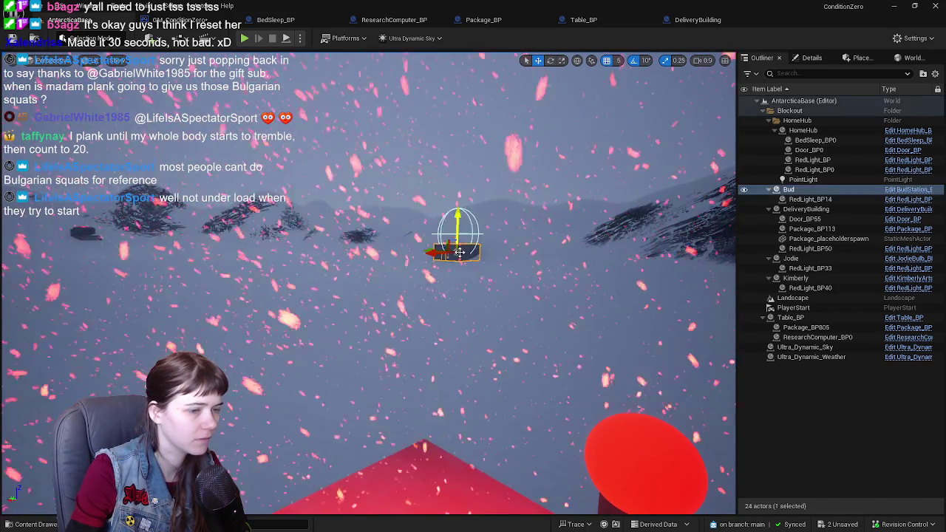
scroll(460, 253, "up", 2)
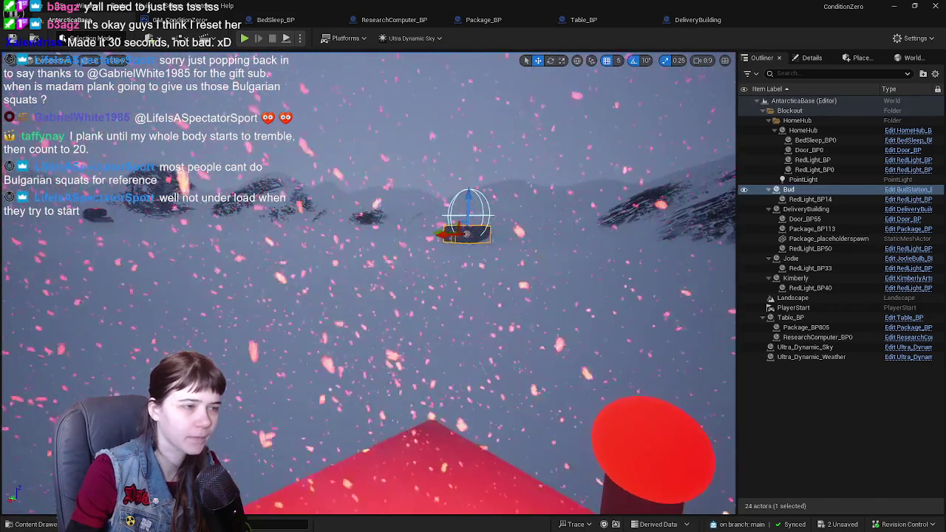
key("ctrl+space")
key("ctrl+space")
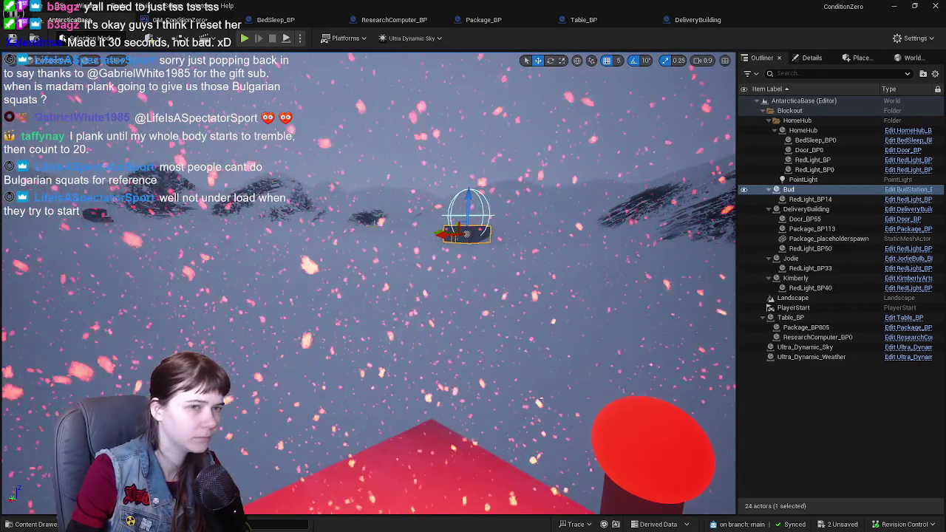
left_click(181, 19)
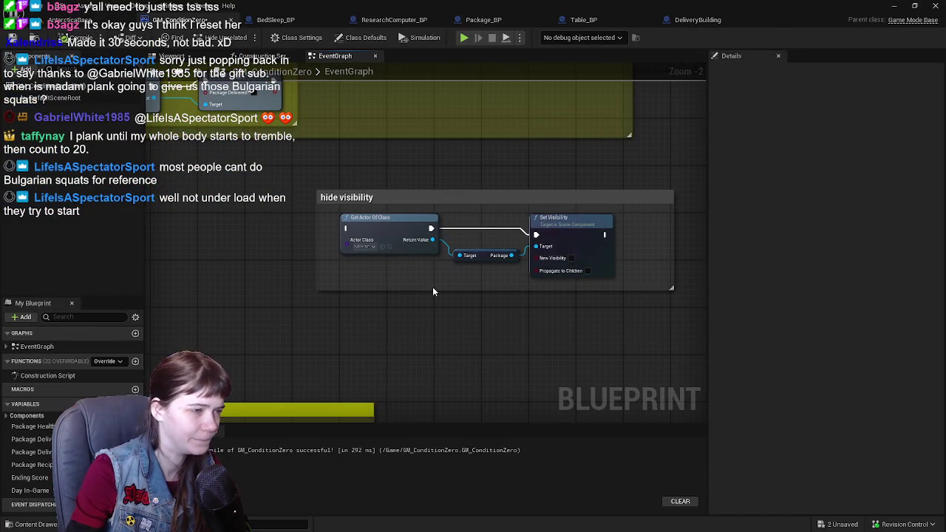
Step: Add a second Get Actor Of Class node below the group, set to BudStation_BP
right_click(354, 325)
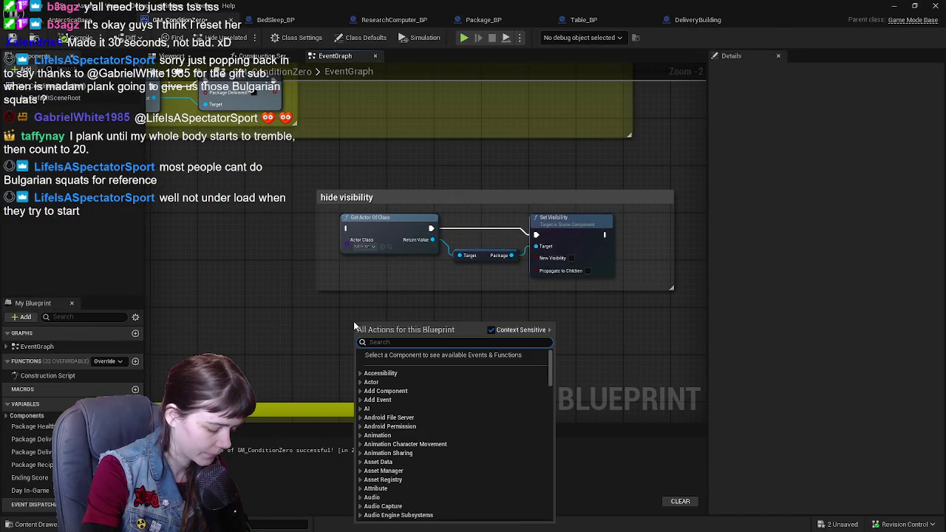
type("get actor oc a")
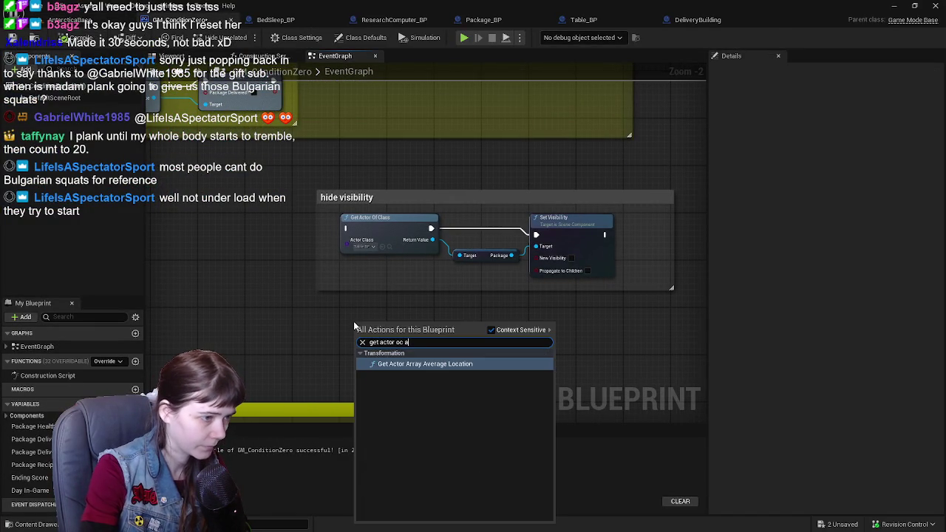
key("BackSpace")
key("BackSpace")
key("BackSpace")
type("f clas")
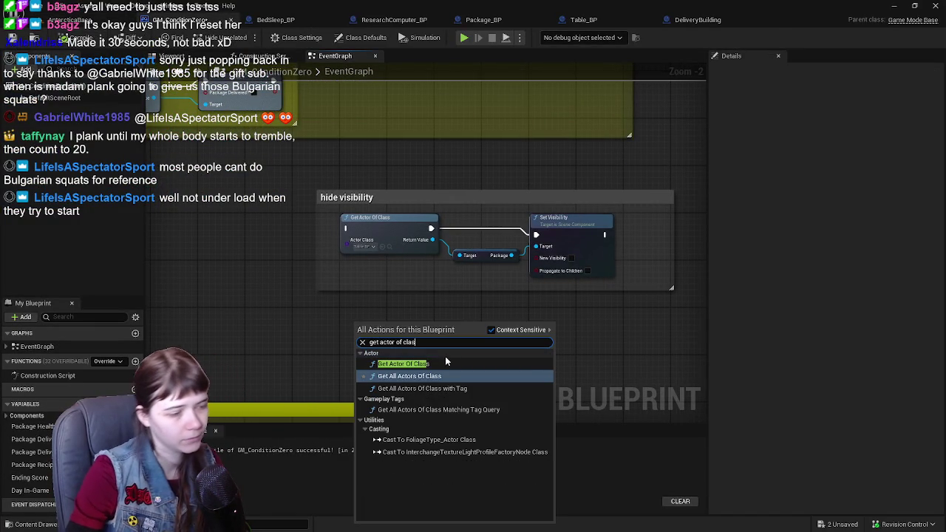
left_click(402, 364)
left_click_drag(386, 334, 374, 324)
left_click(363, 342)
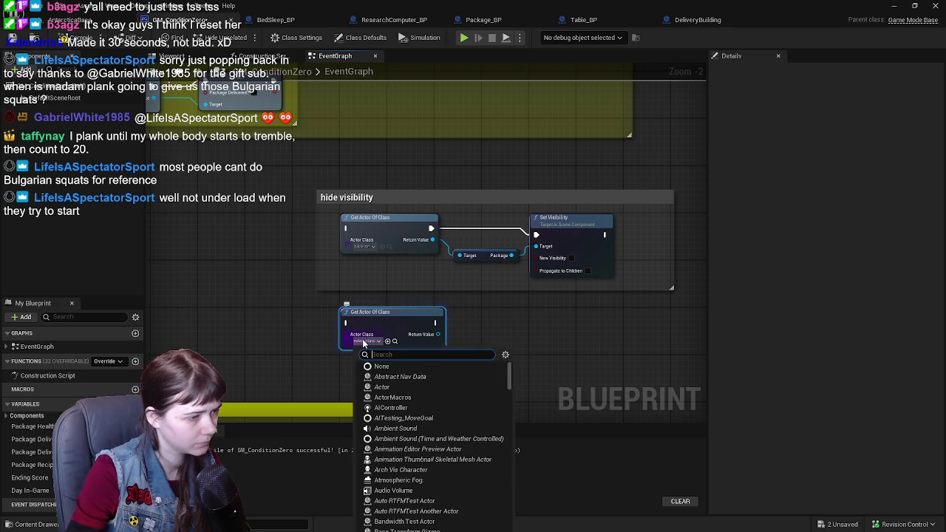
type("g")
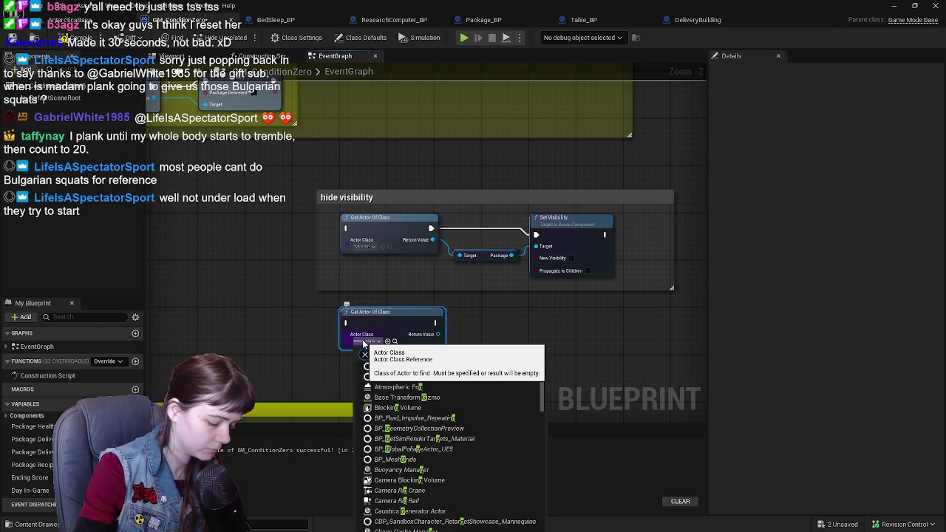
key("BackSpace")
type("buo")
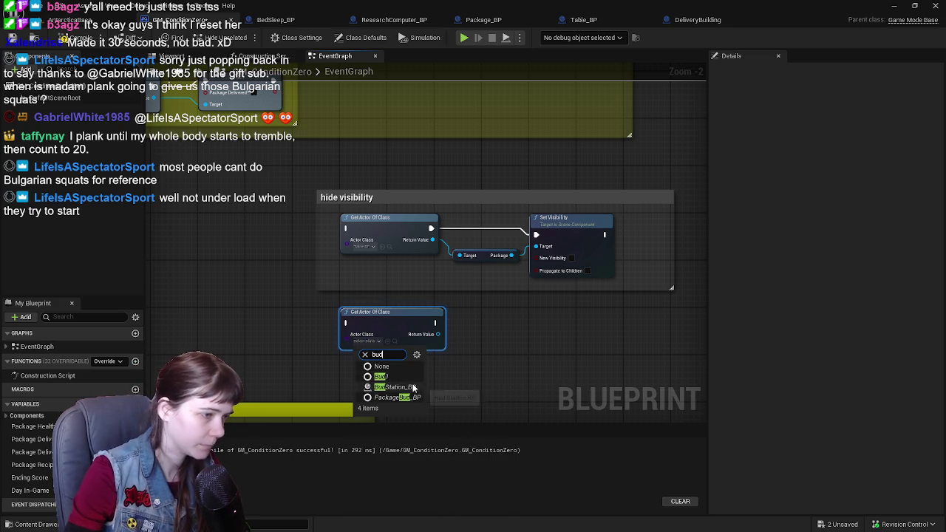
left_click(414, 387)
Step: Add a Get Package node fed by the BudStation_BP return value
mouse_move(438, 334)
left_mouse_down()
mouse_move(484, 350)
mouse_move(470, 353)
left_mouse_up()
type("get p")
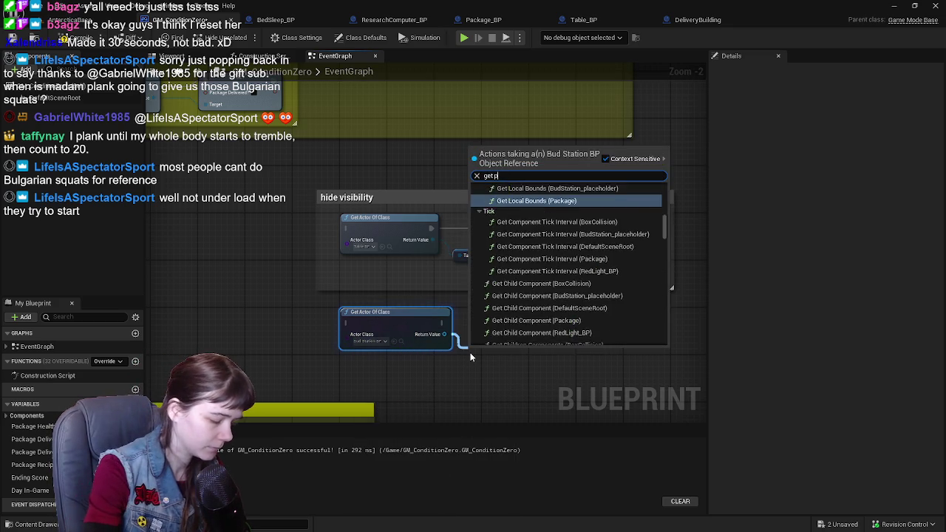
type("ackage")
scroll(589, 288, "down", 5)
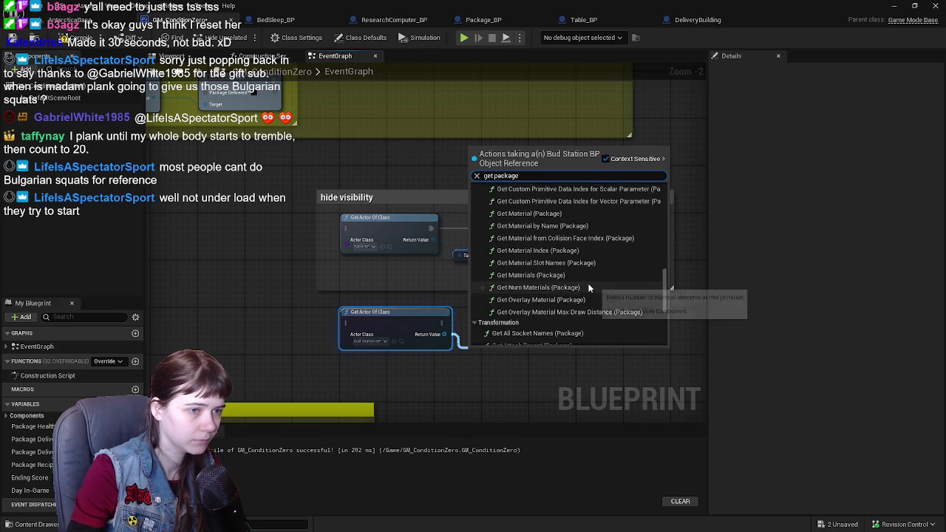
scroll(589, 288, "down", 3)
left_click(529, 336)
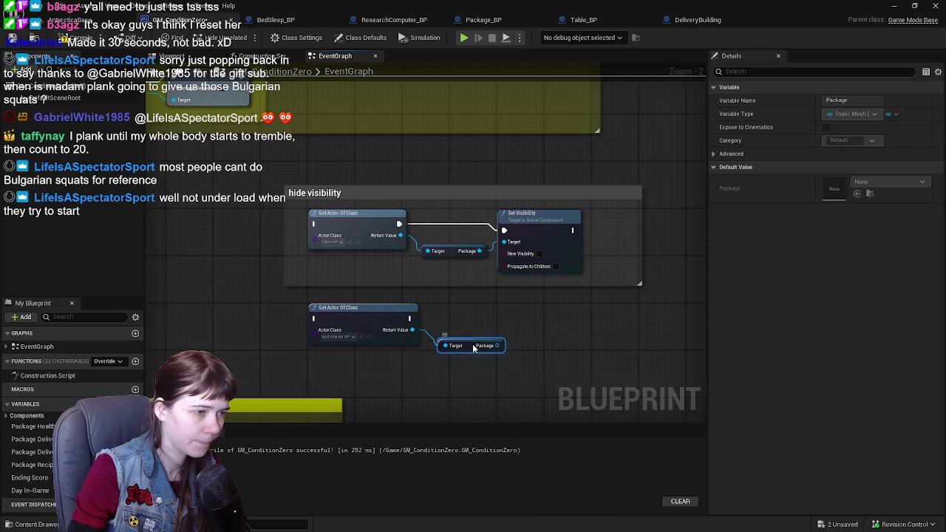
Step: Add a Set Visibility node on the BudStation Package, executing after its Get Actor Of Class
left_click_drag(473, 349, 547, 330)
type("set visibly")
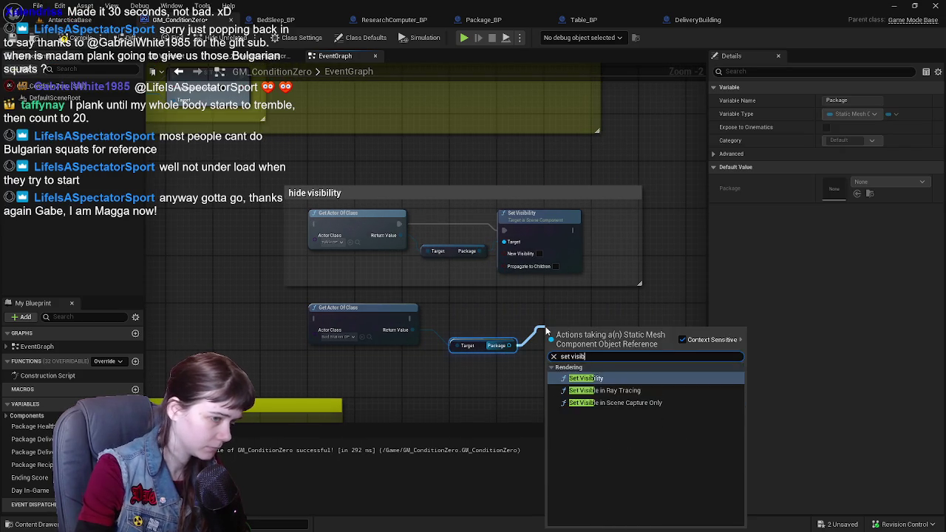
key("Return")
left_click_drag(578, 331, 580, 311)
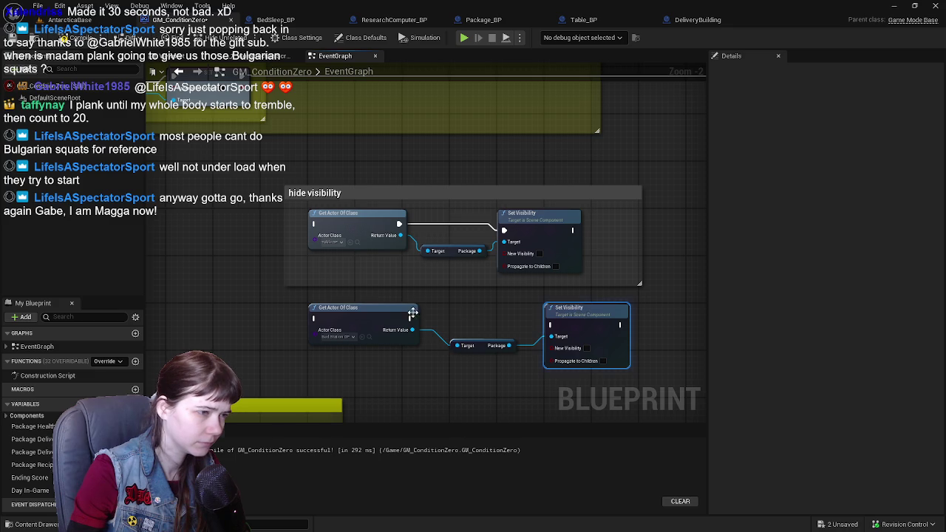
mouse_move(411, 318)
left_mouse_down()
mouse_move(517, 321)
mouse_move(539, 331)
left_mouse_up()
Step: Reroute the Package Delivered execution wire into the BudStation chain
mouse_move(454, 323)
left_mouse_down()
mouse_move(313, 186)
mouse_move(325, 165)
left_mouse_up()
left_click_drag(706, 105, 343, 219)
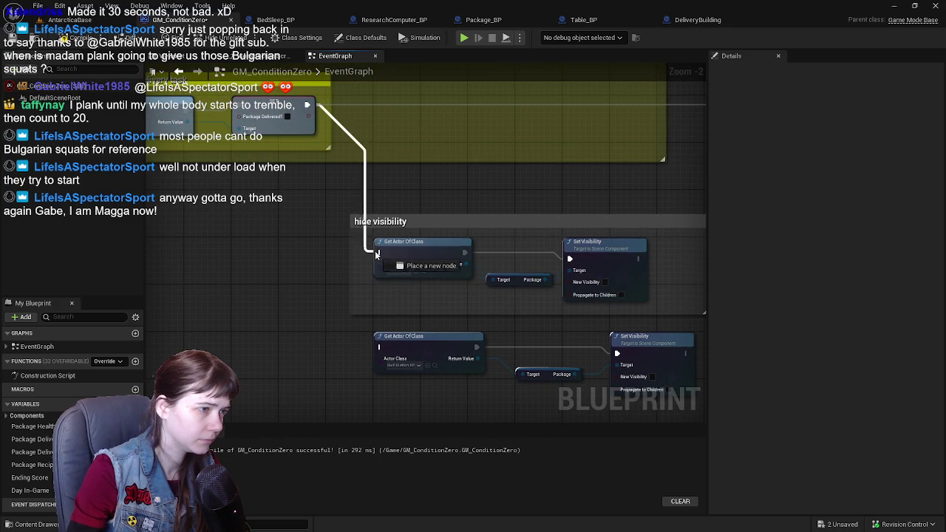
left_click_drag(375, 254, 379, 346)
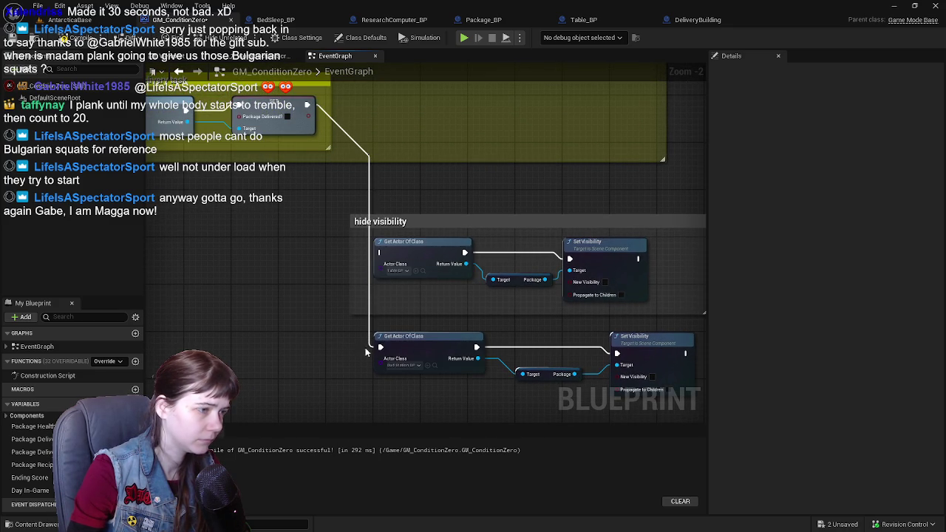
left_click_drag(322, 352, 264, 347)
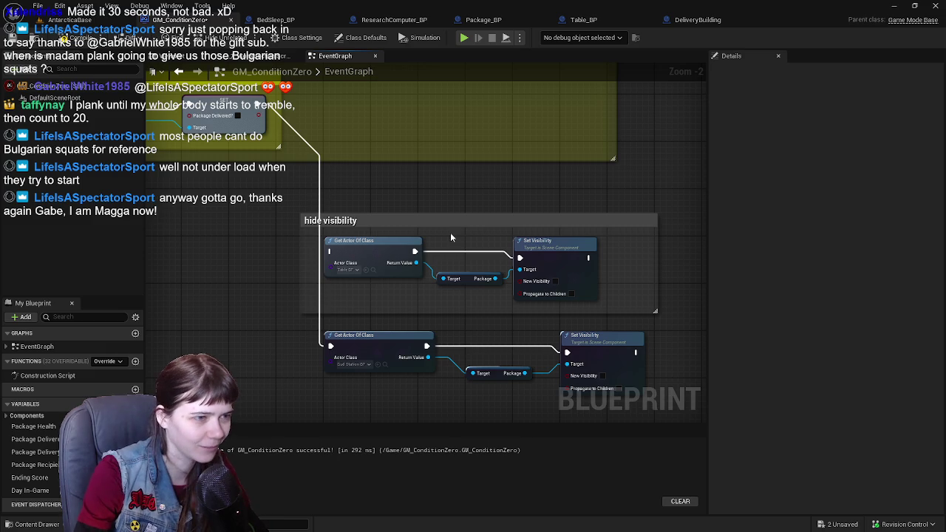
Step: Drag the hide visibility comment group up above the package delivery task comment
left_click_drag(430, 209, 423, 234)
scroll(319, 221, "down", 1)
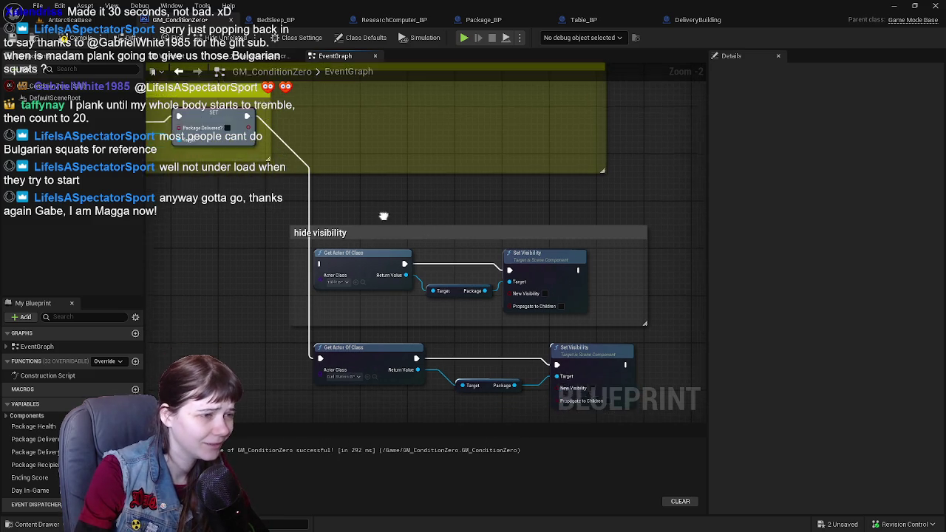
left_click(517, 259)
scroll(518, 259, "down", 1)
mouse_move(517, 258)
left_mouse_down()
mouse_move(471, 292)
mouse_move(468, 271)
mouse_move(429, 312)
mouse_move(458, 118)
mouse_move(455, 185)
mouse_move(434, 214)
mouse_move(427, 158)
left_mouse_up()
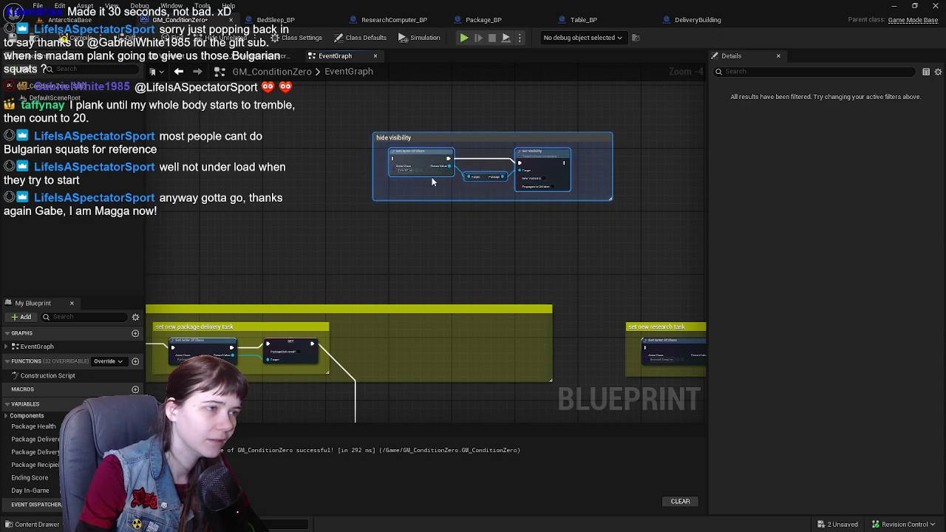
Step: Undo the comment move and place the BudStation chain directly beneath the hide visibility comment
key("ctrl+z")
left_click_drag(399, 361, 416, 129)
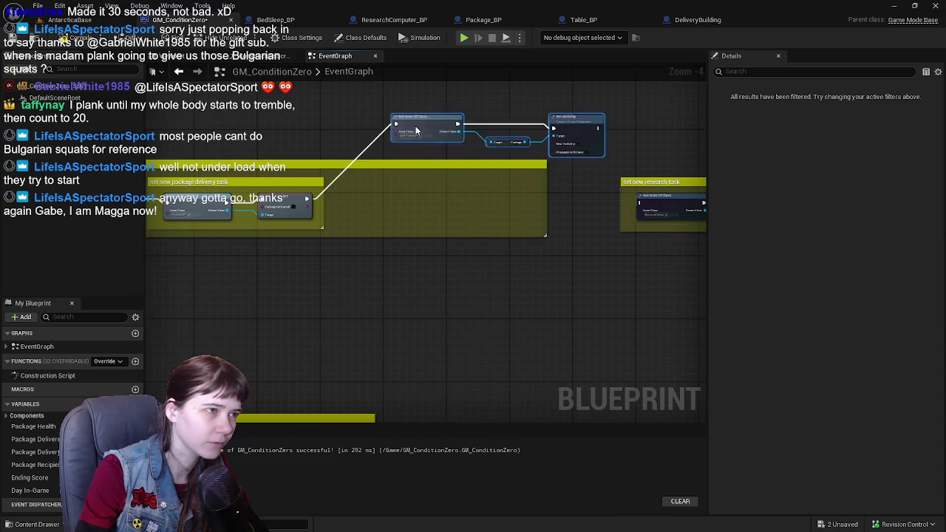
scroll(402, 207, "up", 2)
left_click_drag(396, 279, 395, 250)
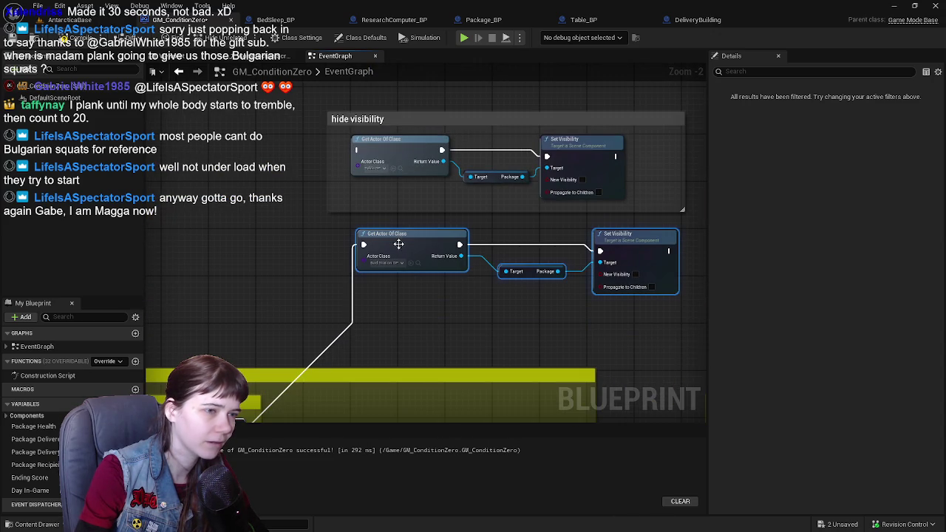
scroll(278, 175, "down", 1)
left_click(314, 179, "ctrl")
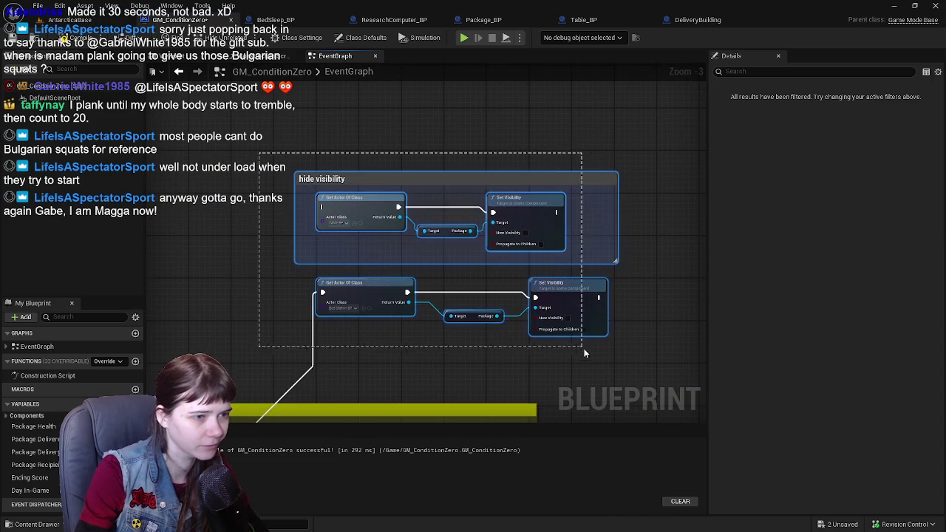
mouse_move(394, 285)
left_mouse_down()
mouse_move(433, 323)
mouse_move(422, 233)
left_mouse_up()
scroll(419, 234, "up", 1)
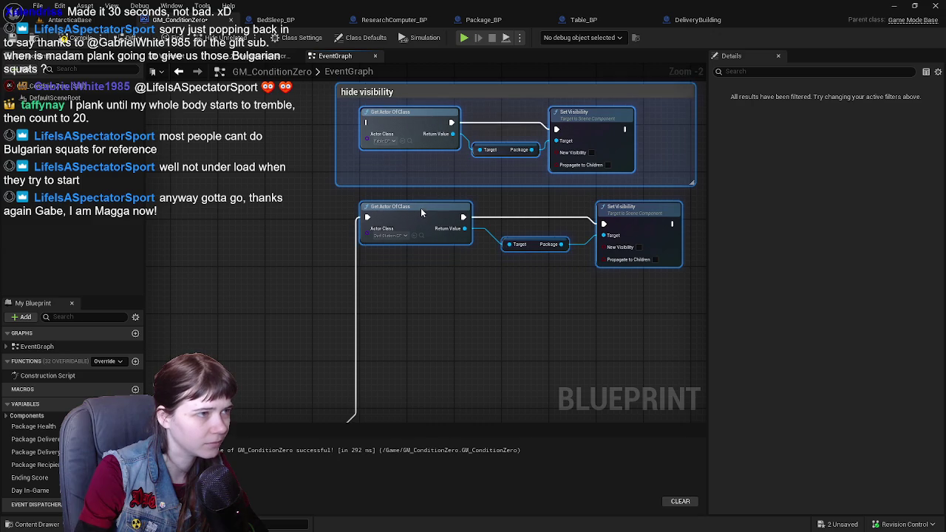
left_click(387, 318)
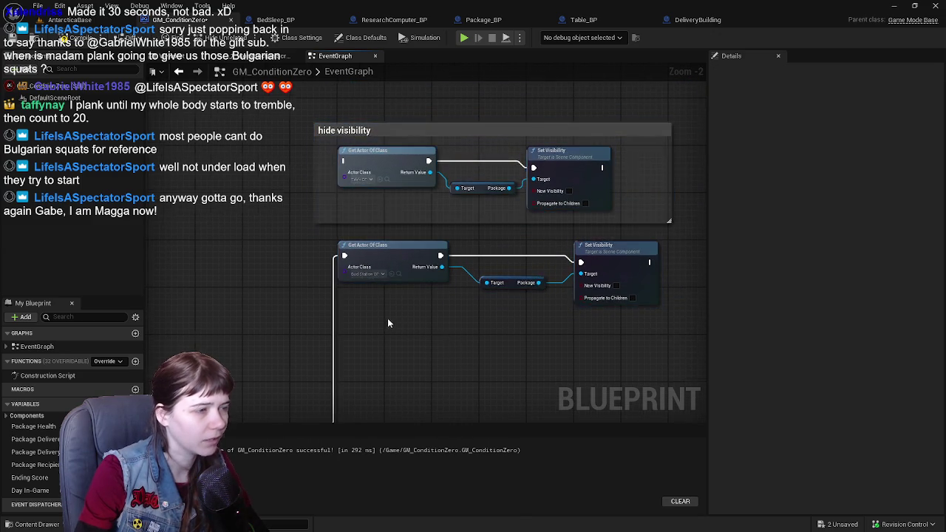
Step: Reconnect Package Delivered's execution wire to the upper Table_BP Get Actor Of Class
left_click_drag(392, 246, 391, 152)
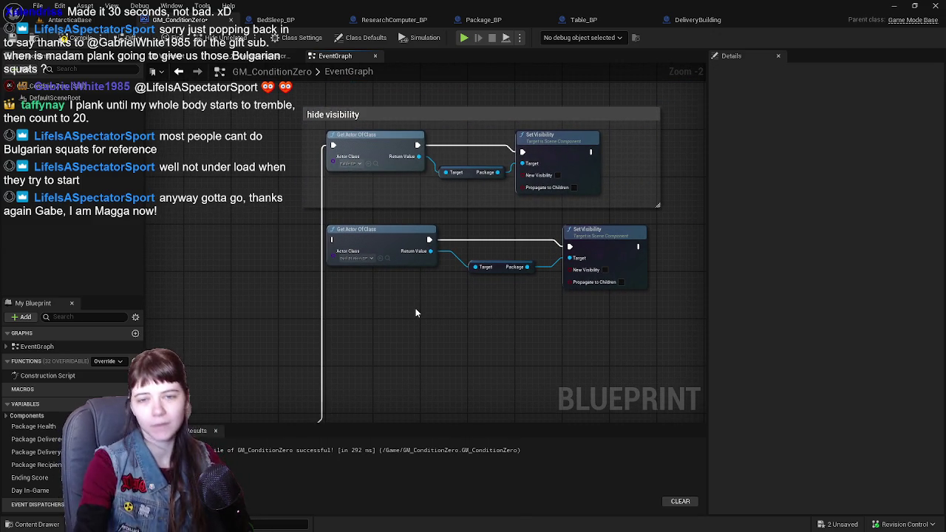
left_click_drag(416, 313, 383, 321)
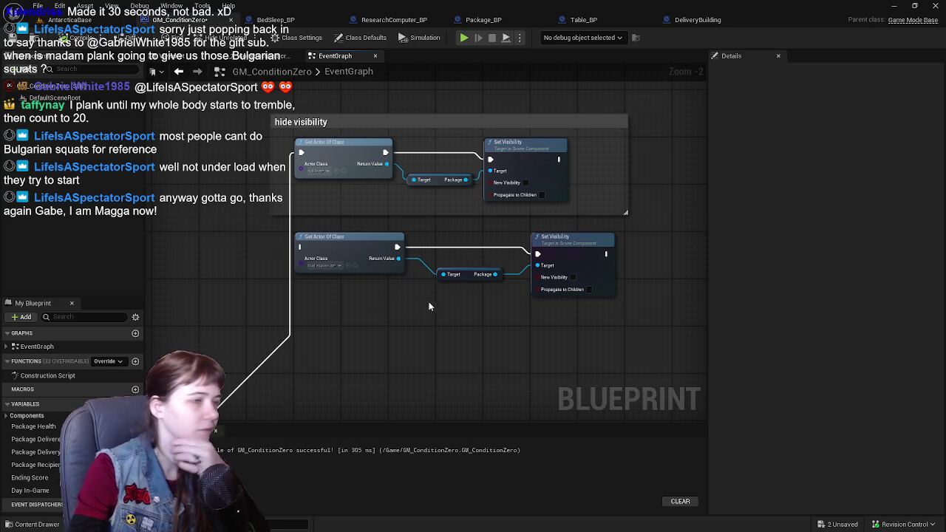
scroll(422, 293, "up", 1)
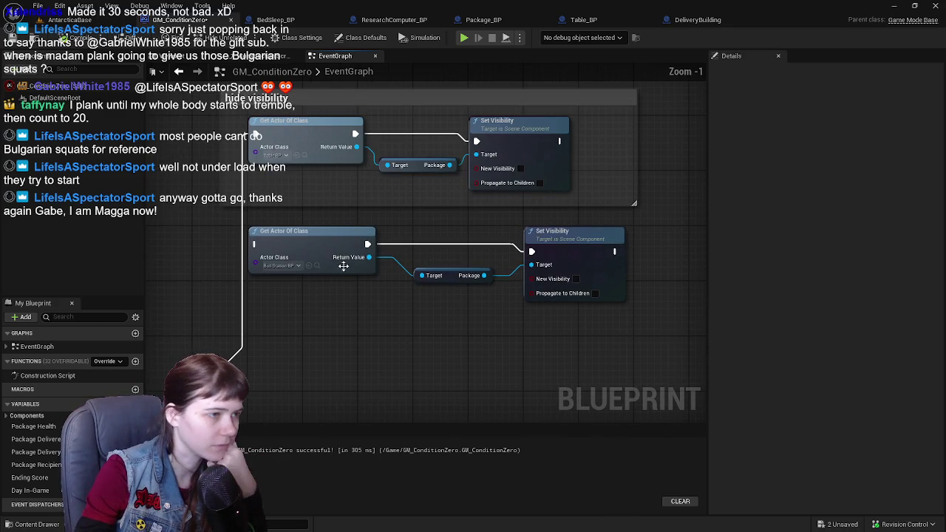
Step: Align the Package getters and Set Visibility nodes of both chains
left_click_drag(447, 277, 434, 280)
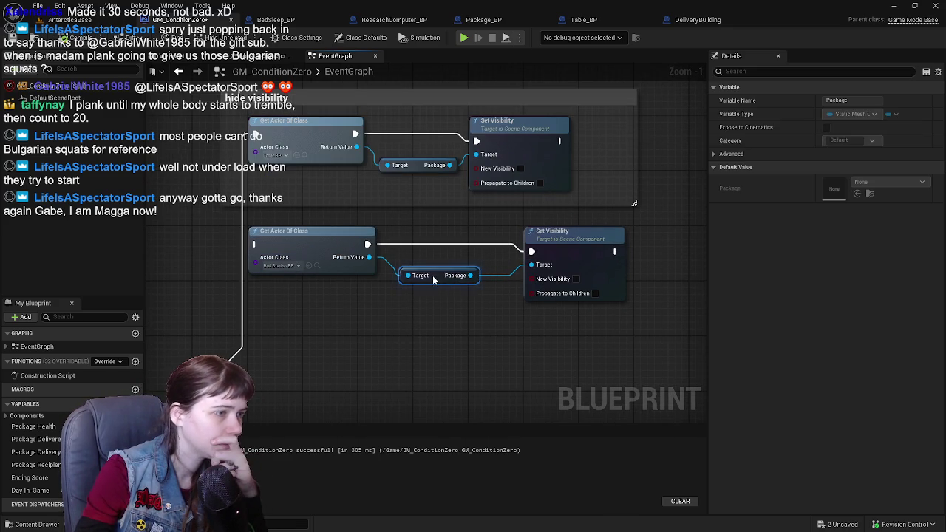
left_click_drag(577, 246, 531, 244)
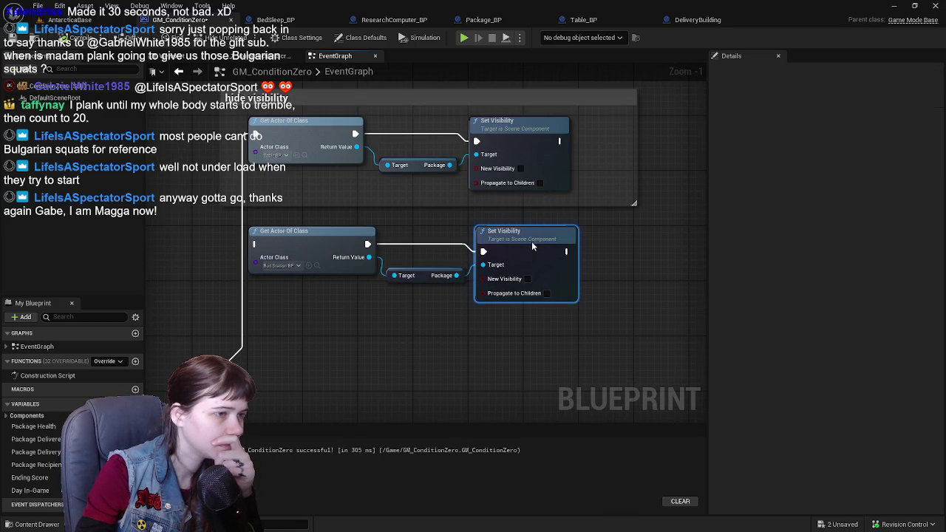
left_click_drag(438, 278, 436, 284)
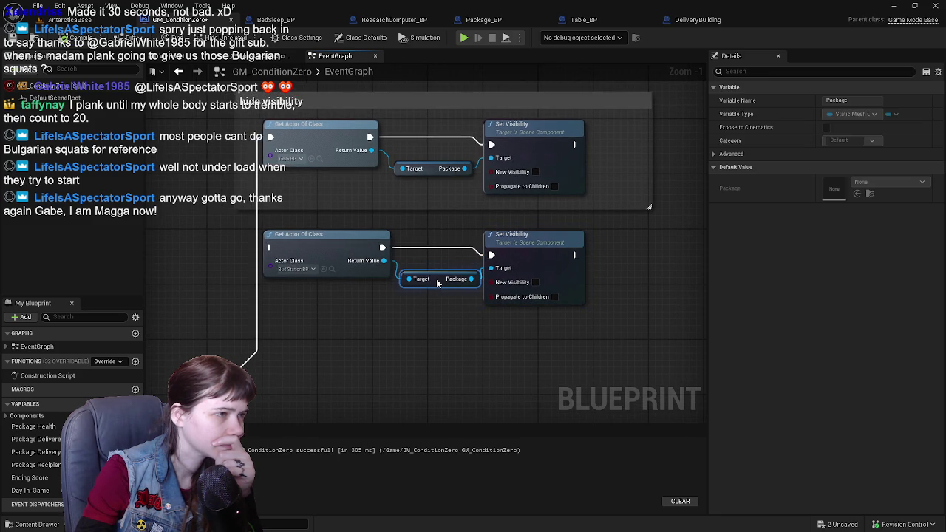
left_click_drag(516, 235, 571, 240)
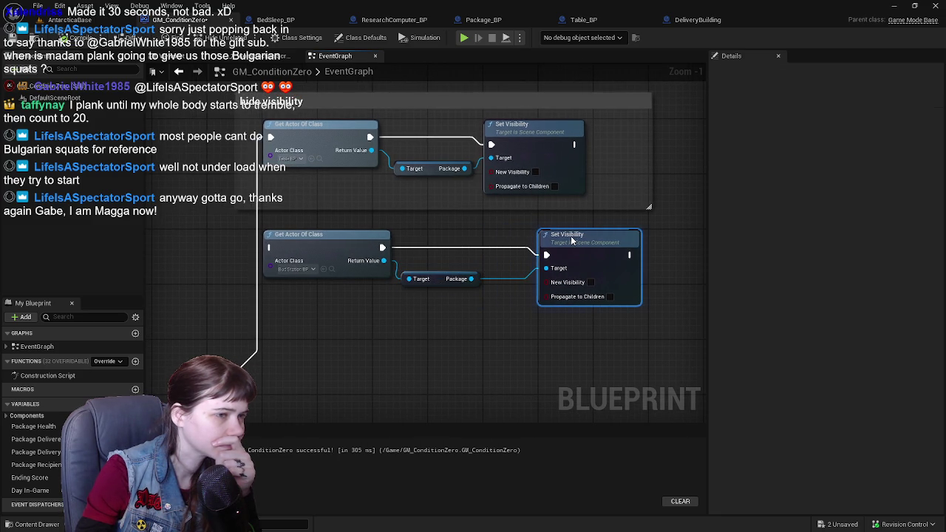
left_click_drag(558, 145, 612, 145)
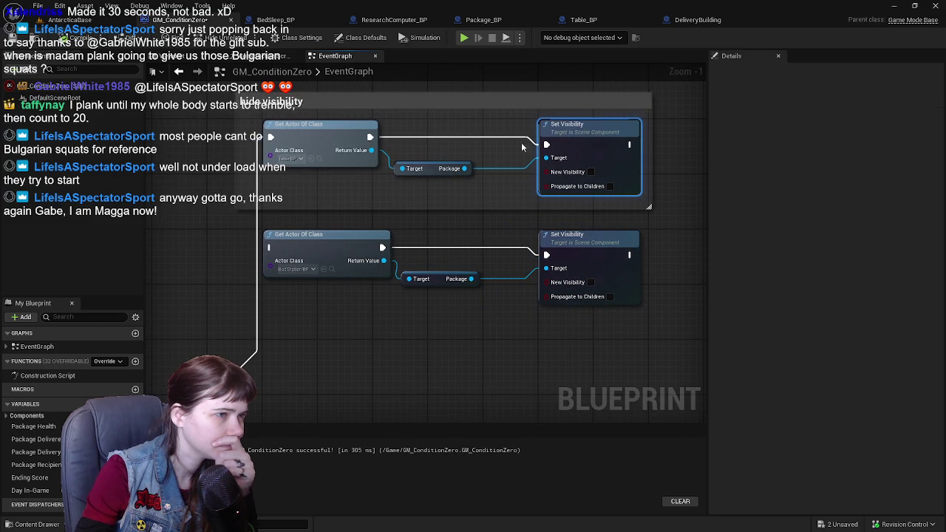
left_click_drag(433, 171, 460, 173)
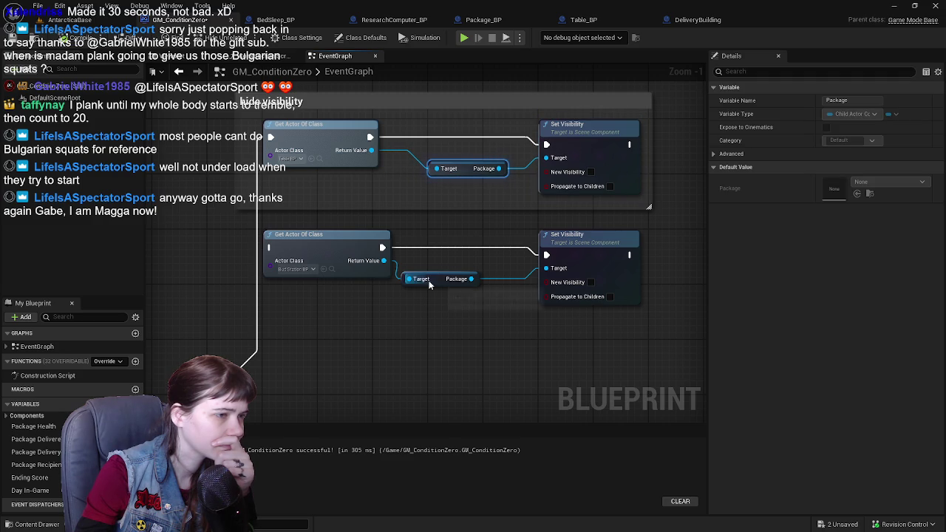
left_click_drag(428, 285, 464, 283)
Step: Duplicate the lower Get Actor Of Class → Package → Set Visibility row once
left_click_drag(393, 300, 430, 259)
left_click_drag(295, 185, 593, 281)
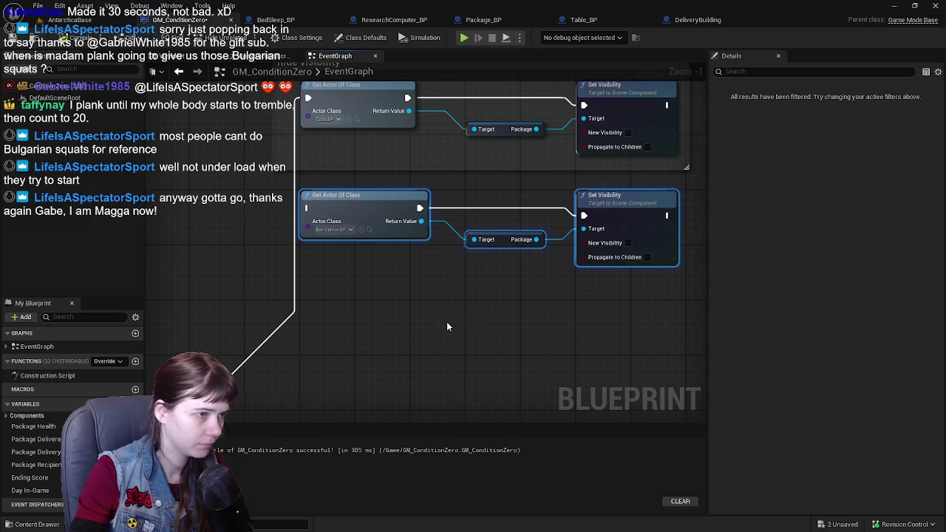
key("ctrl+v")
left_click_drag(365, 315, 368, 249)
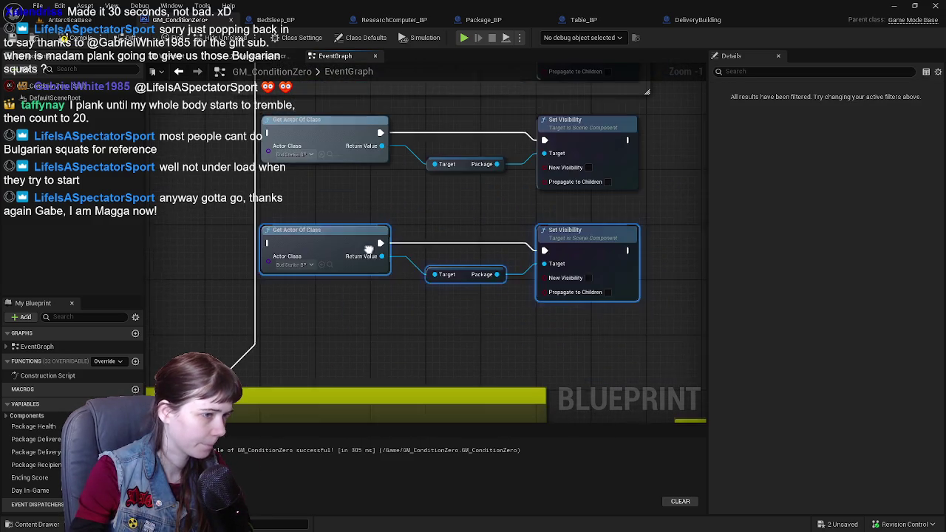
left_click_drag(318, 204, 513, 288)
scroll(475, 268, "down", 2)
key("c")
Step: Copy the bottom row and paste it below, making four rows
left_click_drag(249, 129, 542, 347)
mouse_move(360, 161)
left_mouse_down()
mouse_move(362, 242)
mouse_move(371, 124)
left_mouse_up()
mouse_move(342, 264)
left_mouse_down()
mouse_move(432, 306)
mouse_move(547, 336)
left_mouse_up()
key("ctrl+c")
key("ctrl+v")
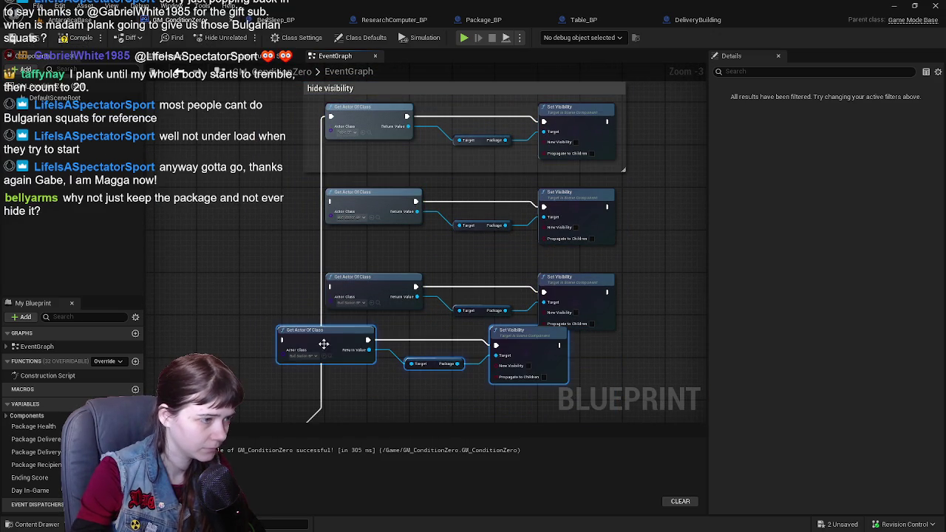
Step: Align the pasted row and set the third row's Actor Class to KimberlyArtsy_BP
mouse_move(324, 344)
left_mouse_down()
mouse_move(384, 370)
mouse_move(376, 375)
left_mouse_up()
scroll(346, 216, "up", 1)
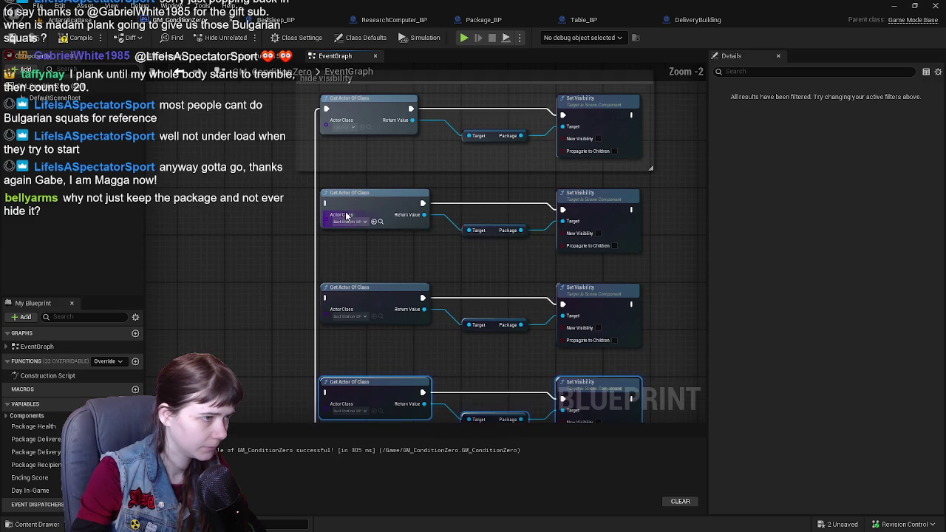
left_click(353, 316)
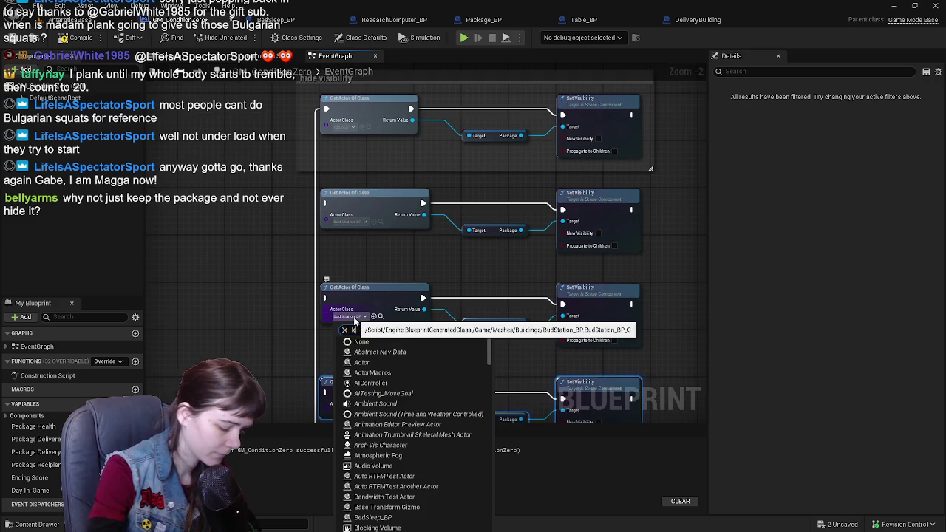
type("kimberly")
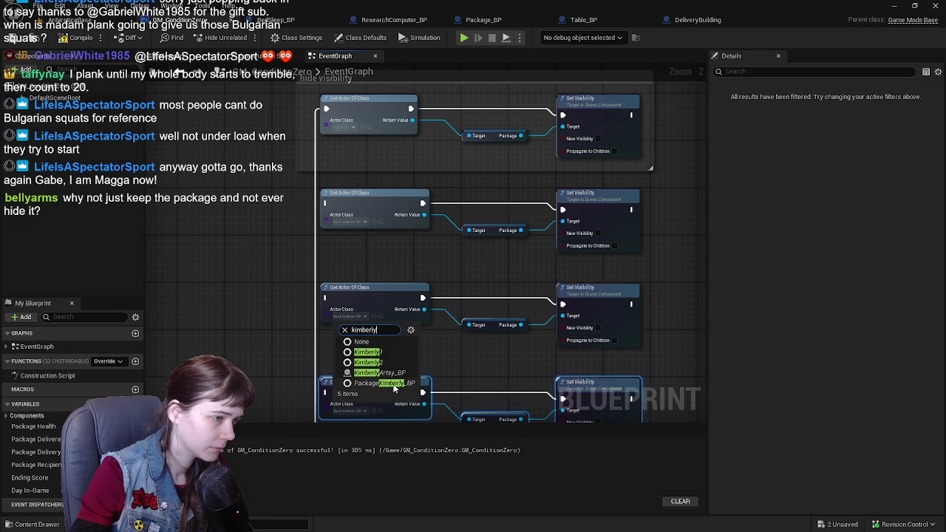
left_click(398, 376)
Step: Set the fourth row's Actor Class to the Jodie blueprint and return to the AntarcticaBase level
left_click(342, 320)
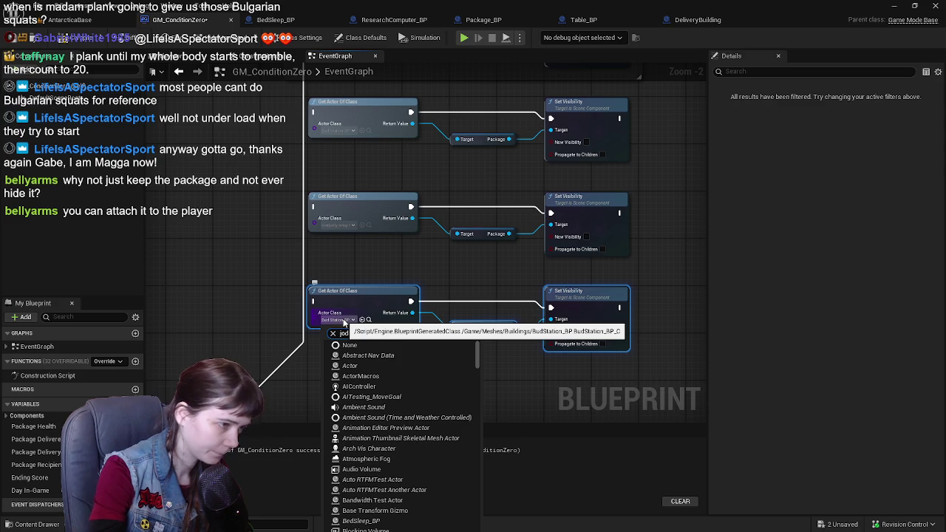
left_click(366, 355)
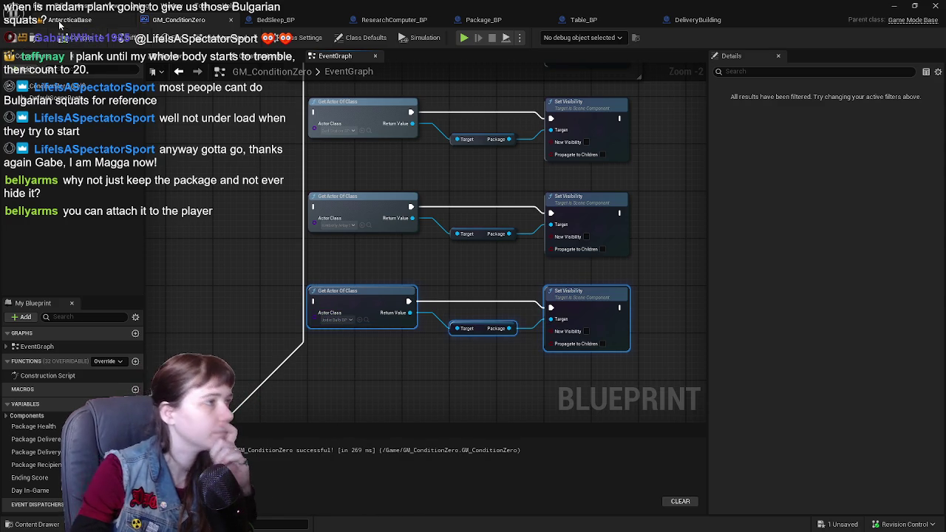
left_click(62, 20)
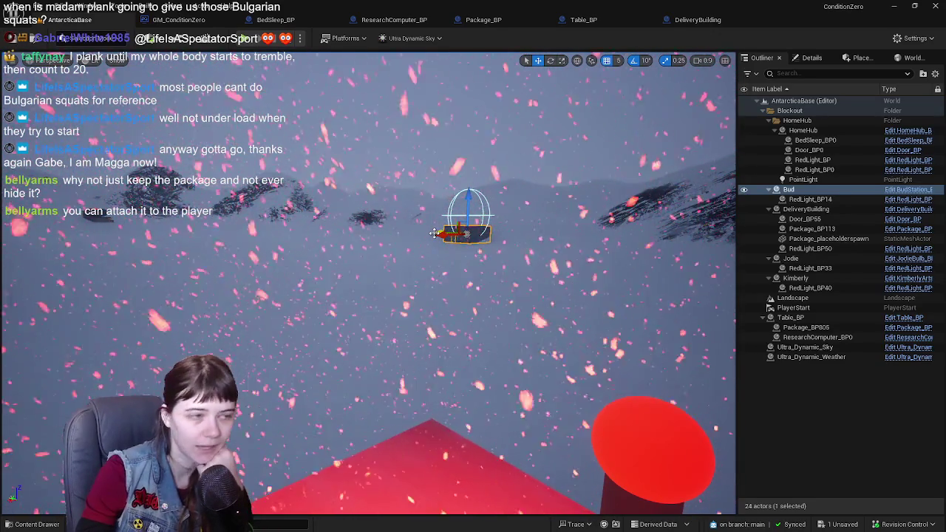
Step: Deselect Bud and pan the AntarcticaBase viewport left and back right
left_click(848, 422)
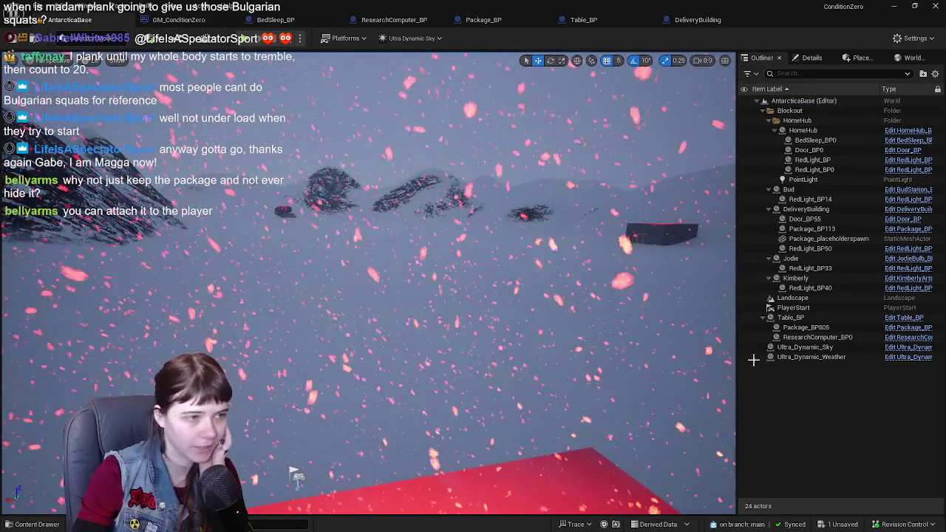
key("Left")
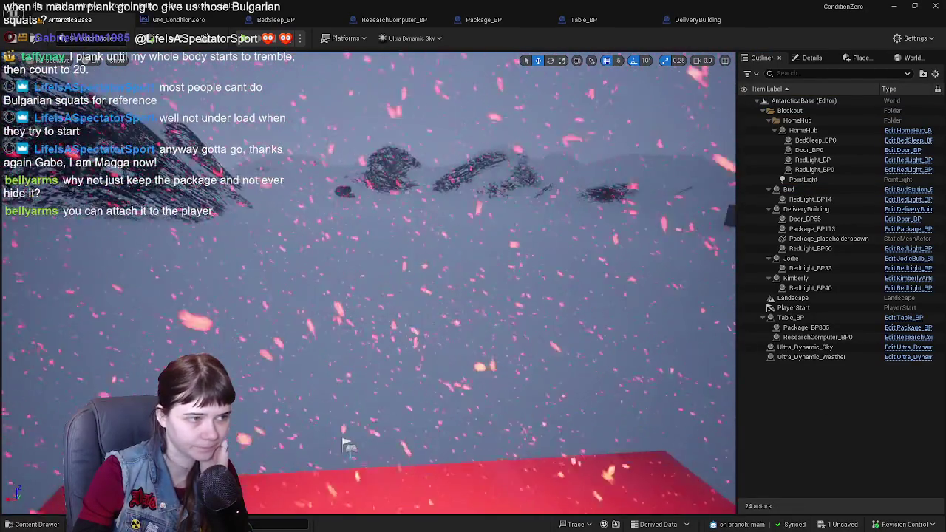
key("Right")
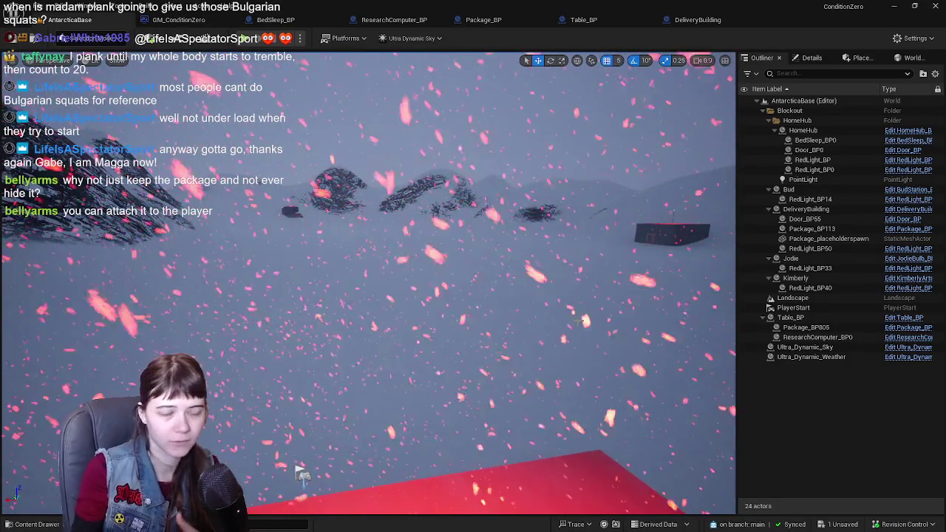
Step: Browse the Content Drawer to Content > Blueprints and open CBP_SandboxCharacter
key("ctrl+space")
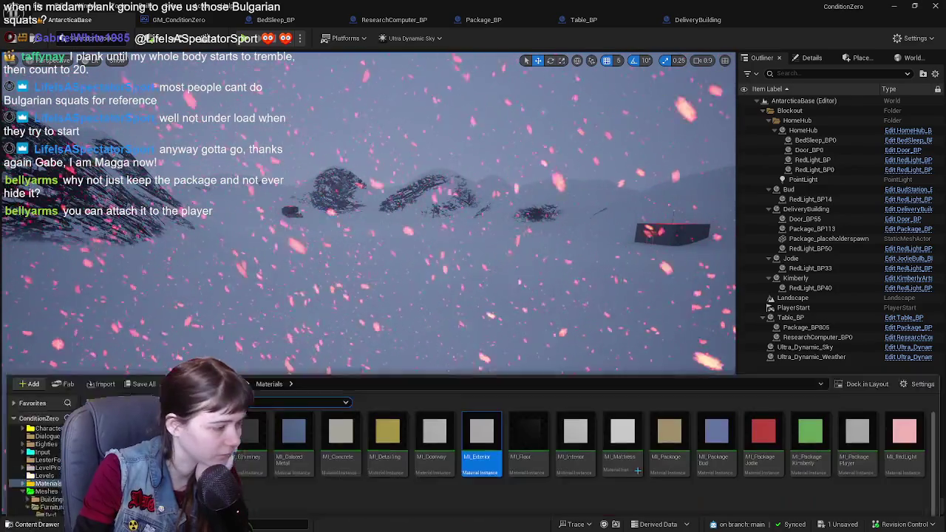
left_click(235, 347)
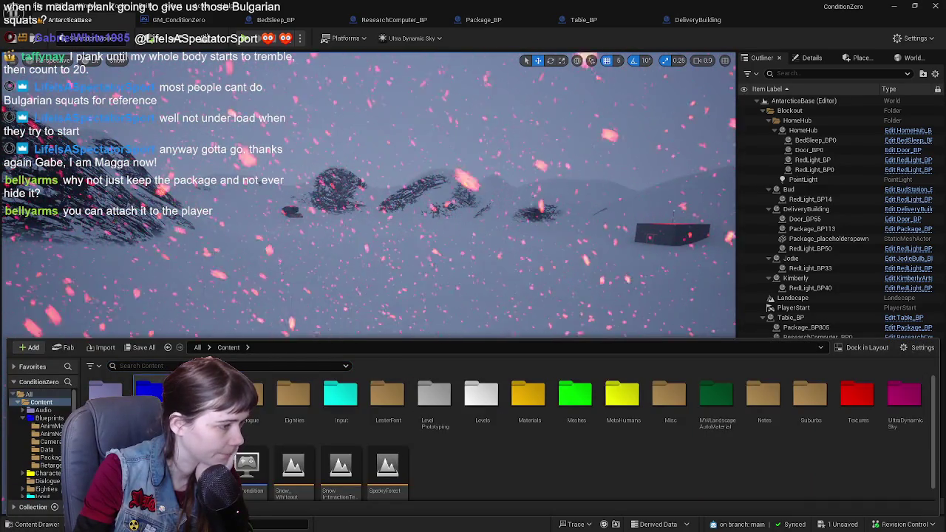
double_click(148, 396)
left_click(506, 403)
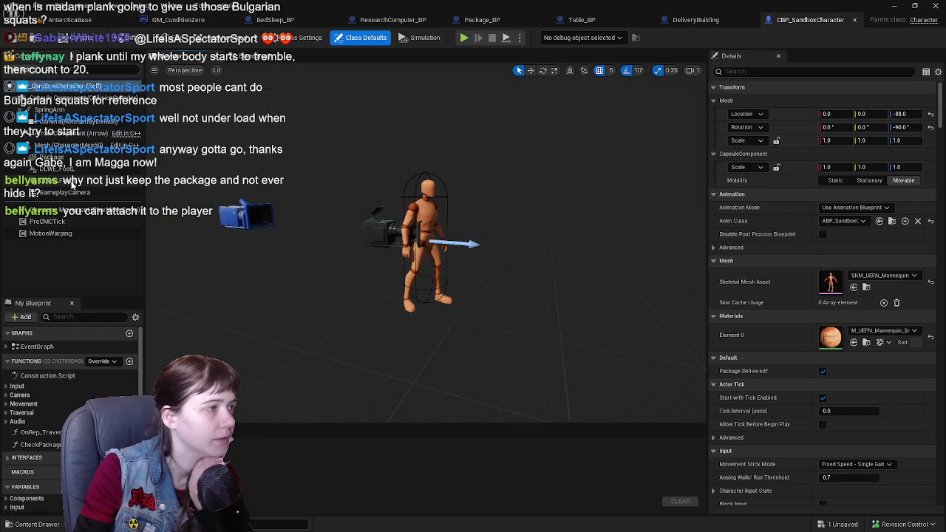
Step: Inspect CBP_SandboxCharacter's Package component, orbit the preview, then close the blueprint
left_click(54, 156)
mouse_move(589, 243)
left_mouse_down()
mouse_move(532, 246)
mouse_move(547, 222)
mouse_move(528, 214)
mouse_move(571, 230)
left_mouse_up()
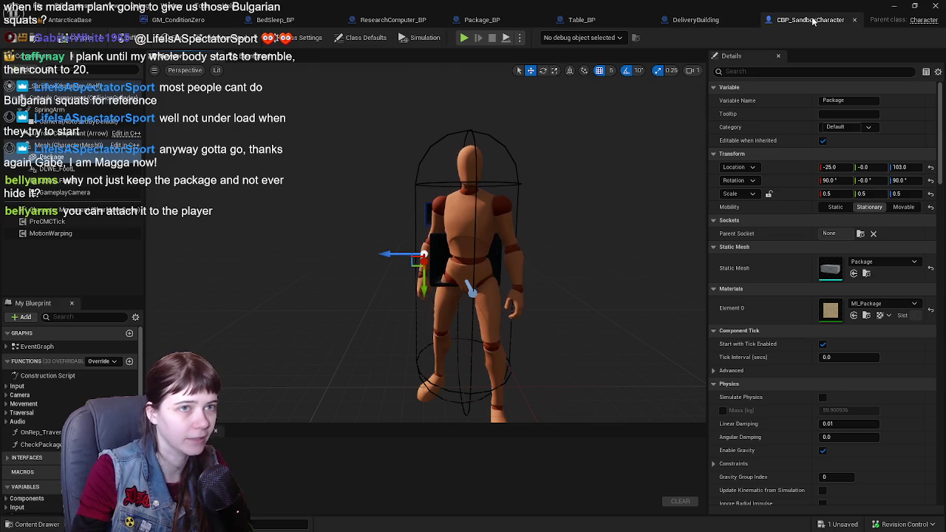
left_click(695, 20)
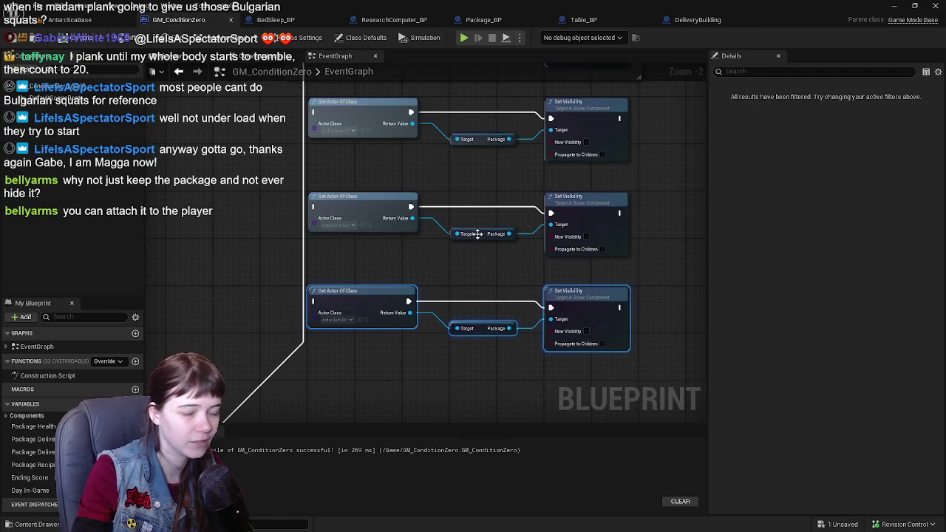
Step: Paste into the graph and stretch the 'hide visibility' comment box around all four package-hiding rows
key("ctrl+v")
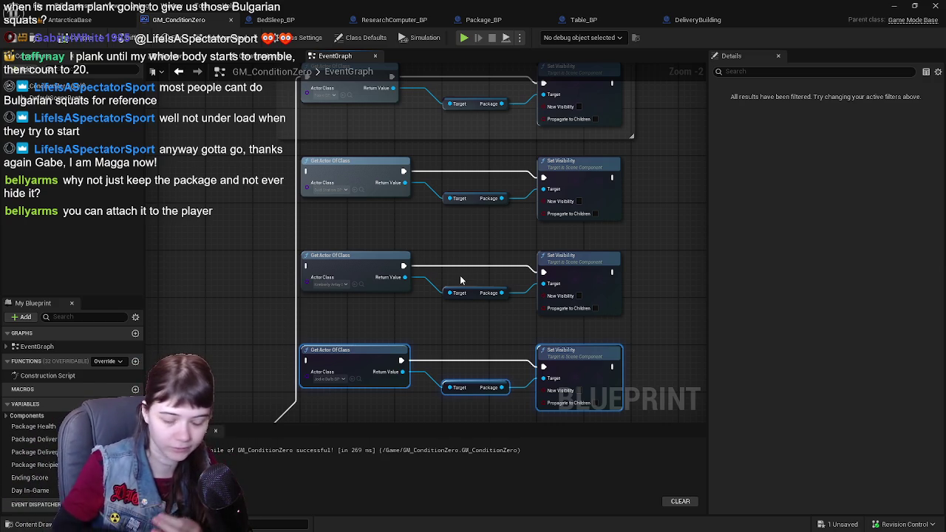
scroll(460, 280, "down", 1)
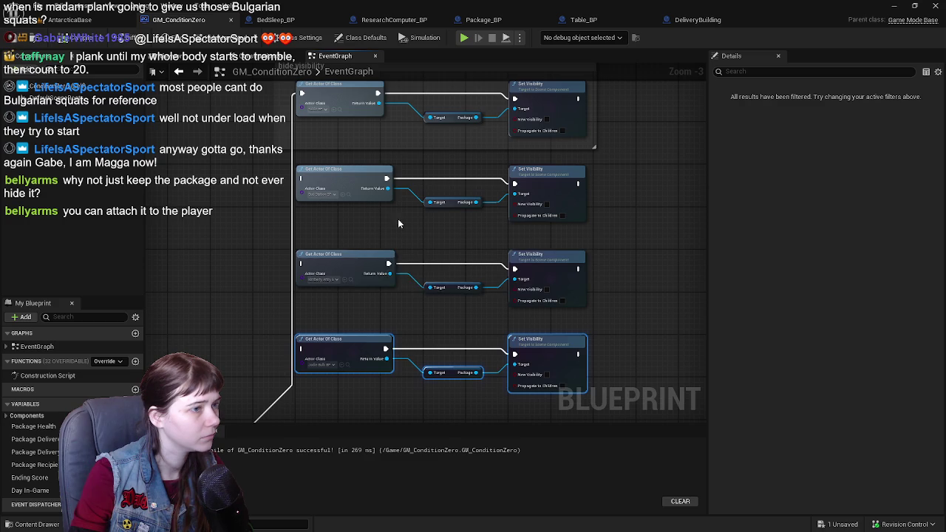
scroll(398, 223, "up", 1)
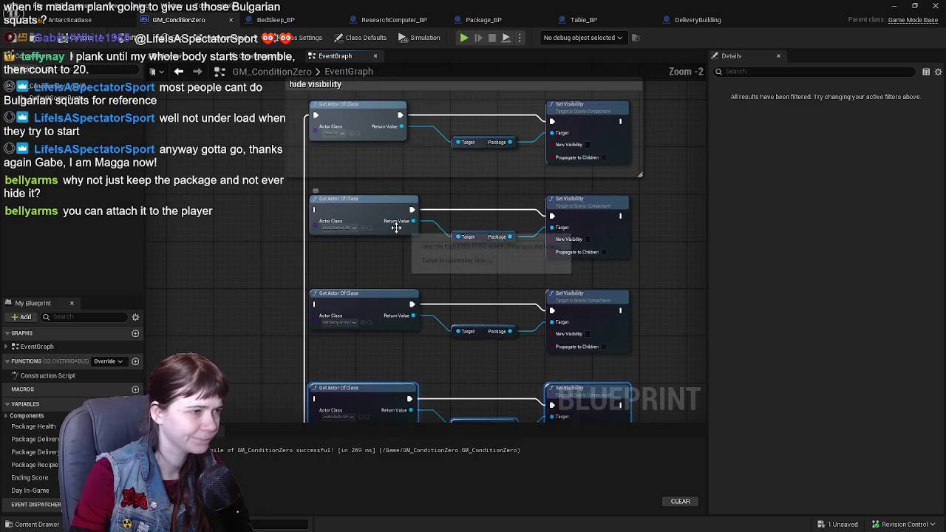
scroll(437, 151, "down", 1)
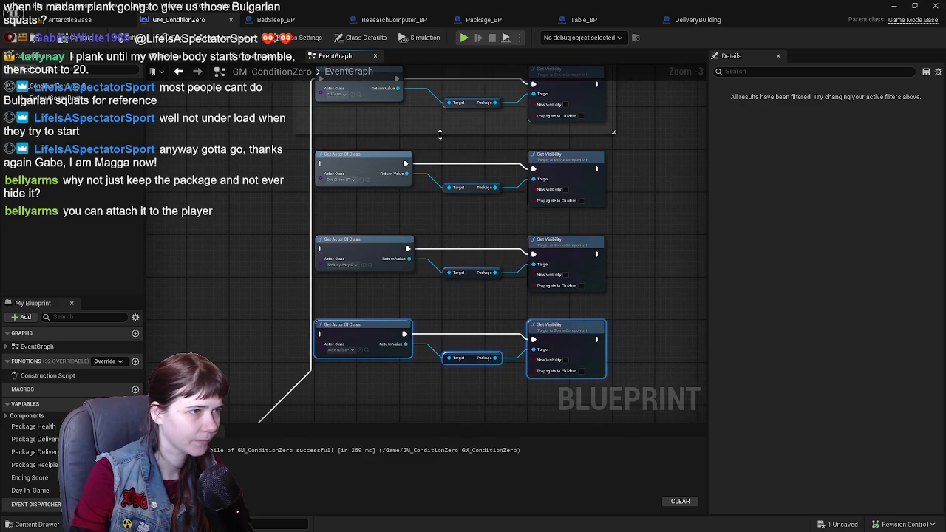
mouse_move(439, 134)
left_mouse_down()
mouse_move(445, 387)
mouse_move(461, 444)
left_mouse_up()
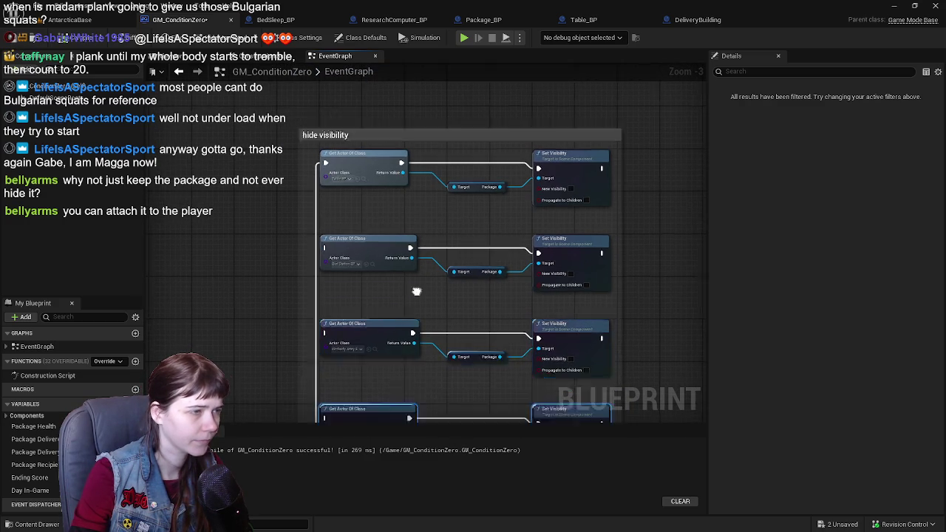
Step: Rename the comment to 'hide visibility of previous delivery'
double_click(365, 159)
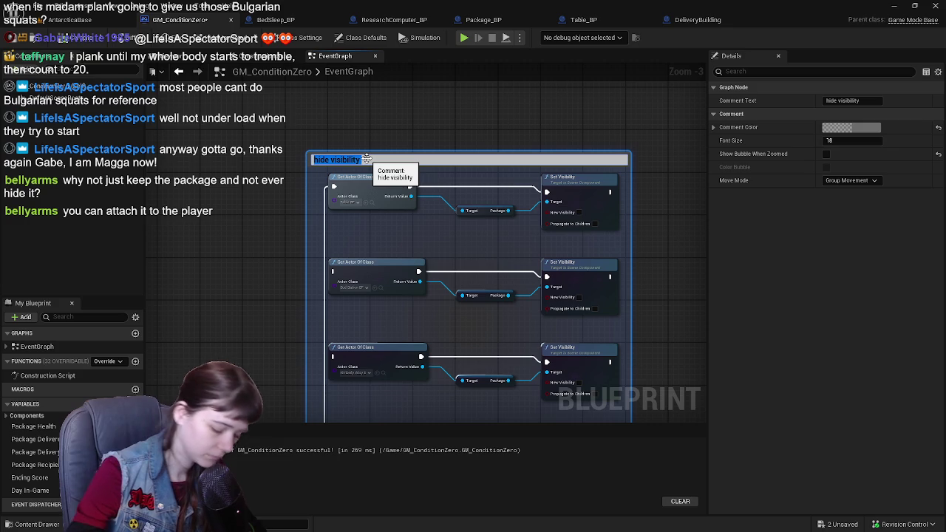
type("of previous delivery")
key("Return")
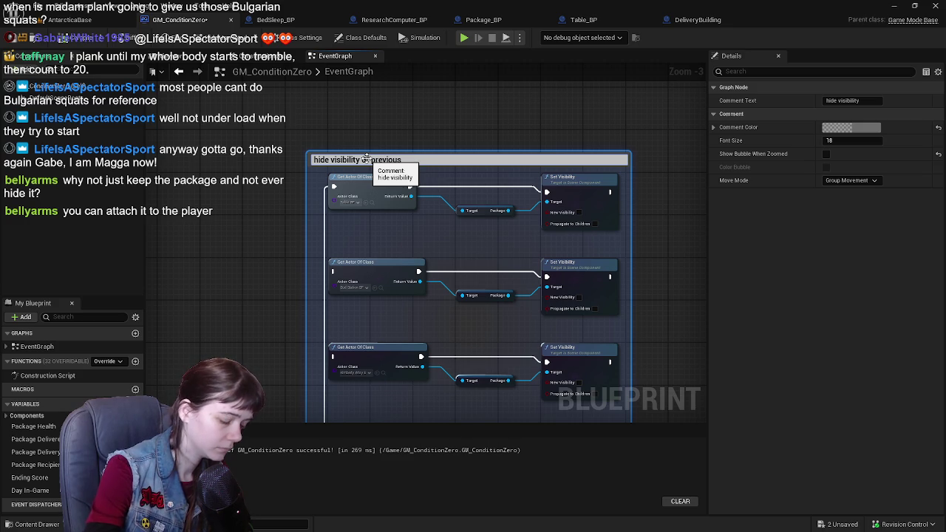
key("Return")
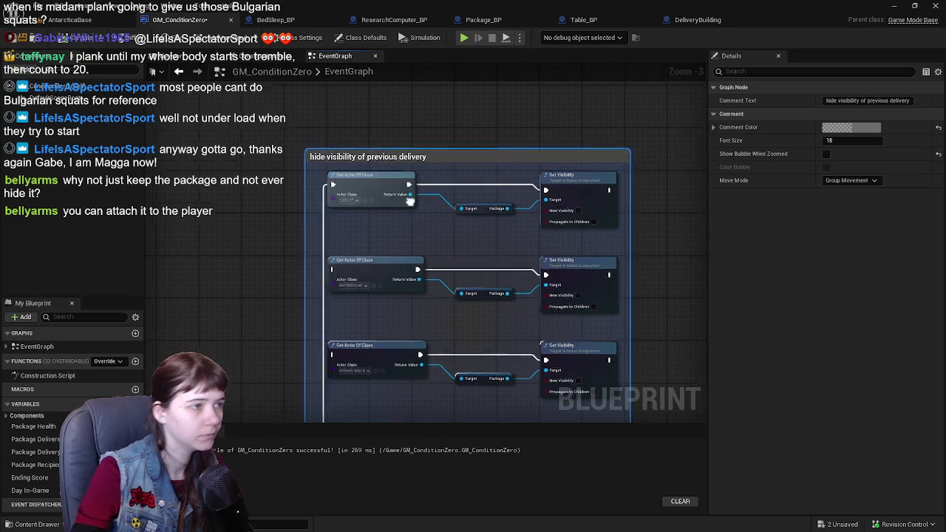
Step: Colour the comment yellow by setting red and green to 1 in the Color Picker
scroll(406, 158, "down", 1)
left_click(846, 128)
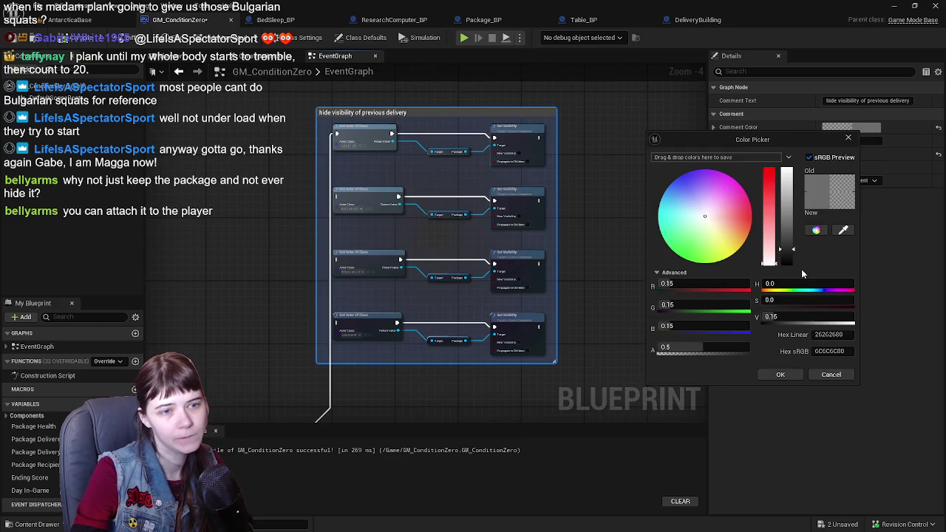
type("1")
key("Tab")
type("1")
key("Tab")
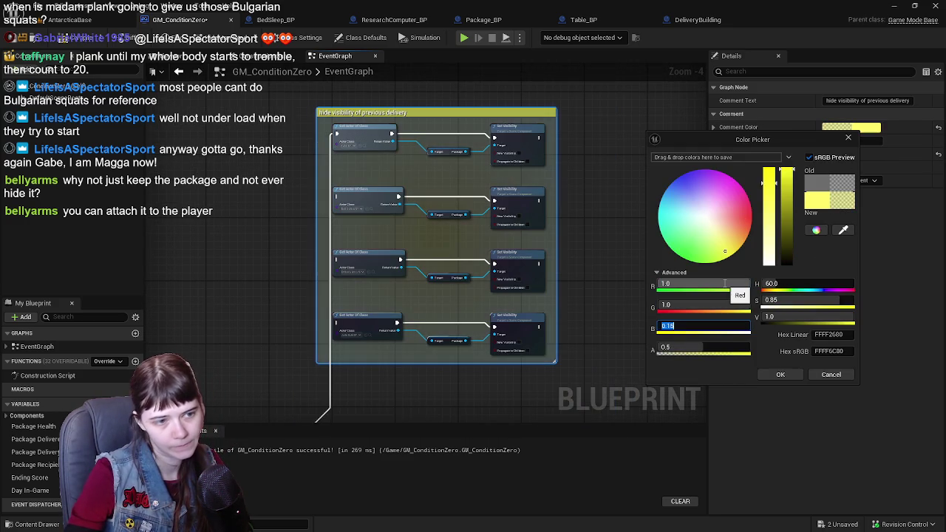
left_click(780, 375)
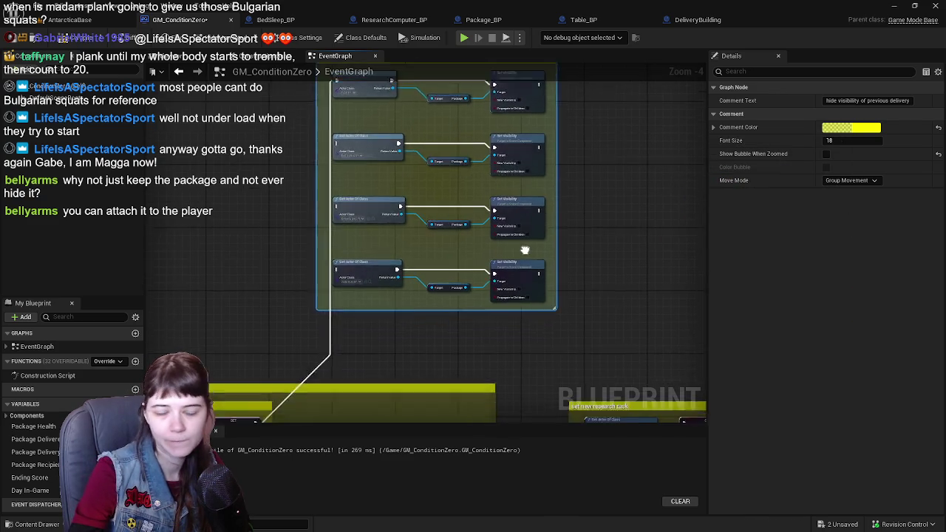
scroll(521, 255, "up", 1)
Step: Add a Print String reading 'Delivery from previous day has been cleared.' and save GM_ConditionZero
left_click_drag(513, 262, 543, 282)
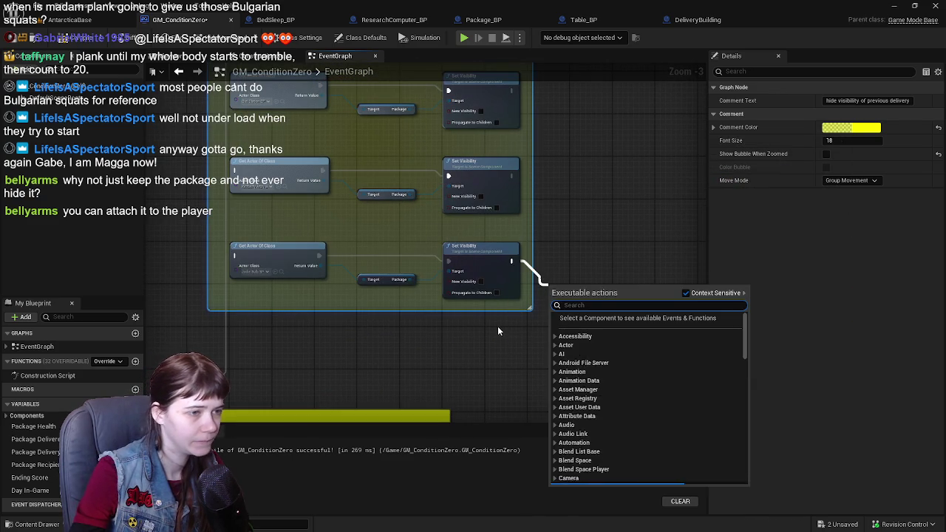
type("print")
key("Return")
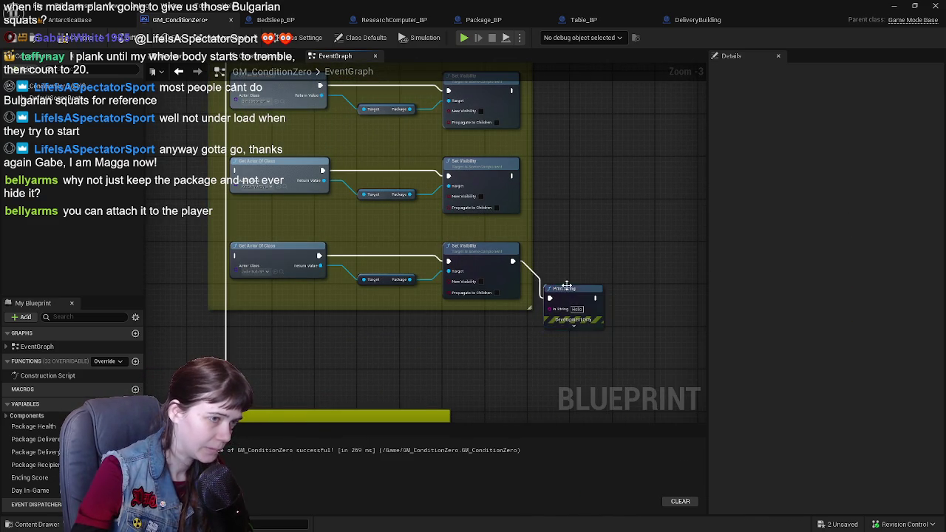
left_click_drag(566, 286, 596, 290)
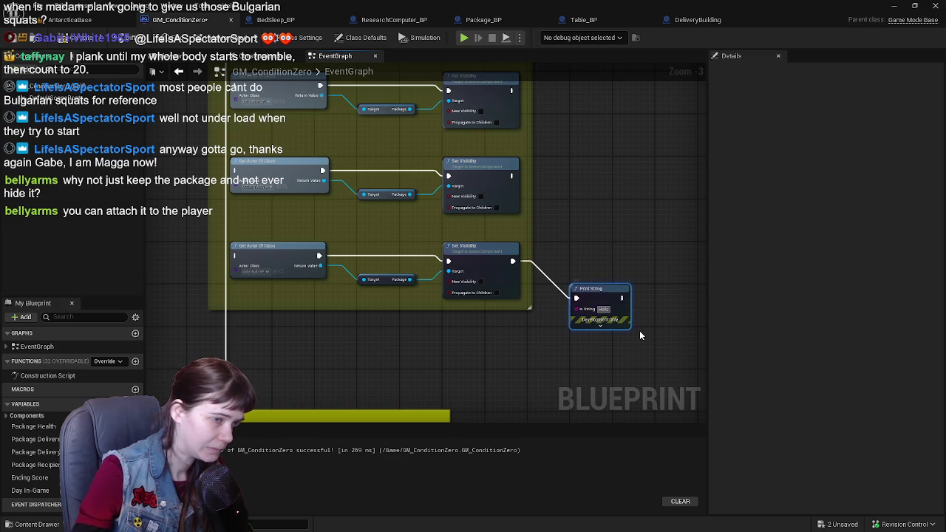
key("BackSpace")
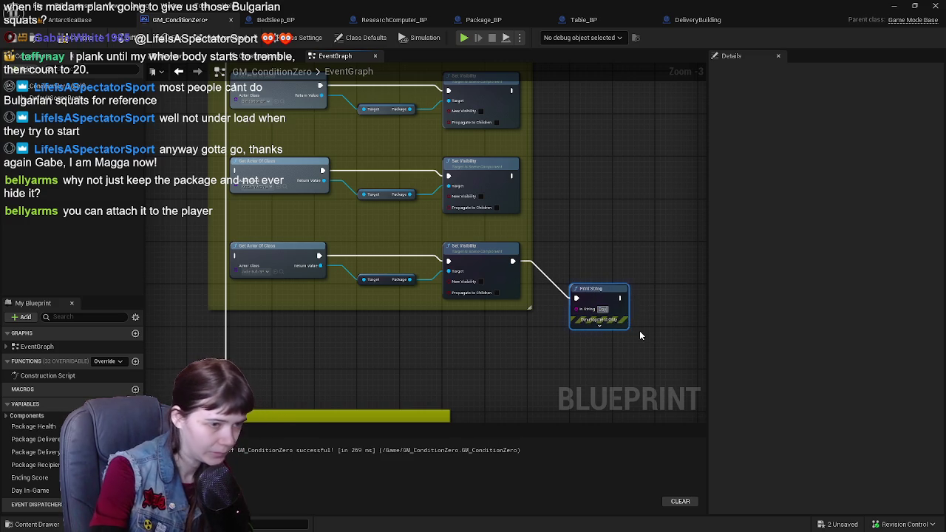
type("Del")
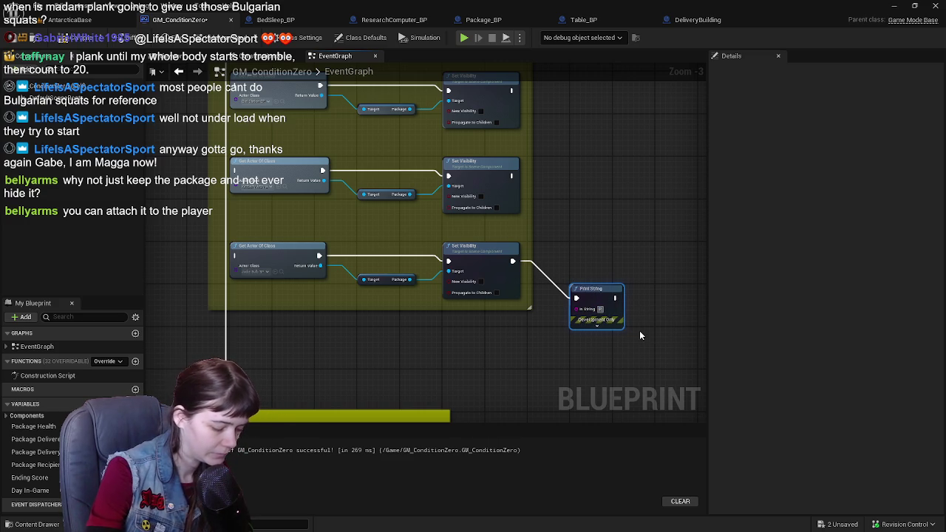
type("ivery f")
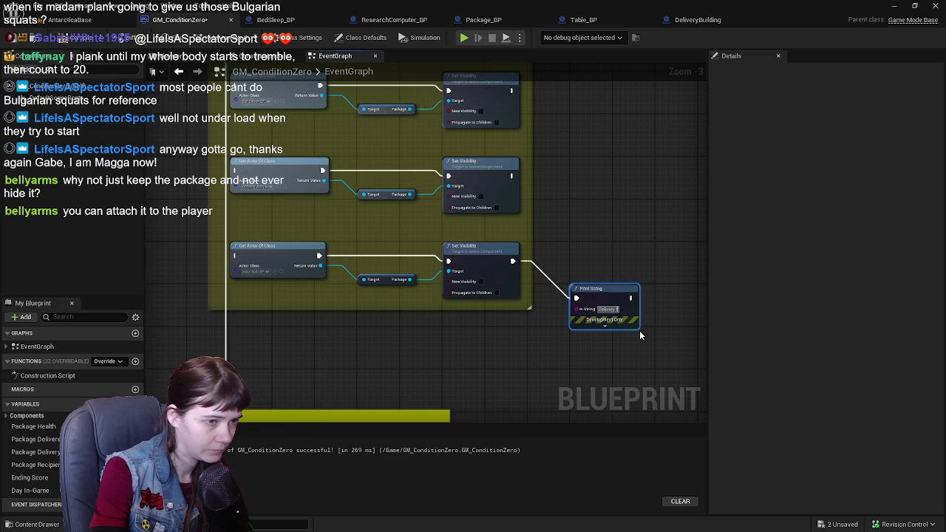
type("rom previous day has been d")
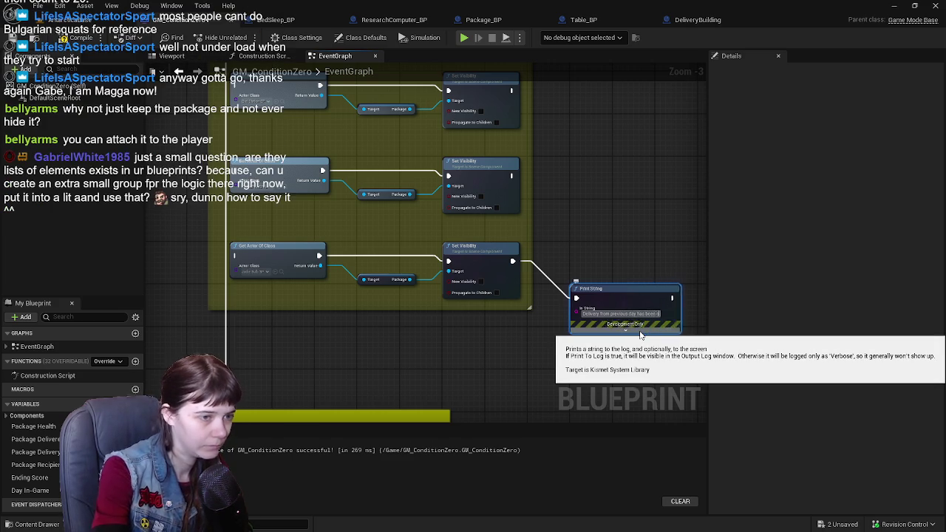
scroll(640, 334, "down", 1)
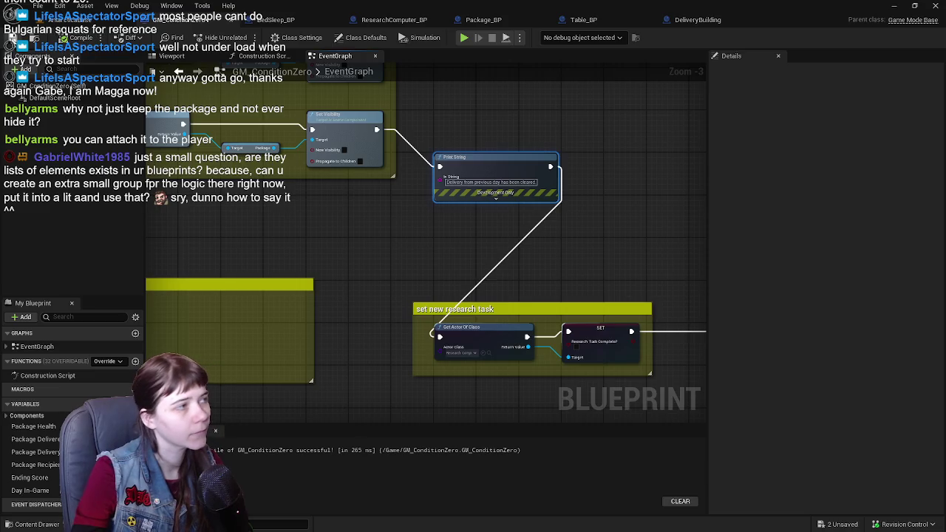
key("ctrl+s")
Step: Move the Print String node up beside the visibility-reset group
scroll(374, 190, "down", 2)
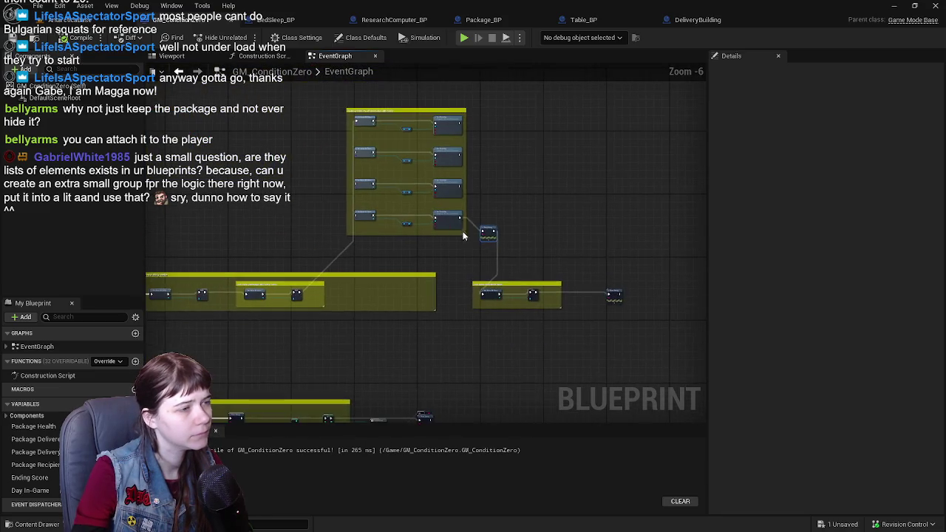
scroll(334, 158, "up", 1)
left_click_drag(253, 101, 526, 286)
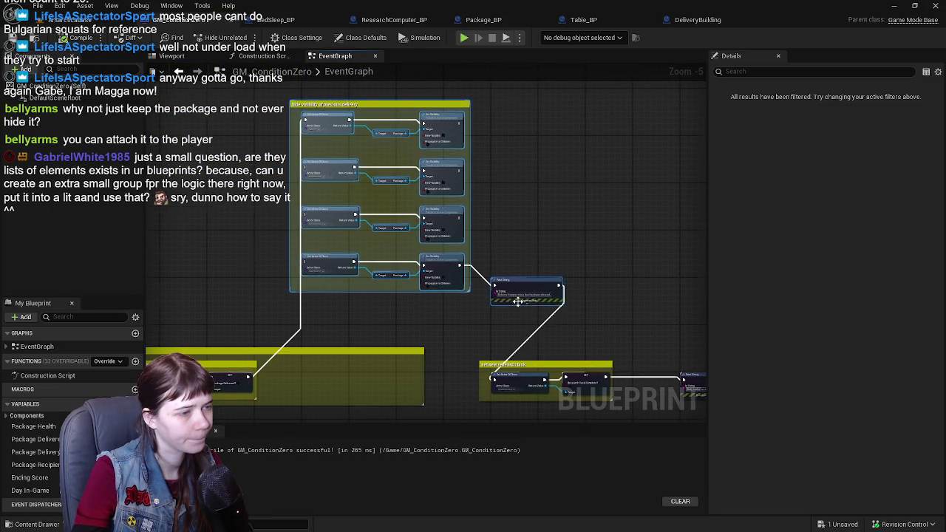
scroll(514, 301, "up", 2)
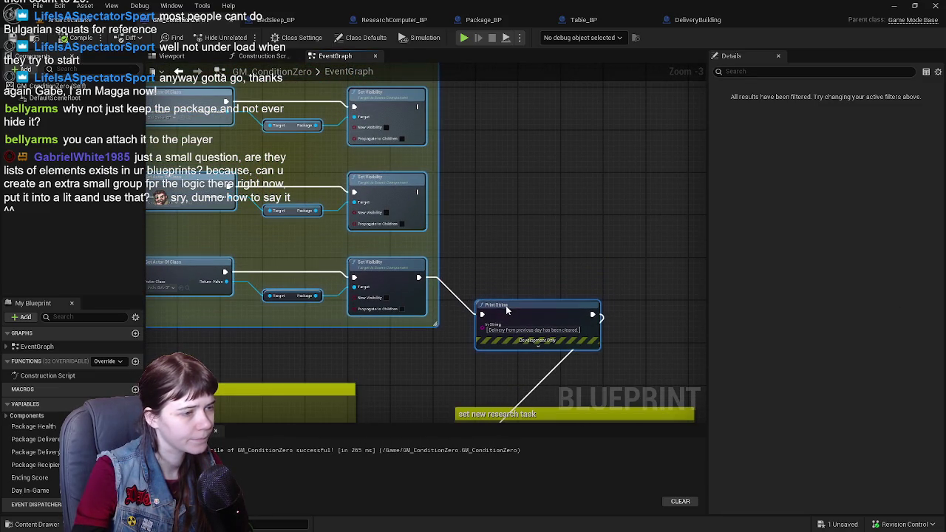
left_click(489, 261)
scroll(489, 261, "down", 1)
scroll(509, 313, "up", 1)
left_click_drag(509, 303, 509, 257)
Step: Reposition the comment group together with its Print String, then pan to the set new research task section
scroll(510, 254, "down", 2)
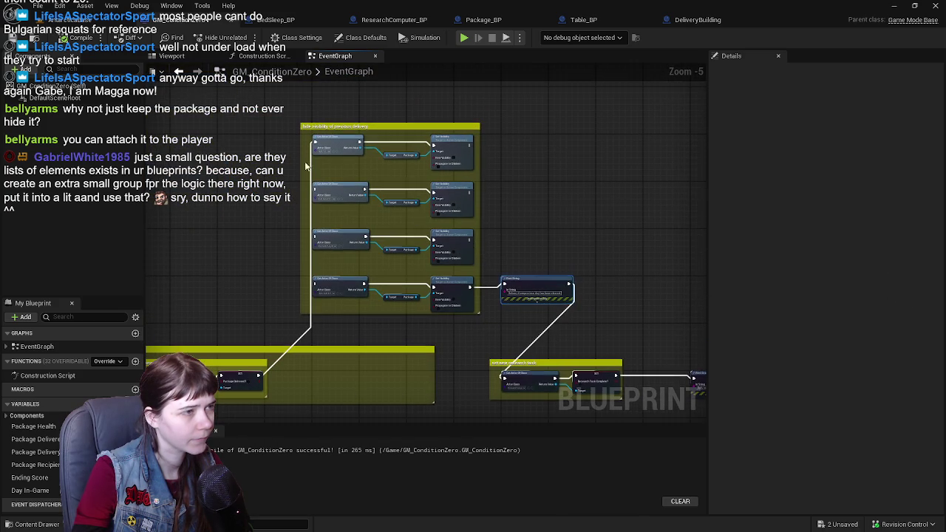
left_click_drag(260, 121, 573, 318)
scroll(573, 318, "up", 2)
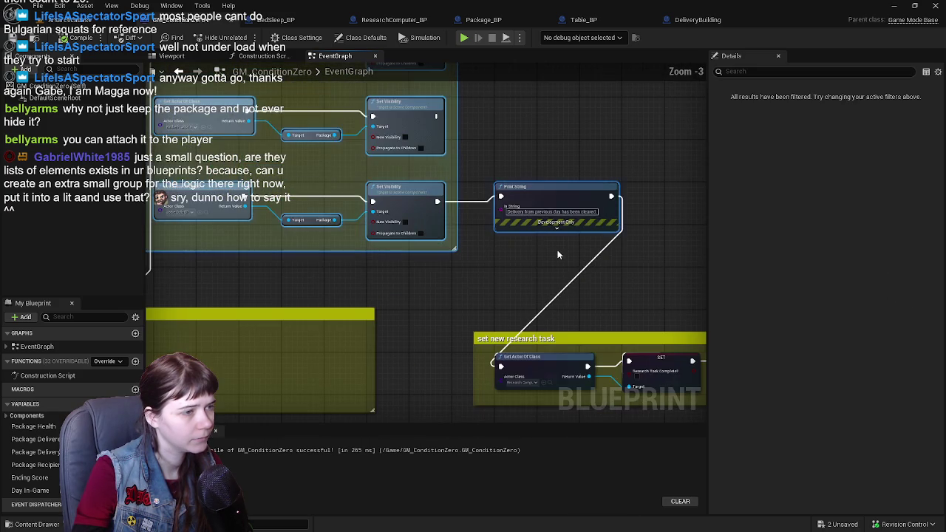
left_click_drag(531, 192, 531, 232)
left_click(509, 181)
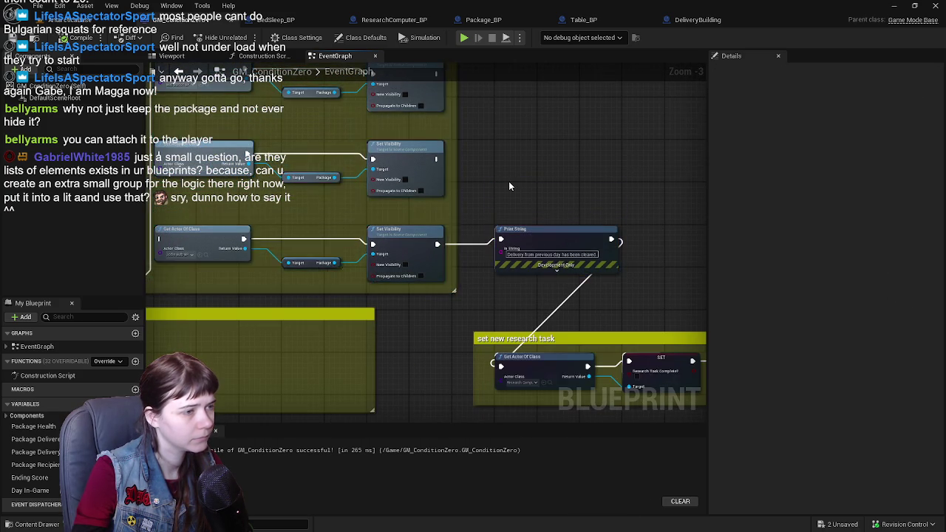
scroll(510, 170, "down", 1)
mouse_move(229, 108)
left_mouse_down()
mouse_move(502, 348)
mouse_move(562, 333)
mouse_move(547, 310)
left_mouse_up()
scroll(537, 279, "up", 2)
left_click_drag(537, 279, 539, 248)
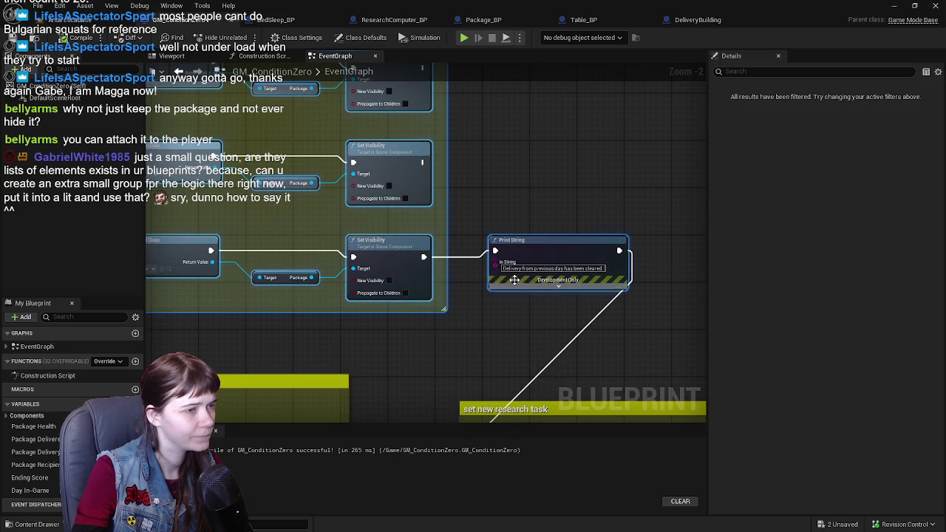
left_click(516, 346)
mouse_move(516, 347)
left_mouse_down()
mouse_move(345, 144)
mouse_move(292, 159)
mouse_move(278, 242)
mouse_move(559, 244)
left_mouse_up()
scroll(559, 244, "down", 1)
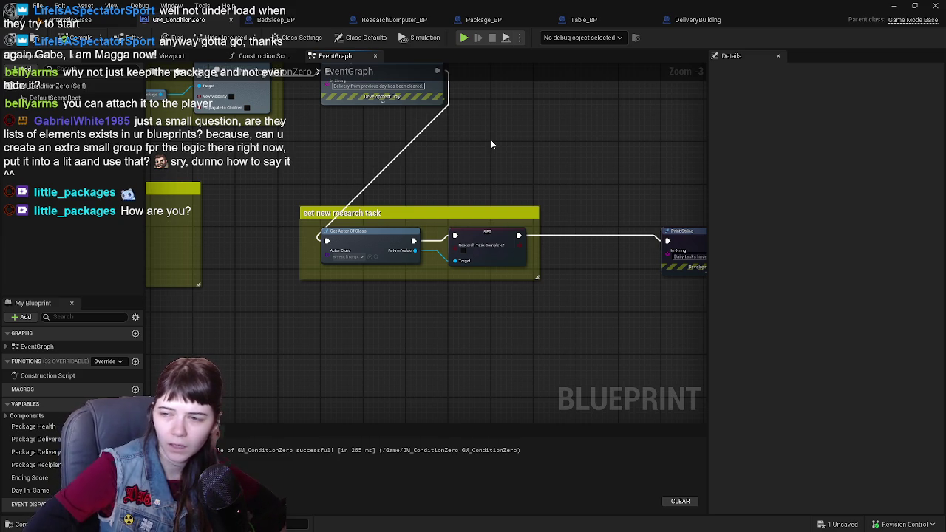
Step: Play-test AntarcticaBase, running the character to the table to pick up the package, then stop
left_click(71, 20)
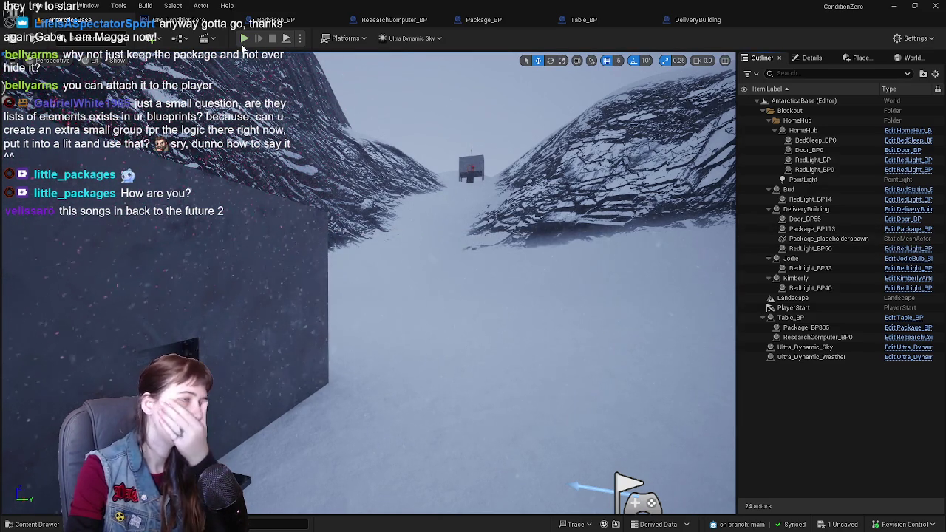
left_click(245, 39)
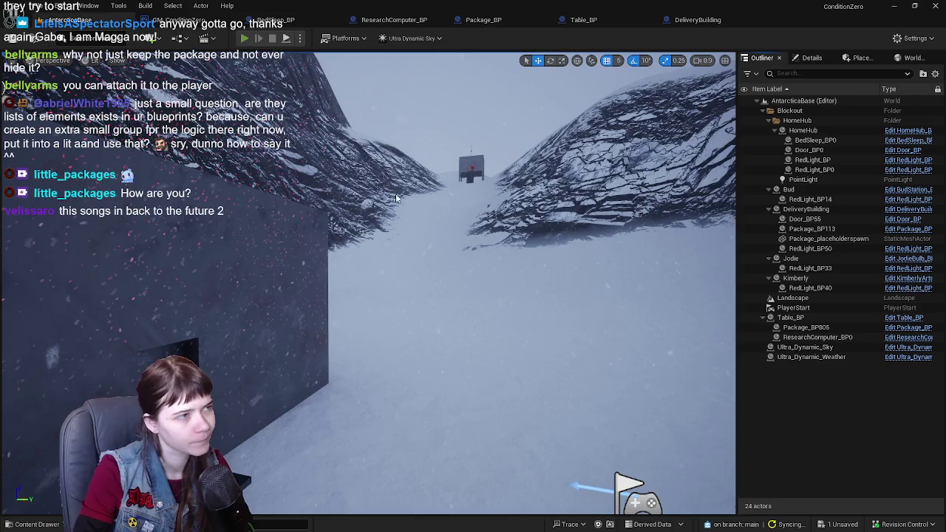
key("w")
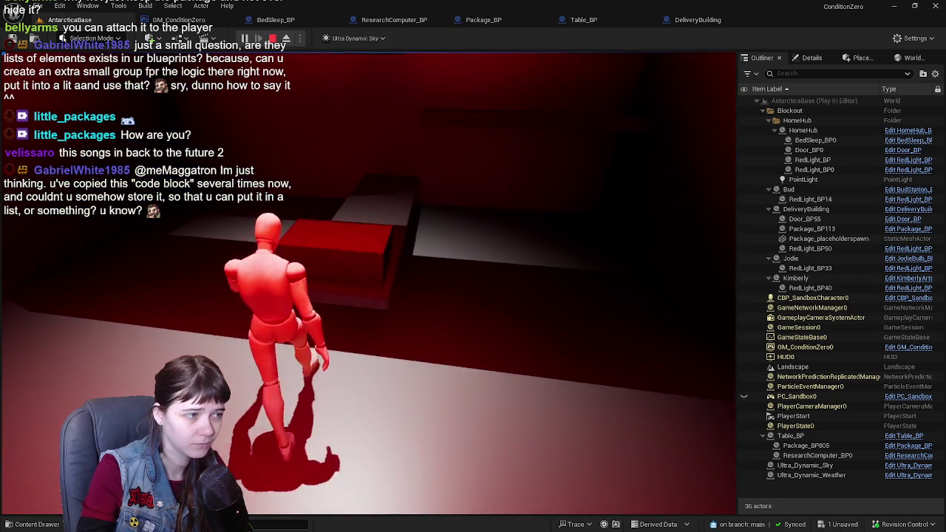
key("e")
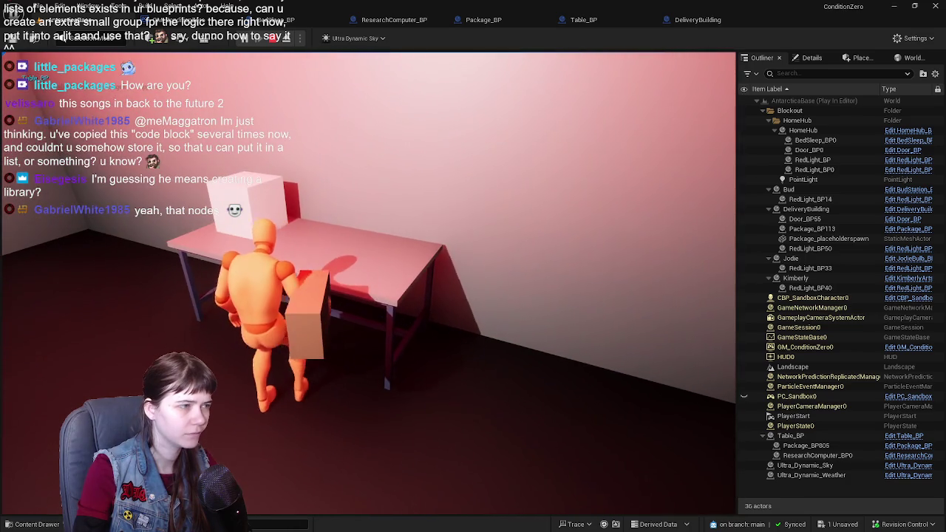
key("Escape")
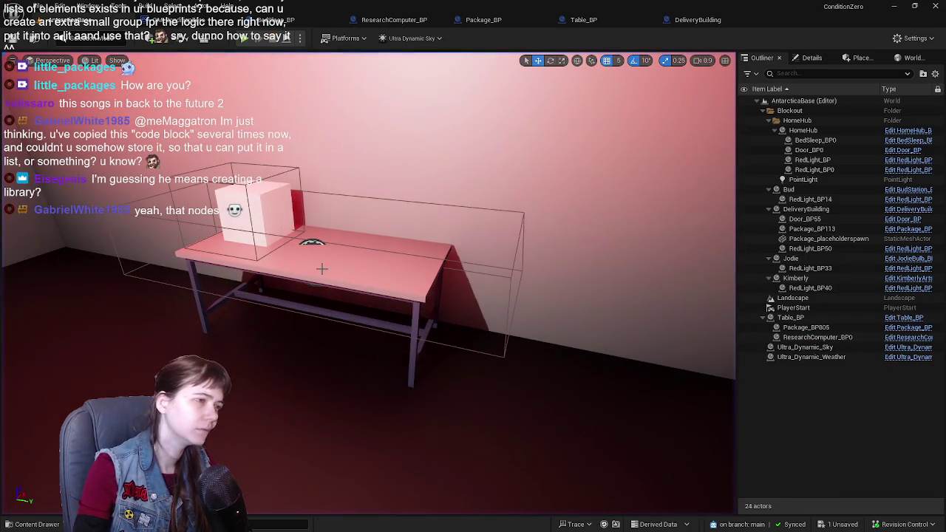
Step: Open Table_BP from the selected table and bring its delivery nodes into view
left_click(322, 267)
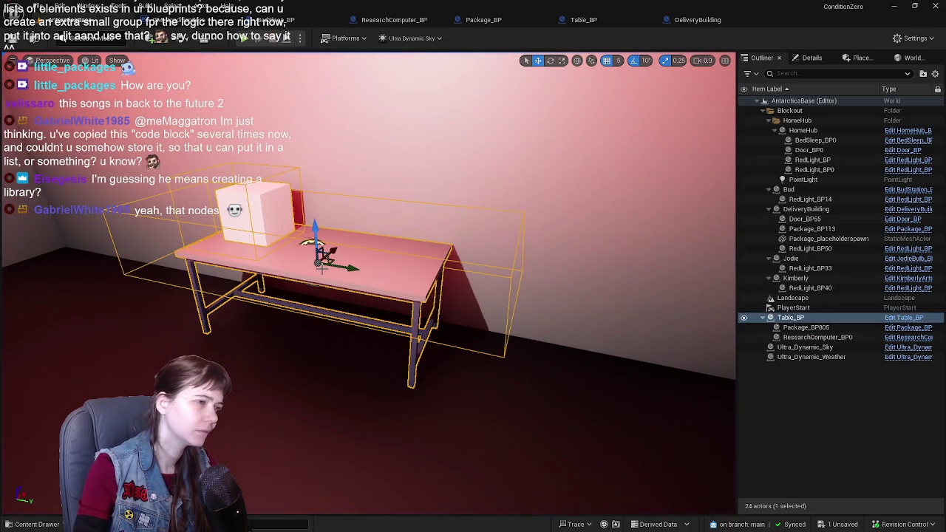
left_click(907, 319)
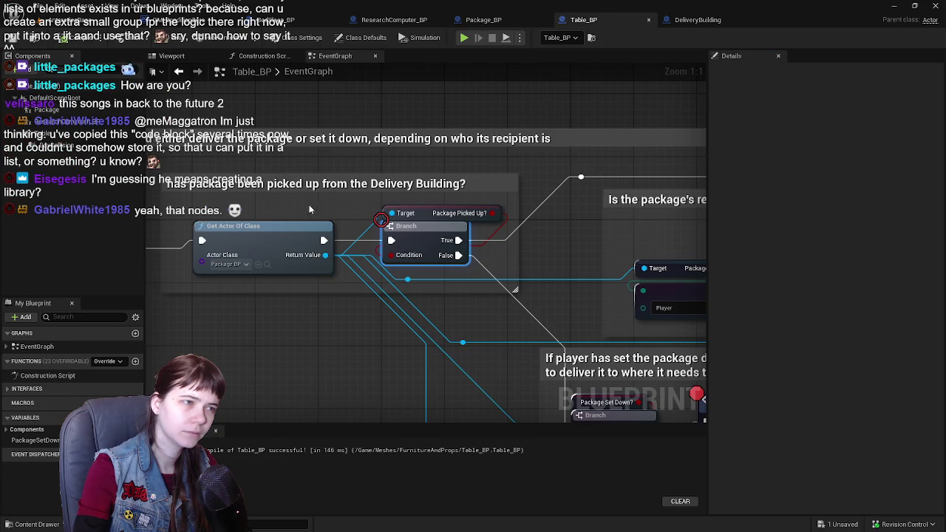
scroll(463, 252, "down", 3)
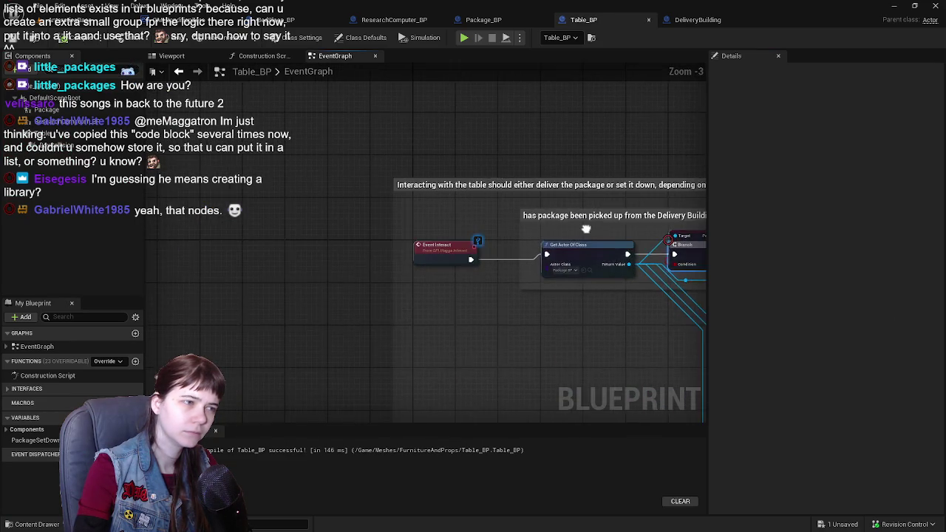
mouse_move(406, 219)
left_mouse_down()
mouse_move(267, 198)
mouse_move(247, 205)
mouse_move(321, 212)
left_mouse_up()
right_click(300, 207)
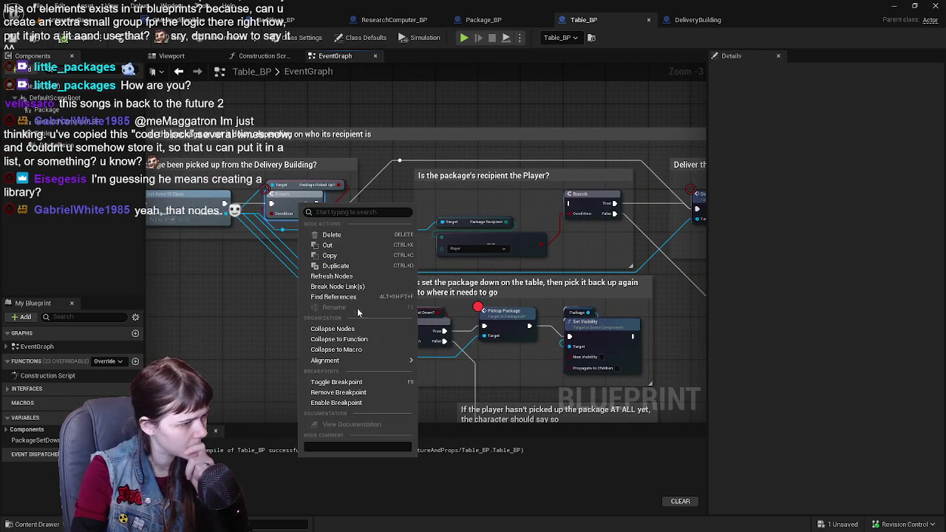
mouse_move(526, 290)
left_mouse_down()
mouse_move(386, 282)
mouse_move(416, 288)
left_mouse_up()
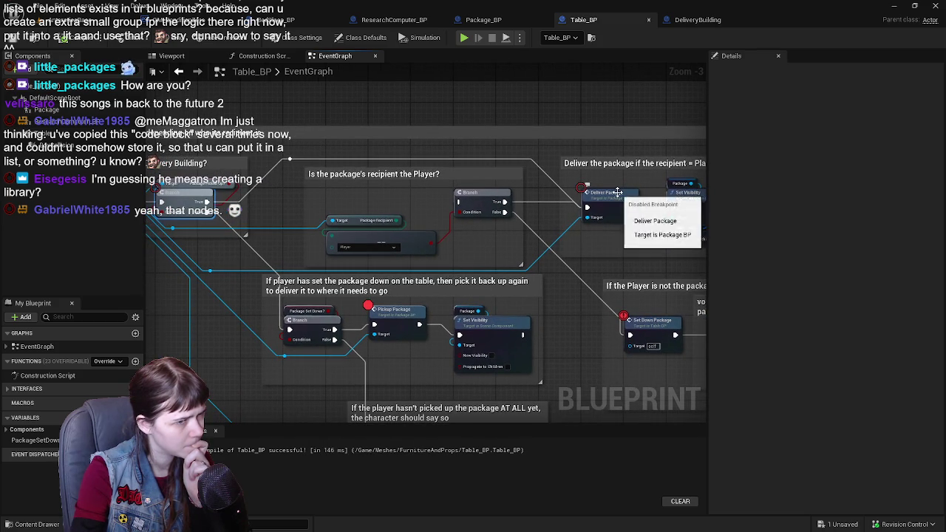
Step: Replace Deliver Package's disabled breakpoint with an active one and return to the level
right_click(620, 205)
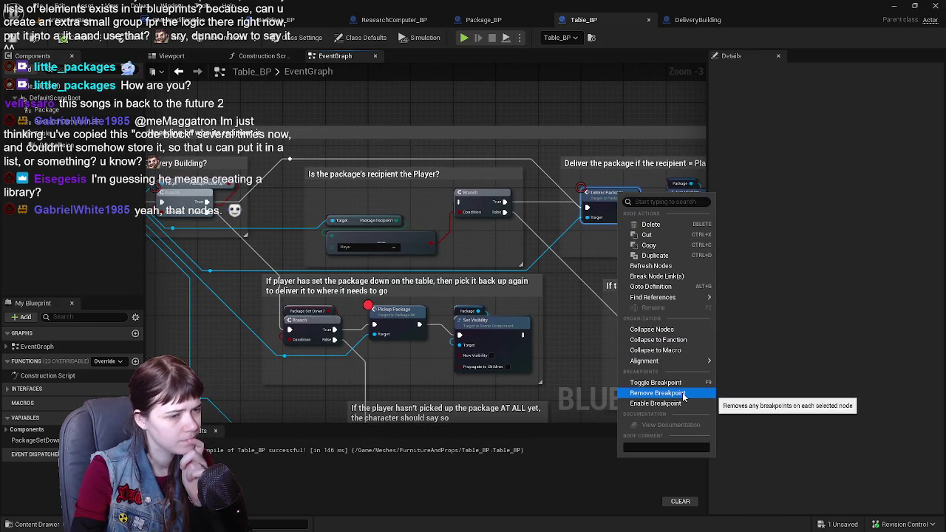
left_click(681, 394)
right_click(184, 196)
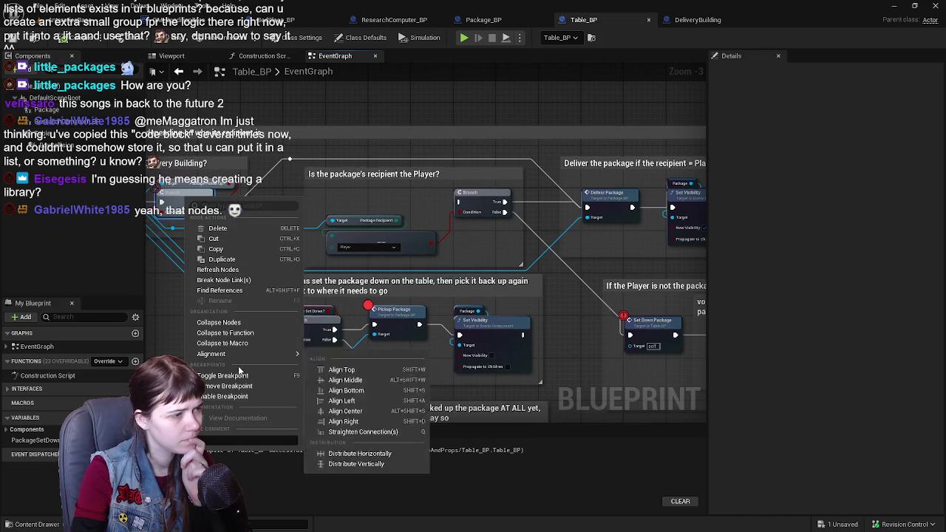
left_click(222, 385)
right_click(603, 198)
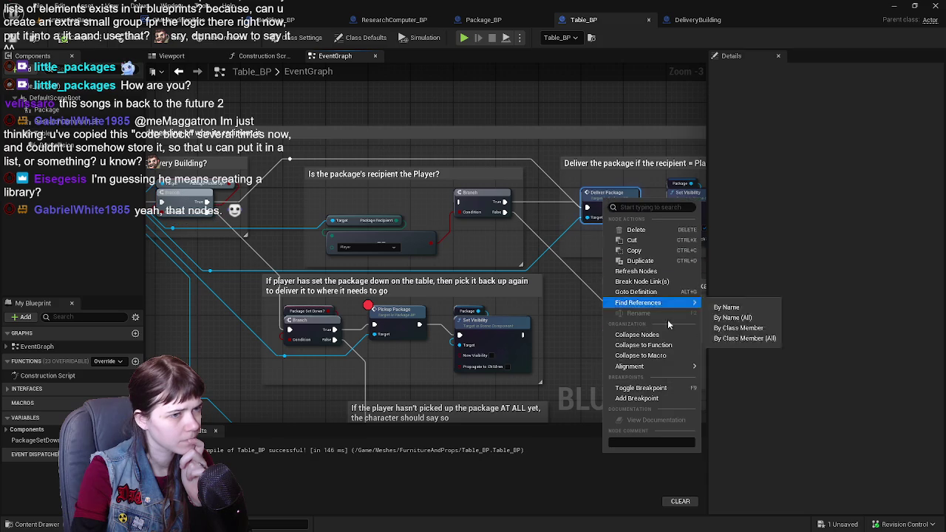
left_click(647, 396)
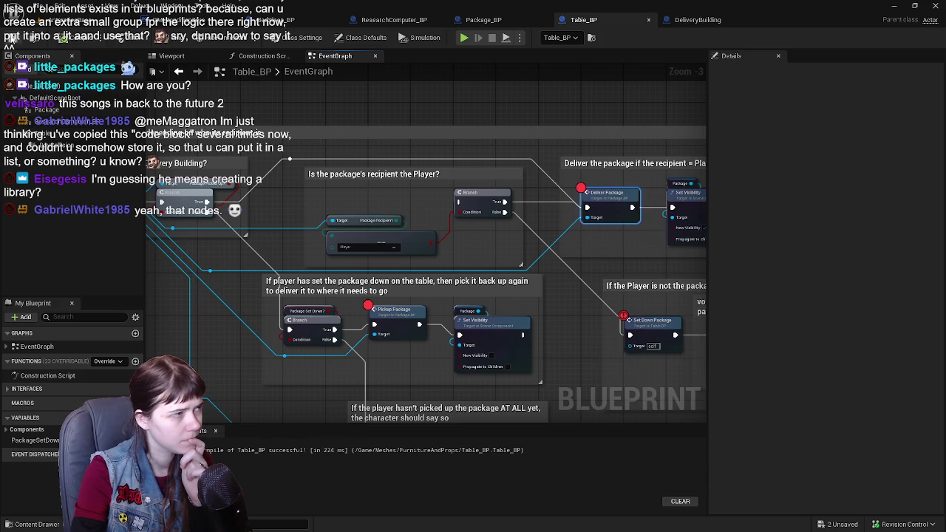
left_click(29, 19)
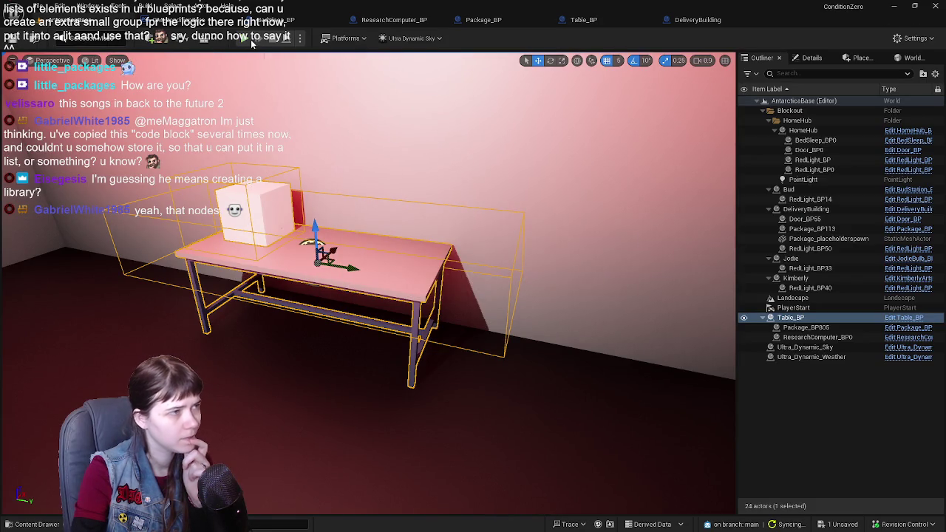
Step: Play the level and run the character through the building doorway up to the table
left_click(246, 41)
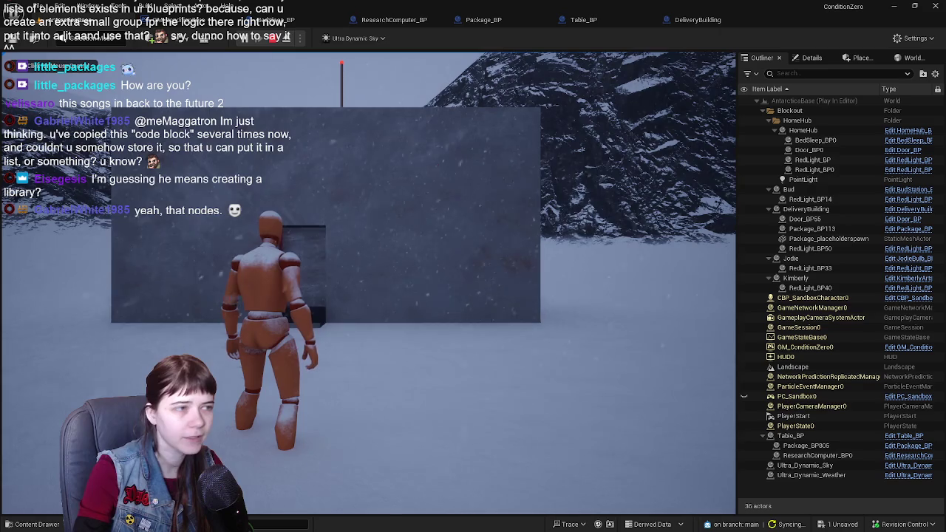
left_click(548, 170)
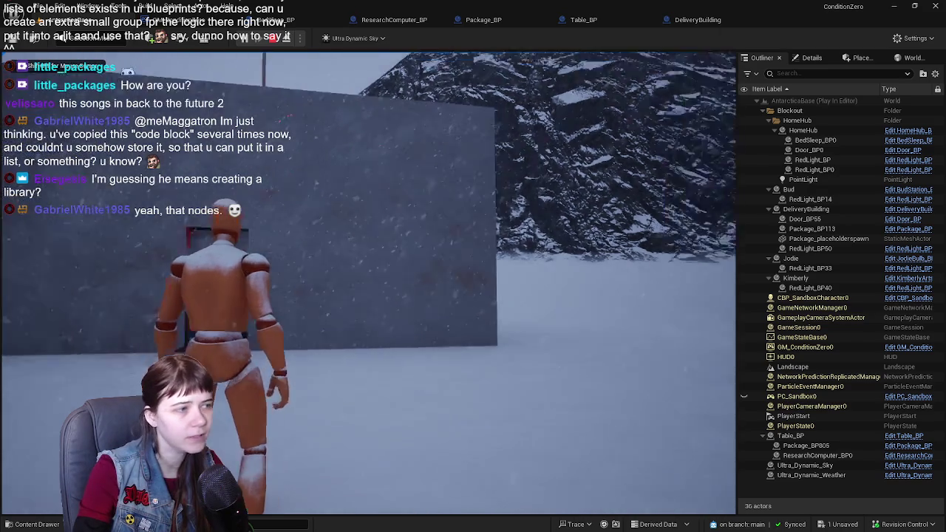
key("w")
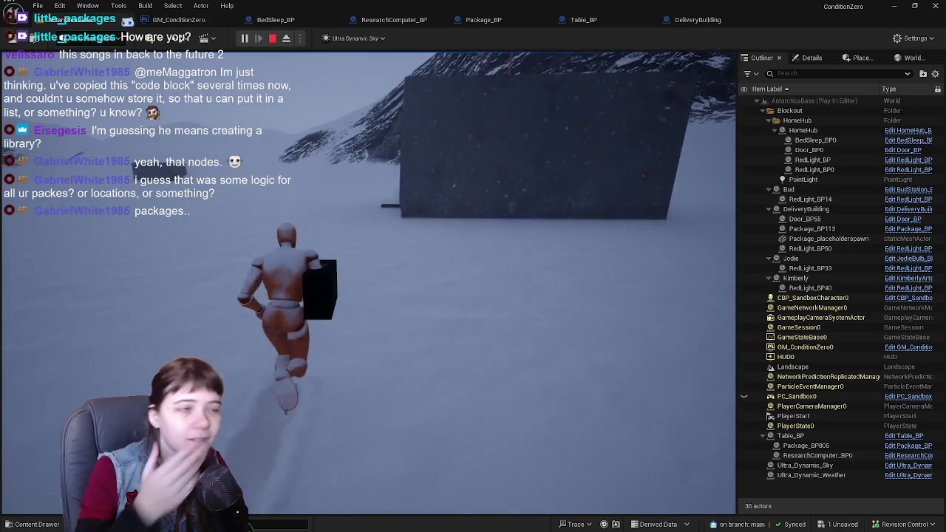
key("w")
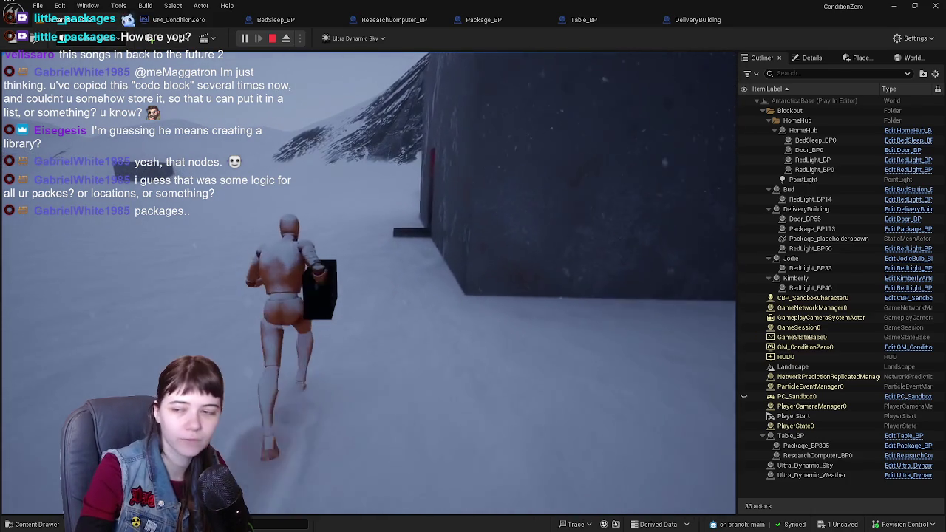
key("w")
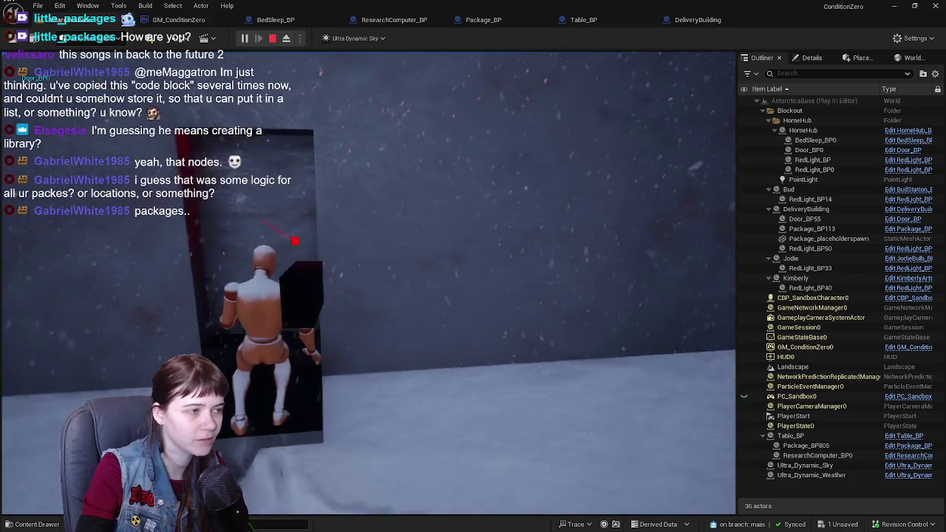
key("w")
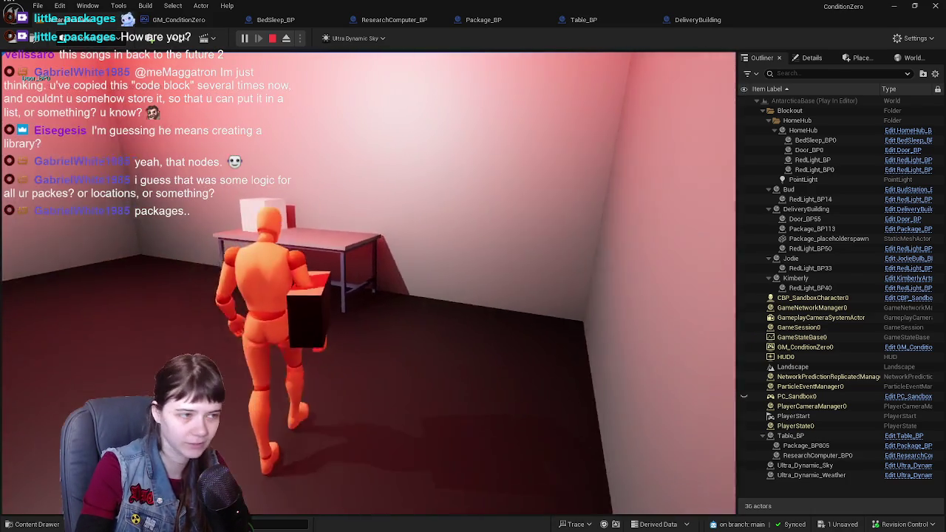
key("w")
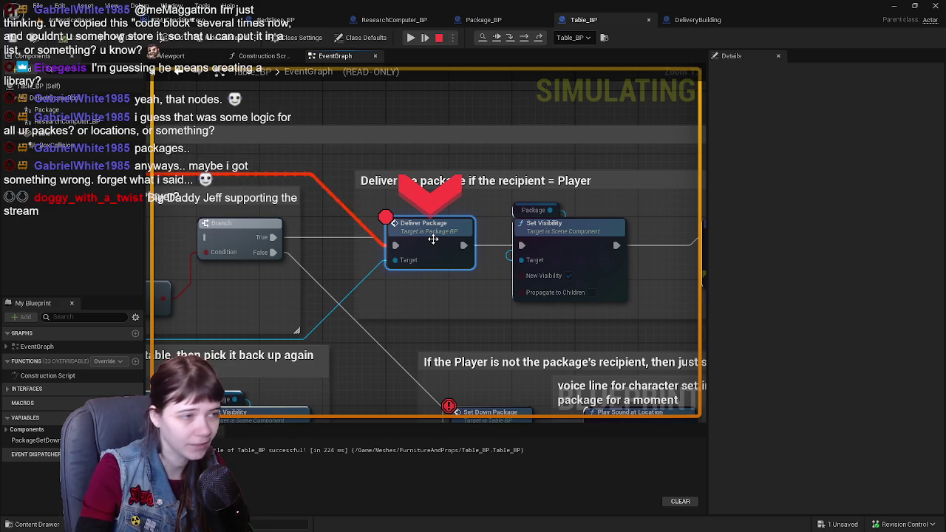
Step: Remove the breakpoint from Deliver Package and resume the paused play session
right_click(427, 219)
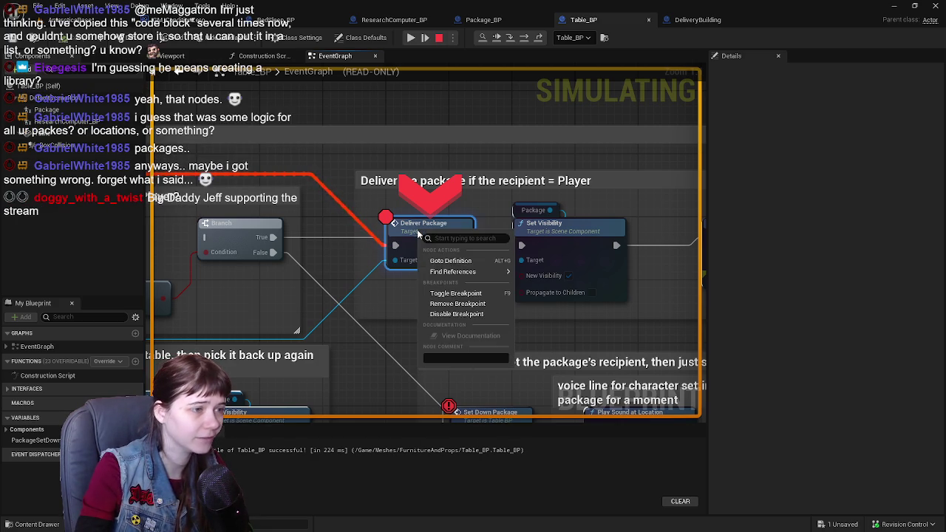
left_click(474, 305)
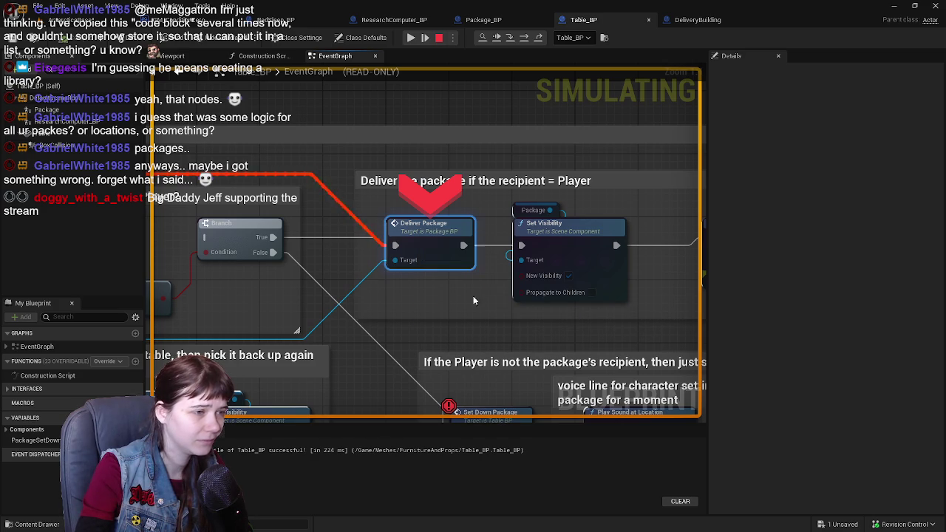
left_click(411, 37)
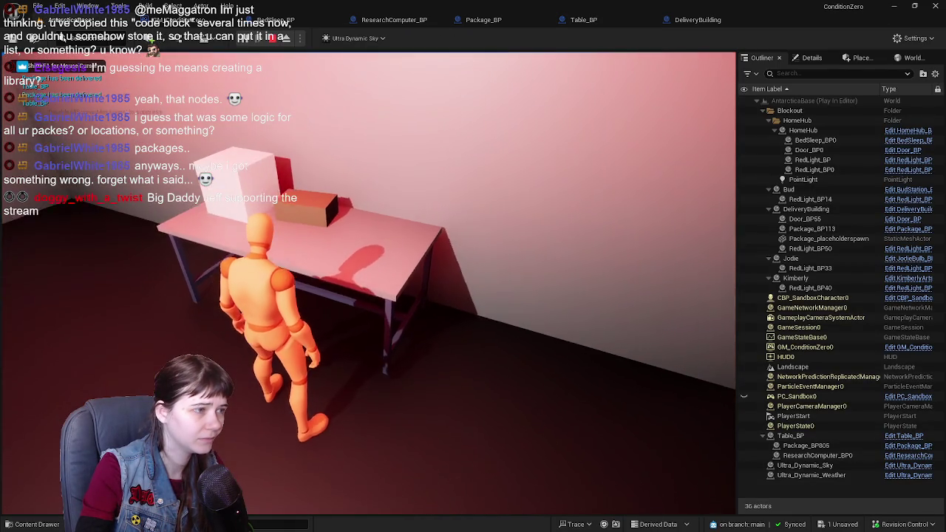
Step: Walk the character around the bed and over to the table, then end the play-test
key("w")
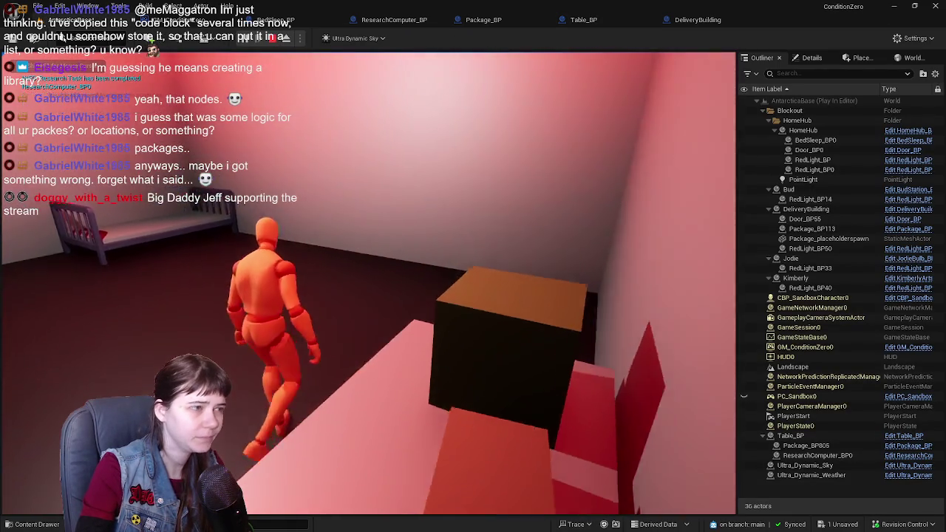
key("w")
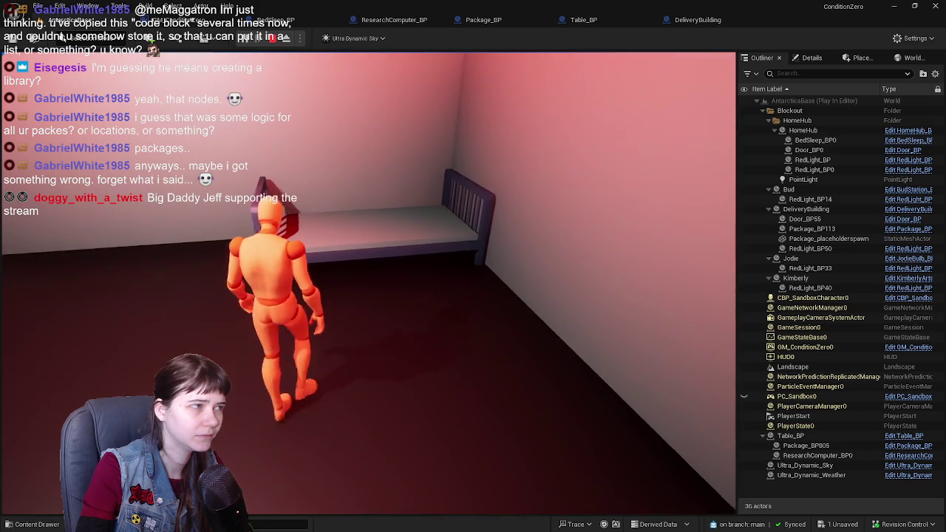
key("w")
key("w")
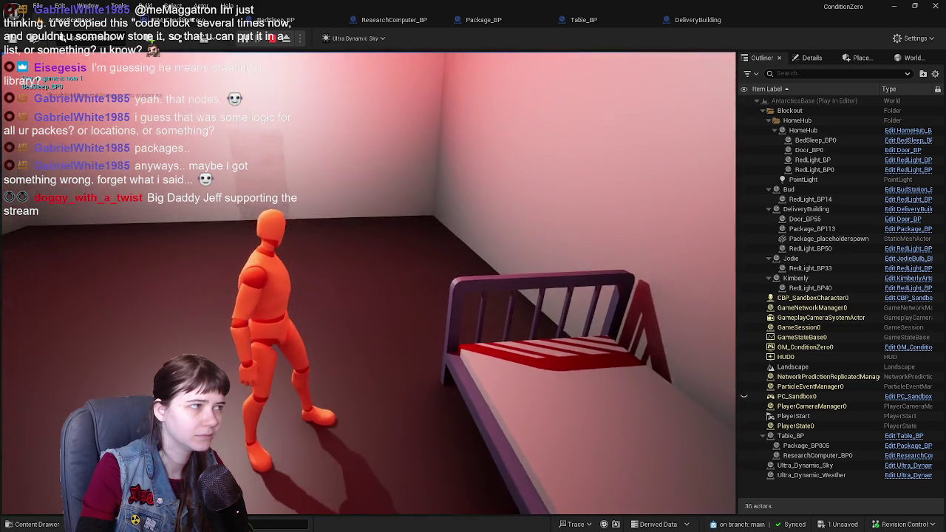
key("w")
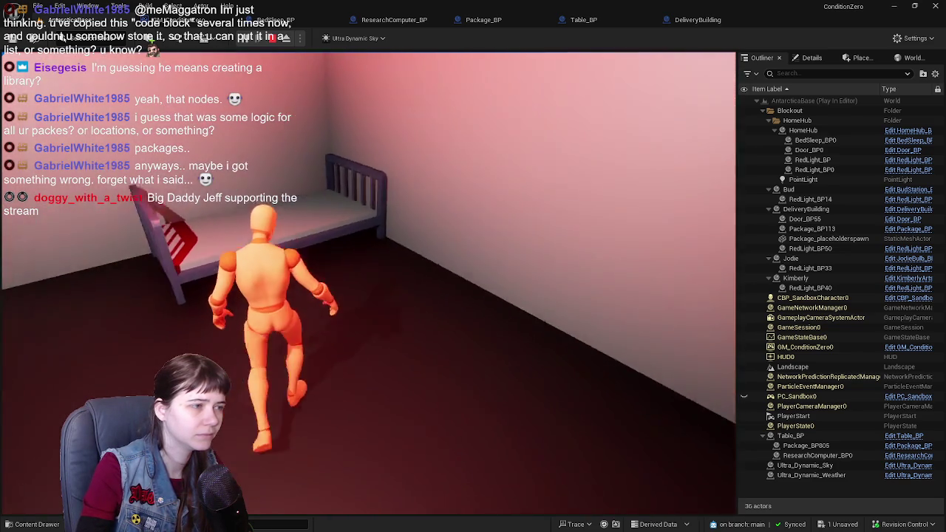
key("w")
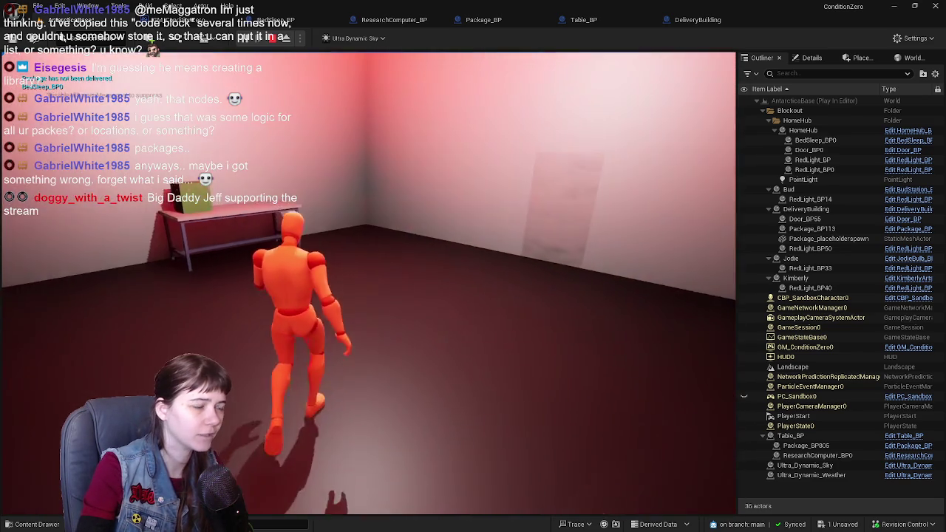
key("w")
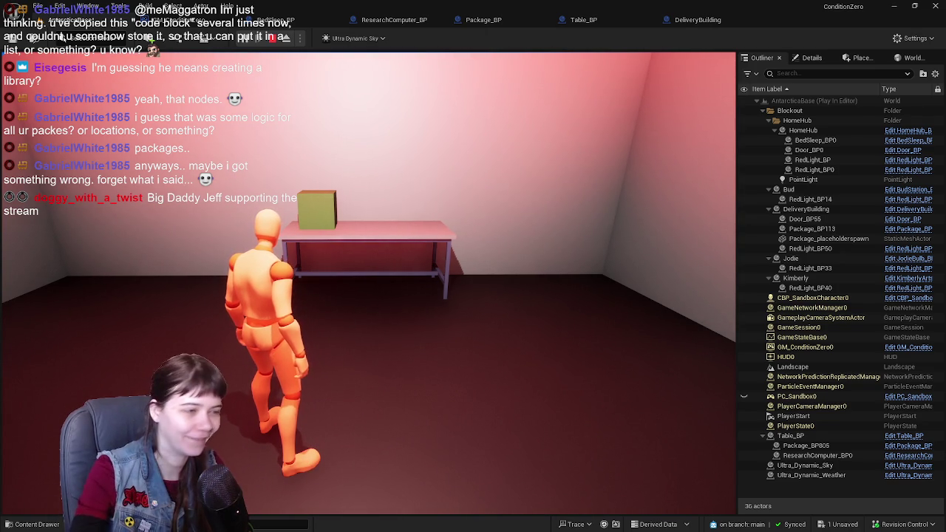
key("w")
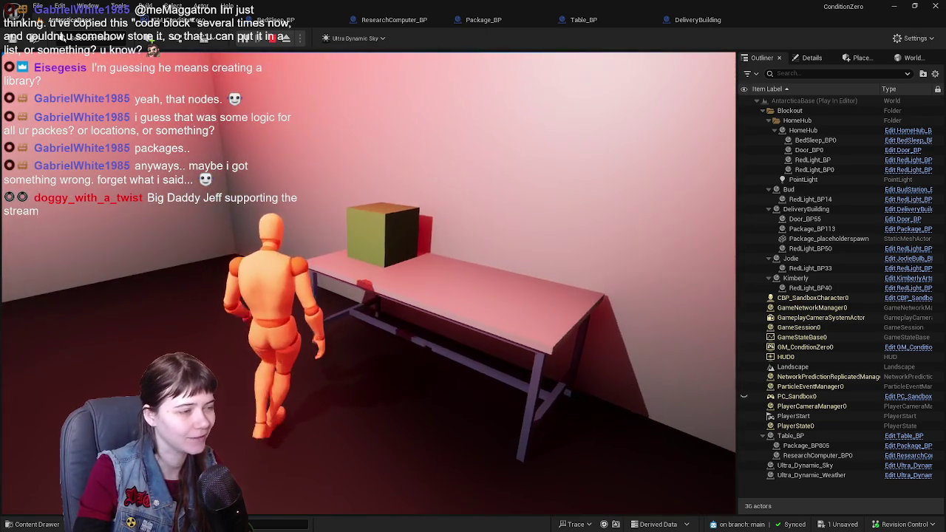
key("Escape")
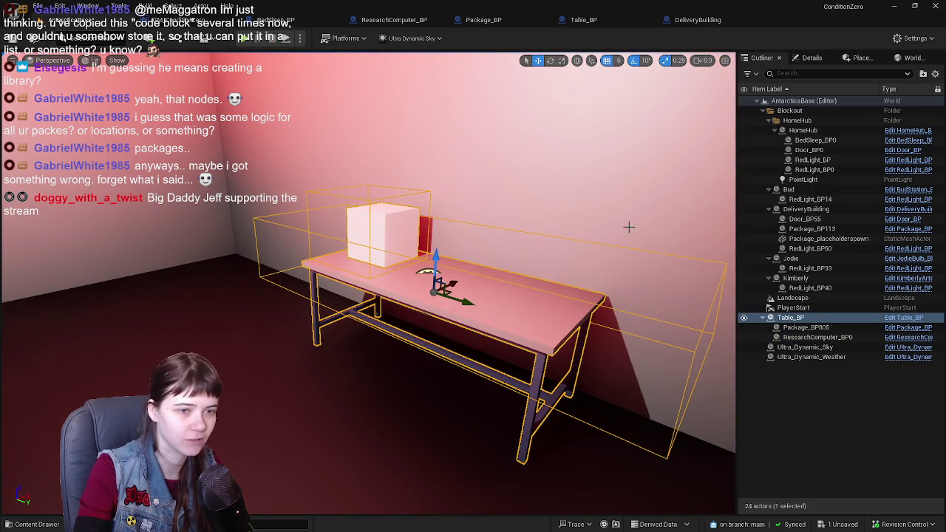
Step: Check the GM_ConditionZero graph, then switch to ResearchComputer_BP
left_click(200, 21)
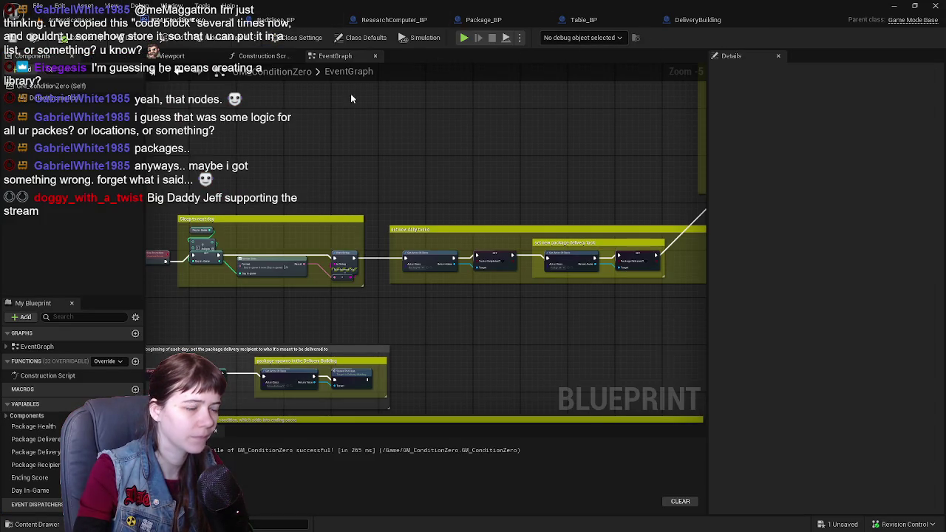
scroll(483, 163, "up", 1)
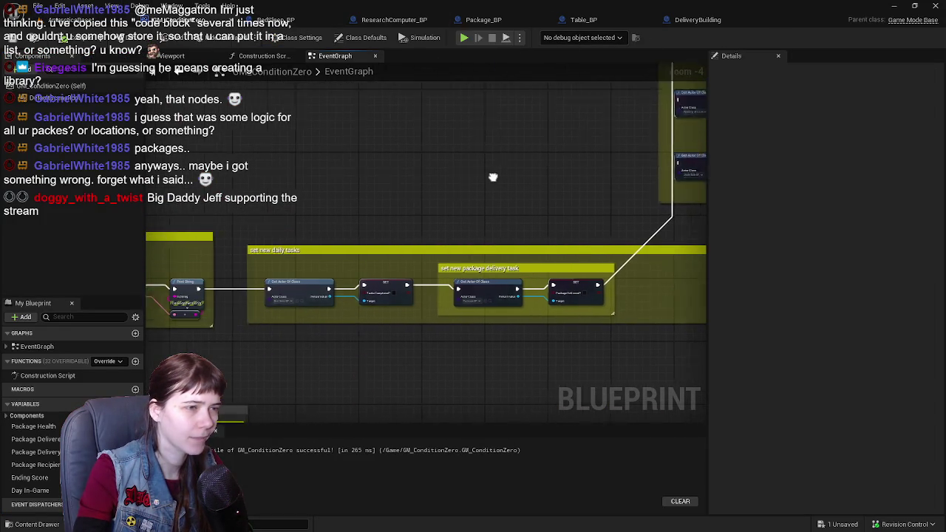
left_click(394, 20)
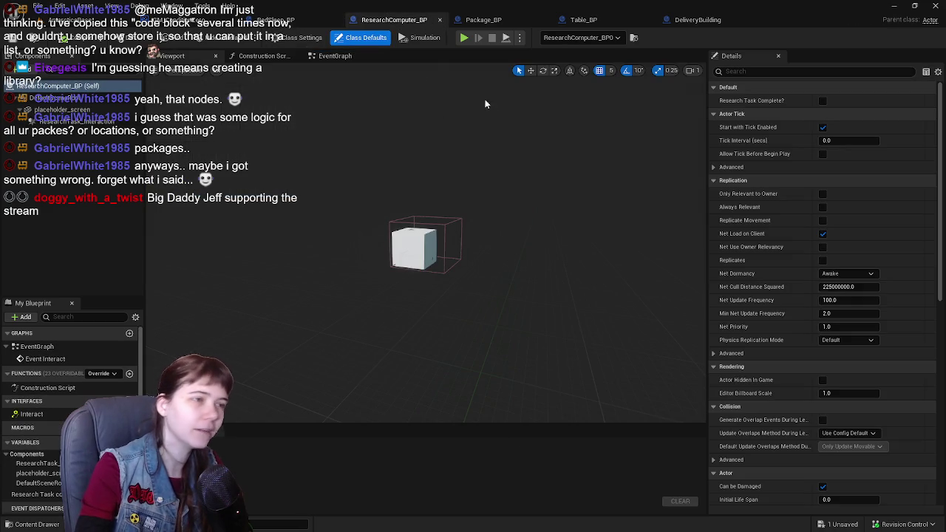
Step: In ResearchComputer_BP's event graph, move the Set Material and Placeholder Screen nodes lower, below Print String
left_click(346, 57)
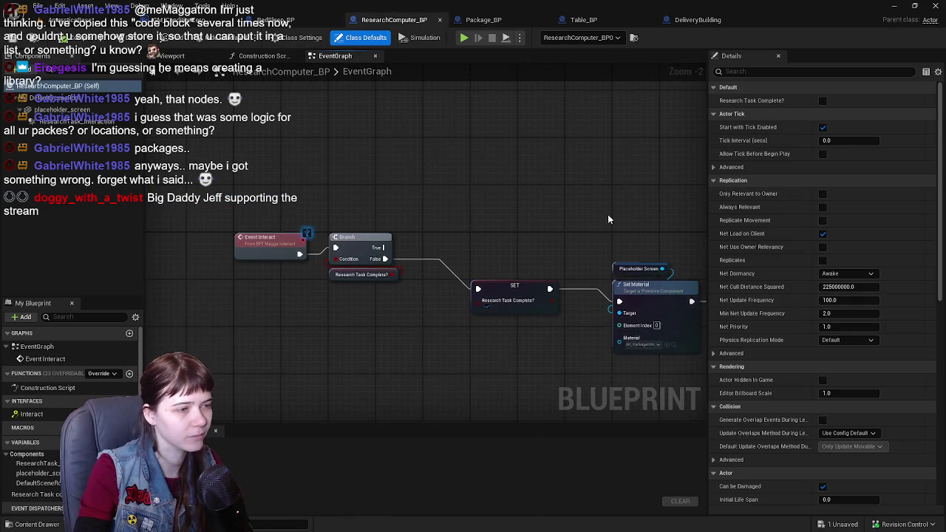
left_click_drag(524, 202, 509, 198)
mouse_move(460, 277)
left_mouse_down()
mouse_move(383, 275)
mouse_move(349, 250)
left_mouse_up()
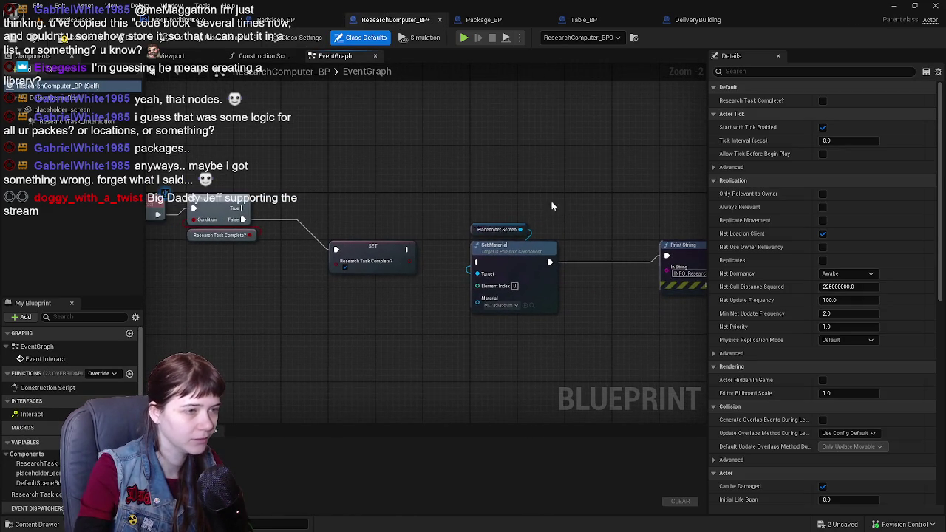
left_click_drag(400, 196, 514, 328)
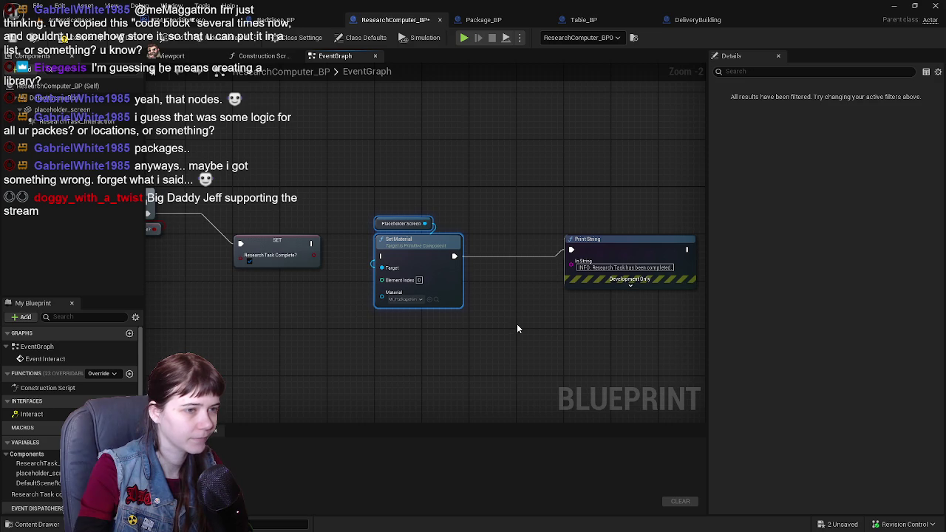
mouse_move(400, 245)
left_mouse_down()
mouse_move(393, 358)
mouse_move(400, 340)
left_mouse_up()
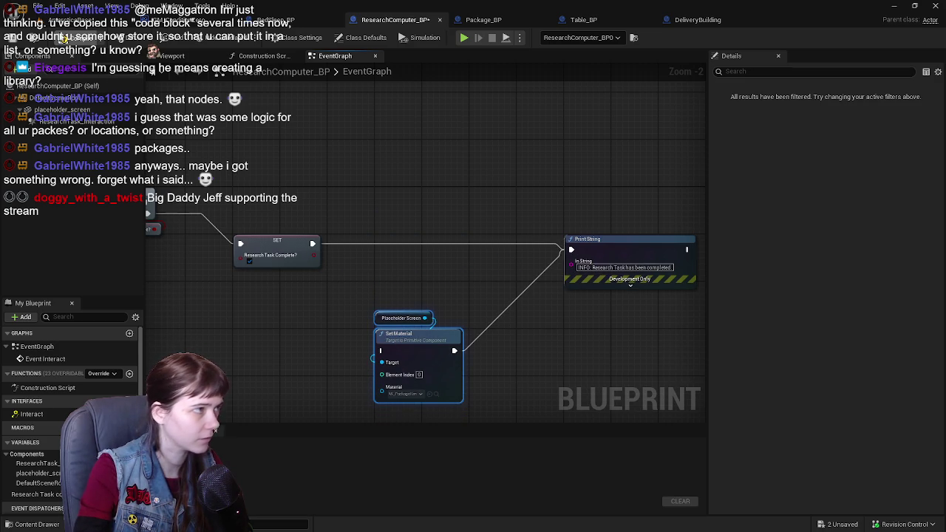
Step: Start a play-test and run the character across the snow into the delivery building
left_click(222, 20)
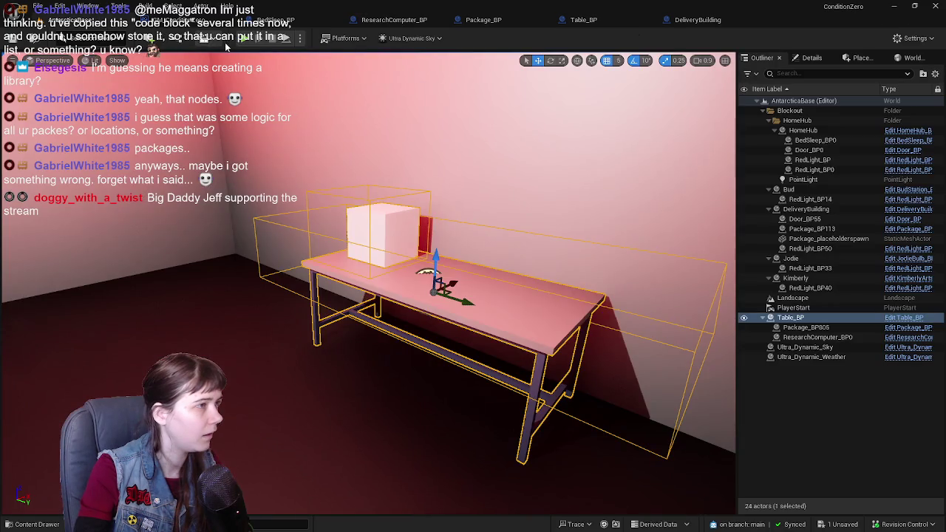
key("alt+p")
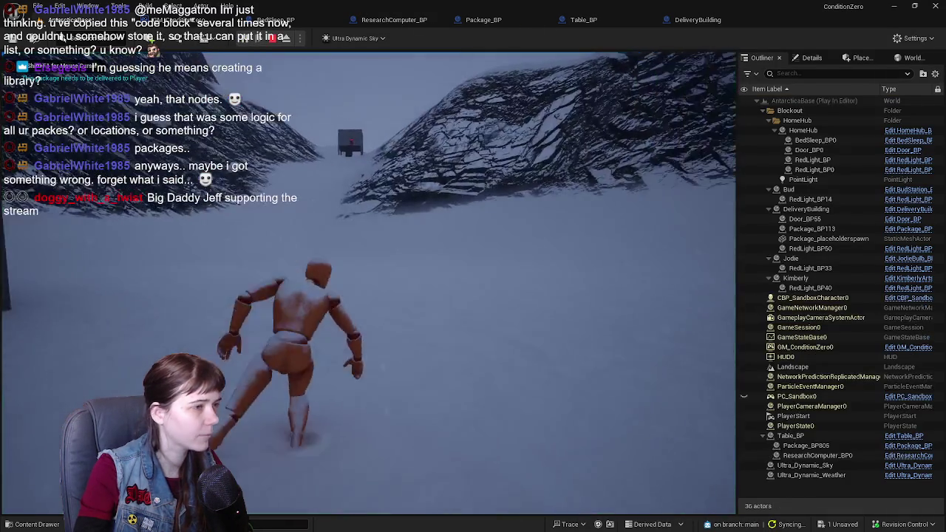
key("w")
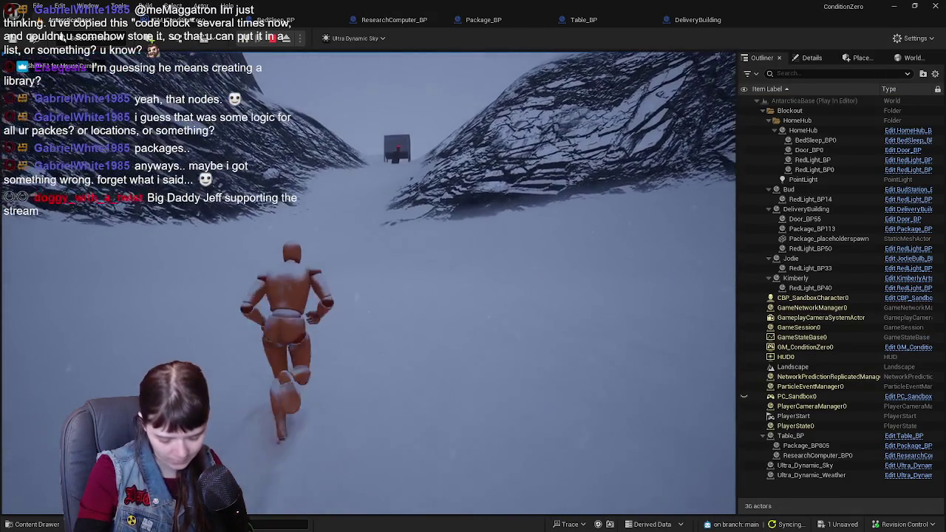
key("w")
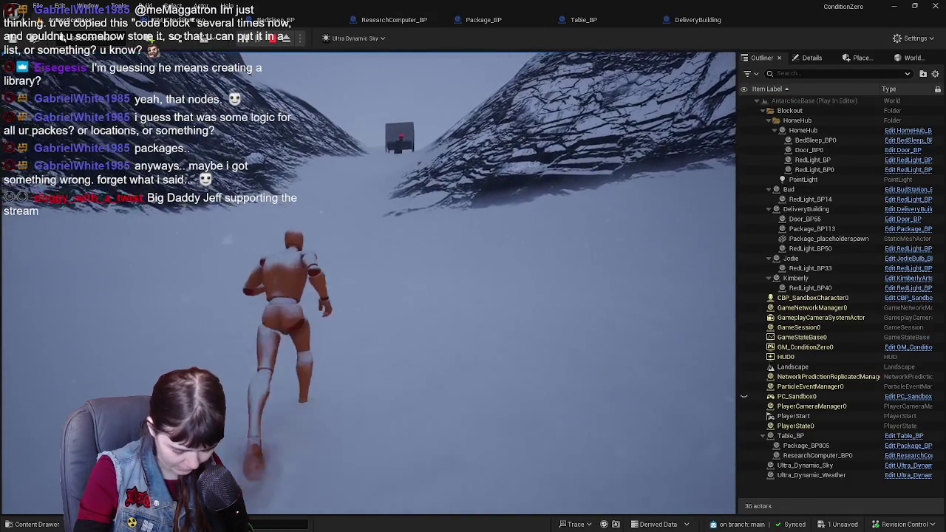
key("w")
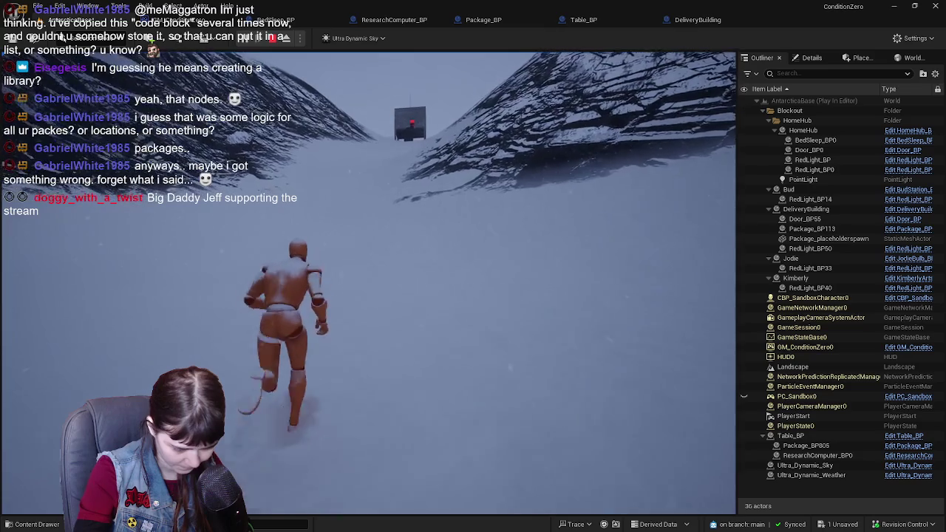
key("w")
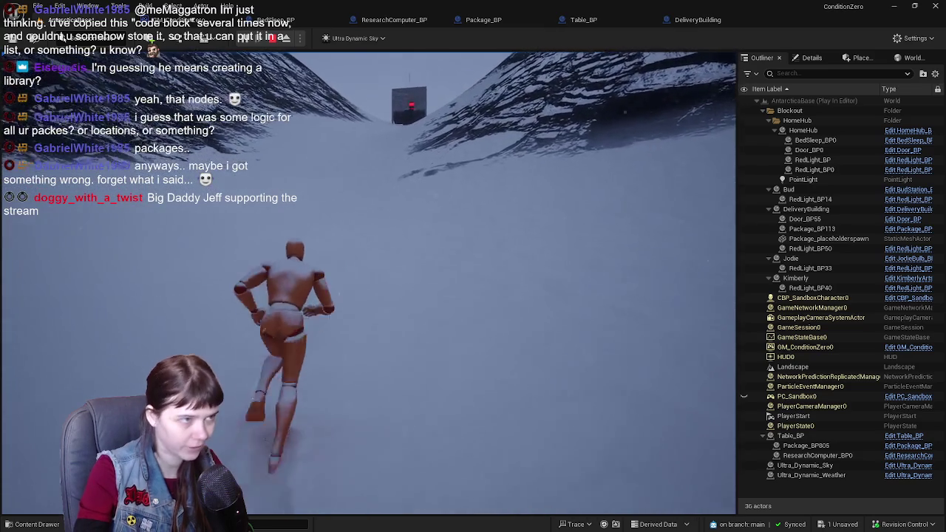
key("w")
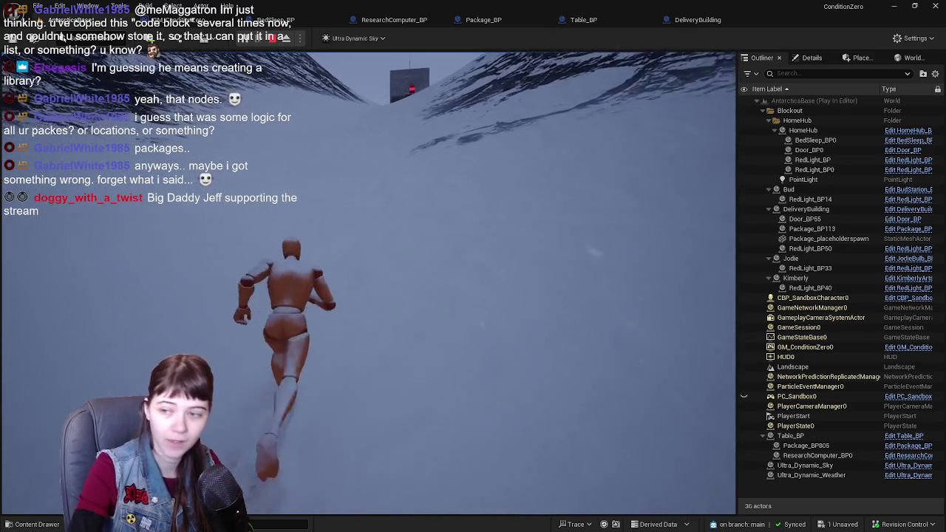
key("w")
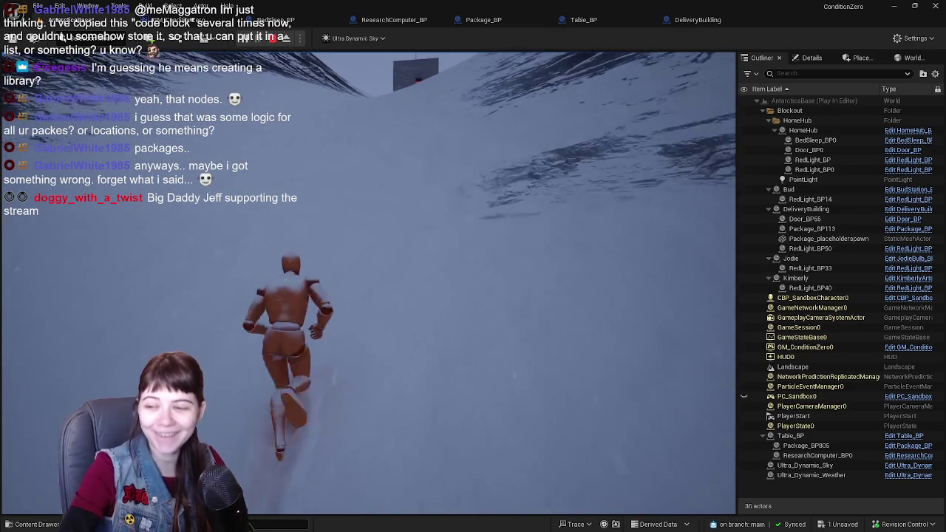
key("w")
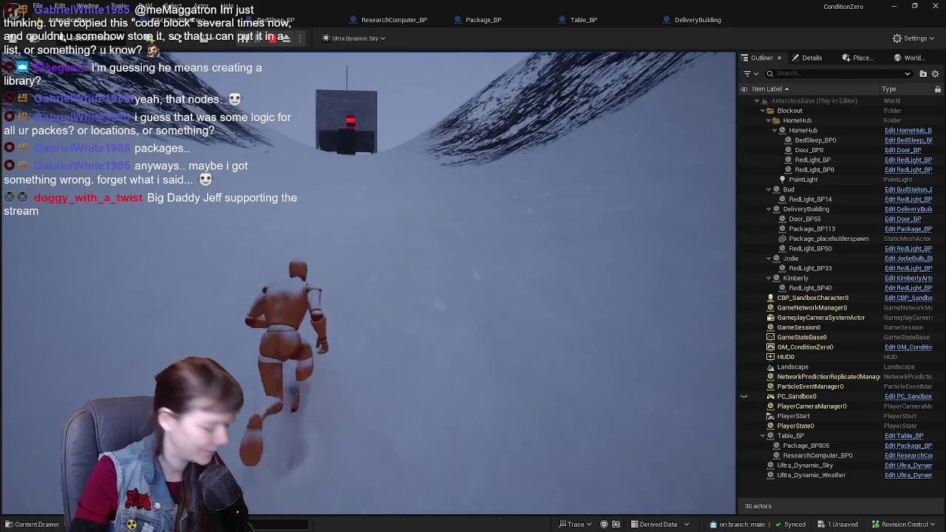
key("w")
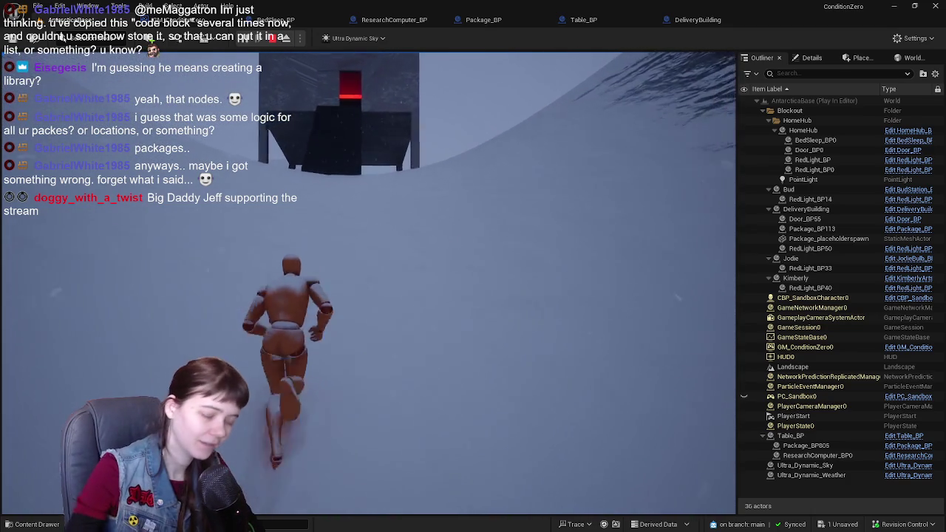
key("w")
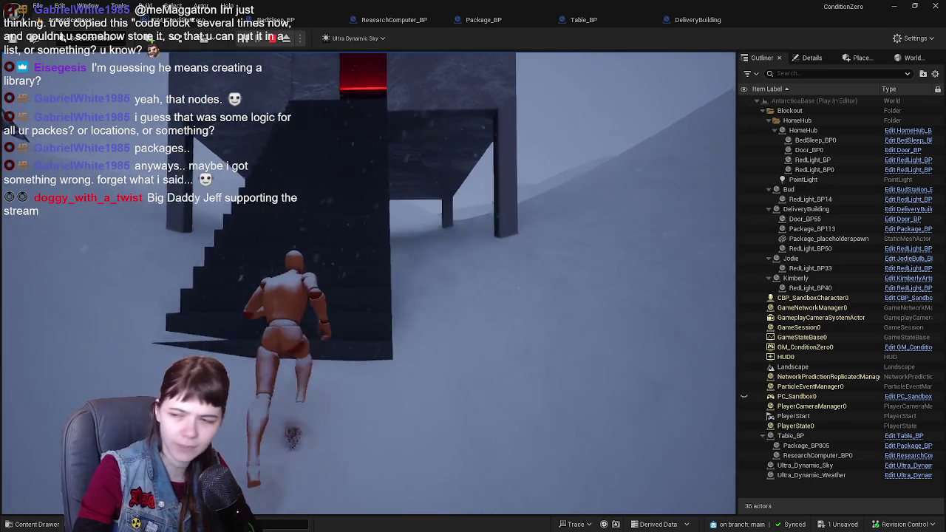
Step: Pick up the package in the red room and carry it back across the snow toward home
key("w")
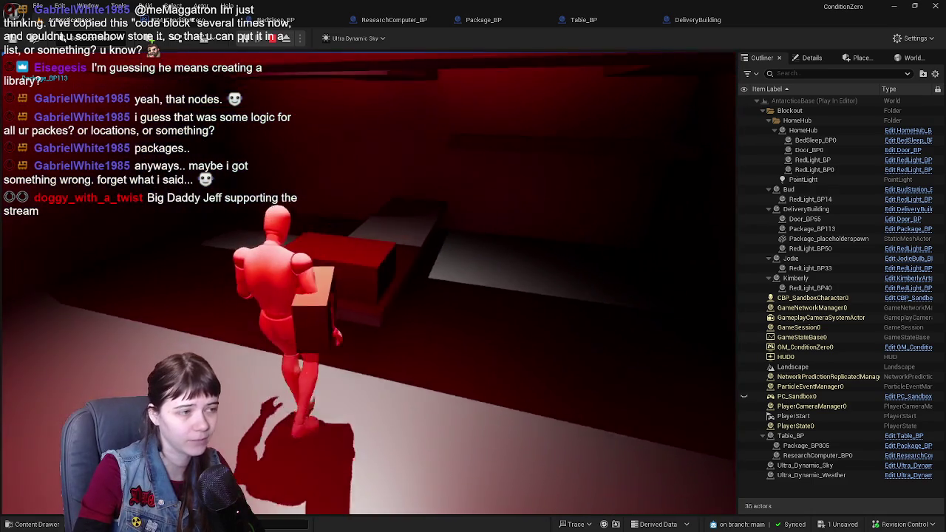
key("w")
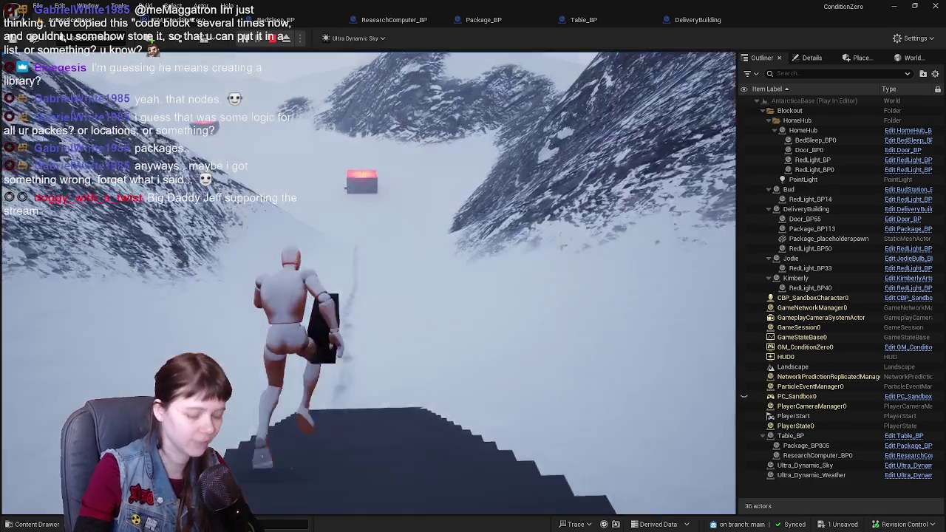
key("w")
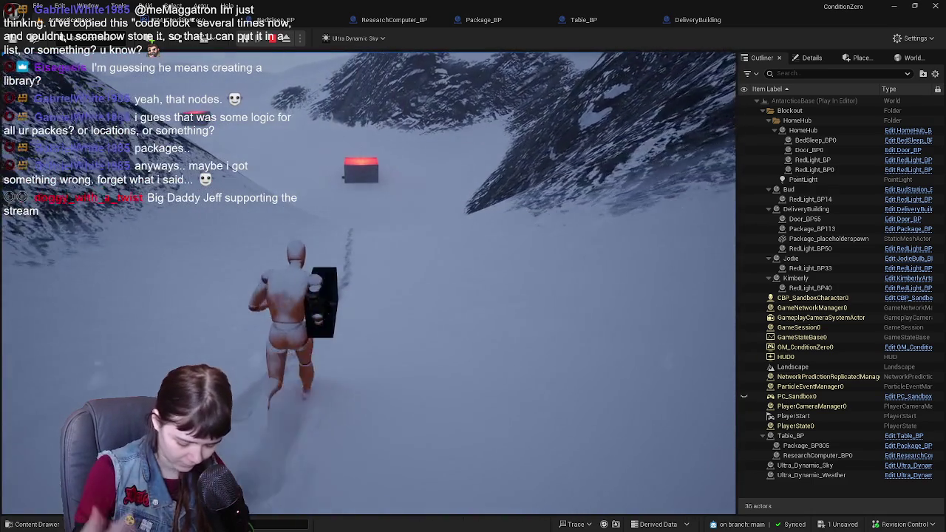
key("w")
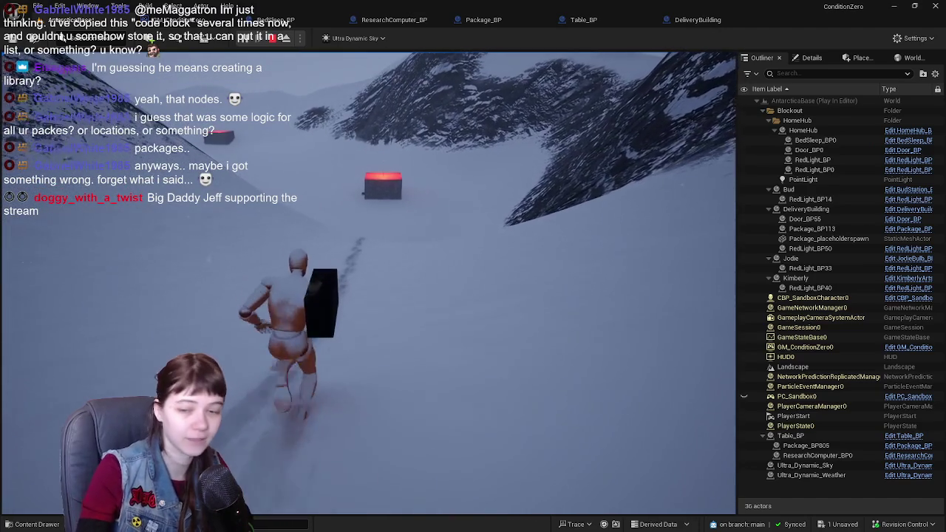
key("w")
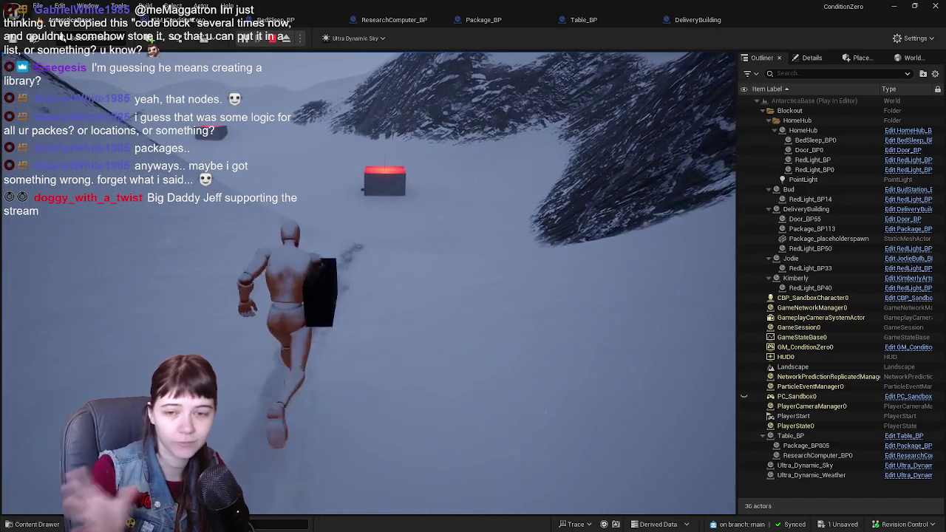
key("w")
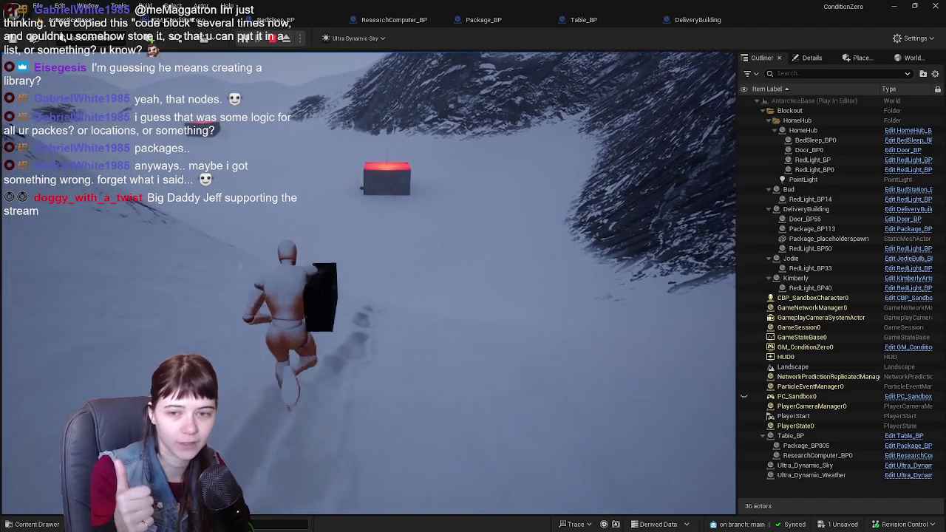
key("w")
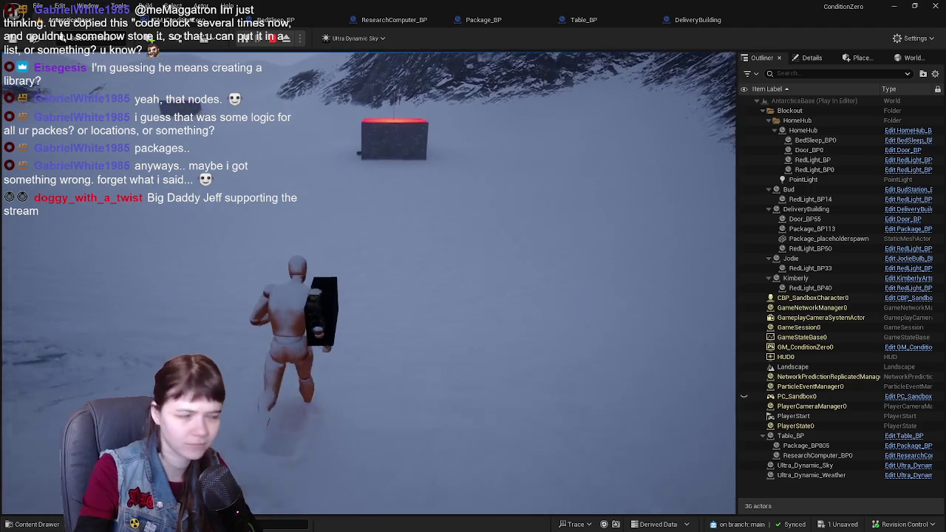
key("w")
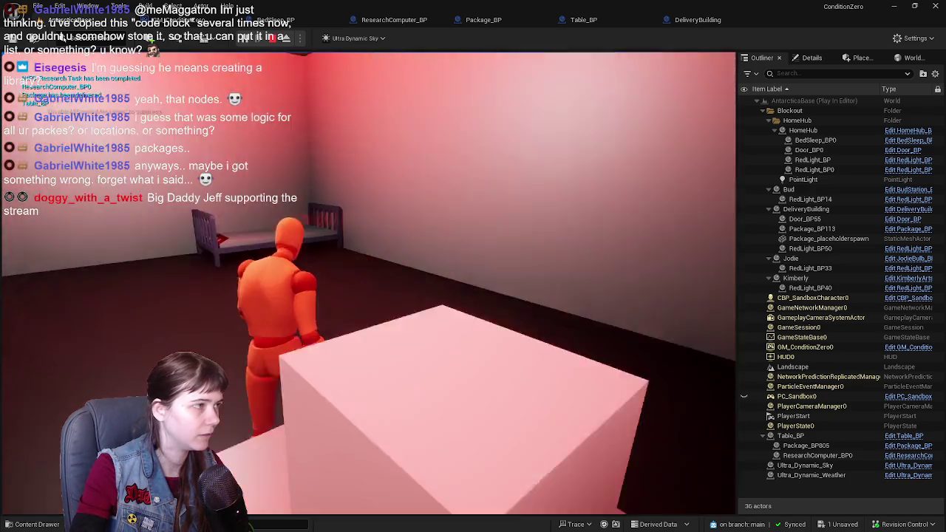
Step: Set the package down on the home-room table, check it, and end the play session
key("w")
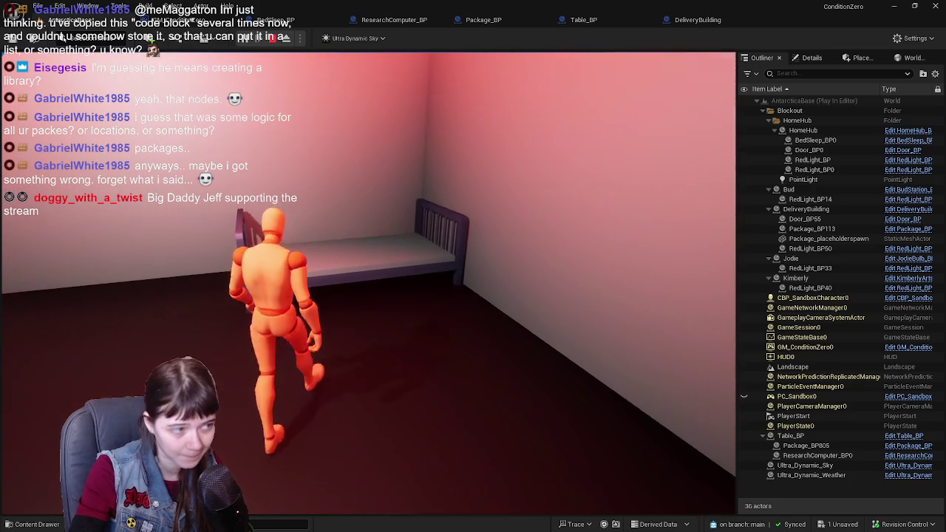
key("w")
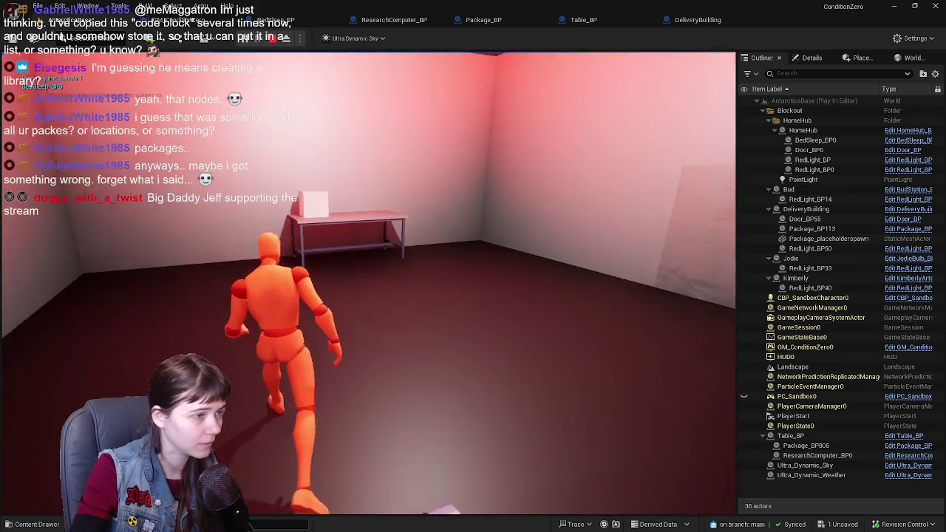
key("w")
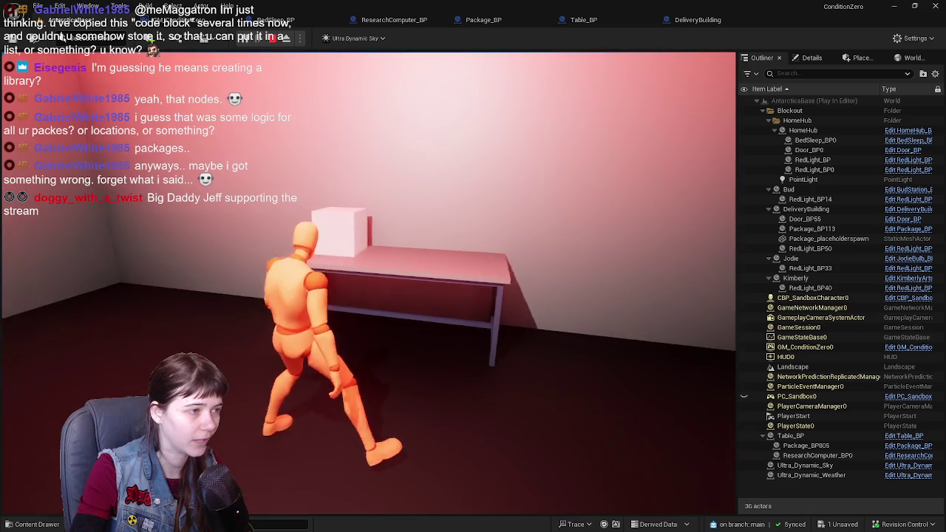
key("s")
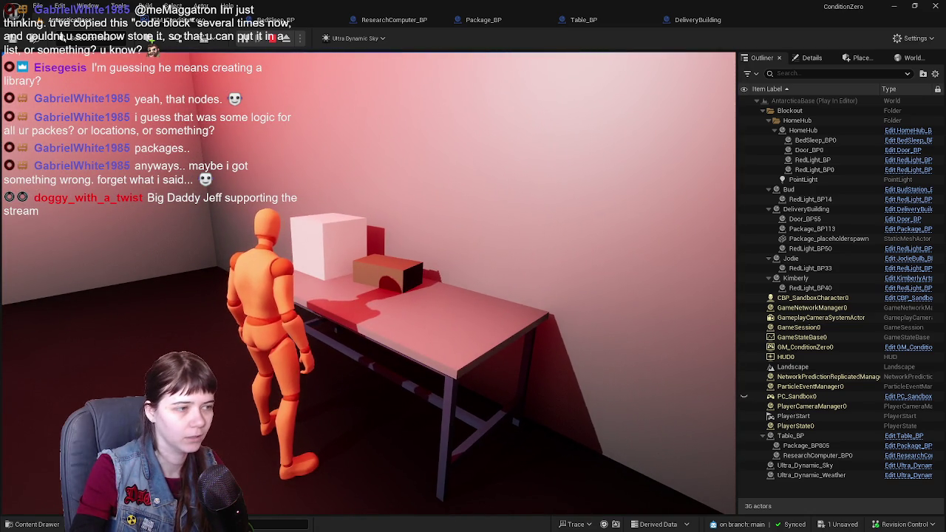
key("Escape")
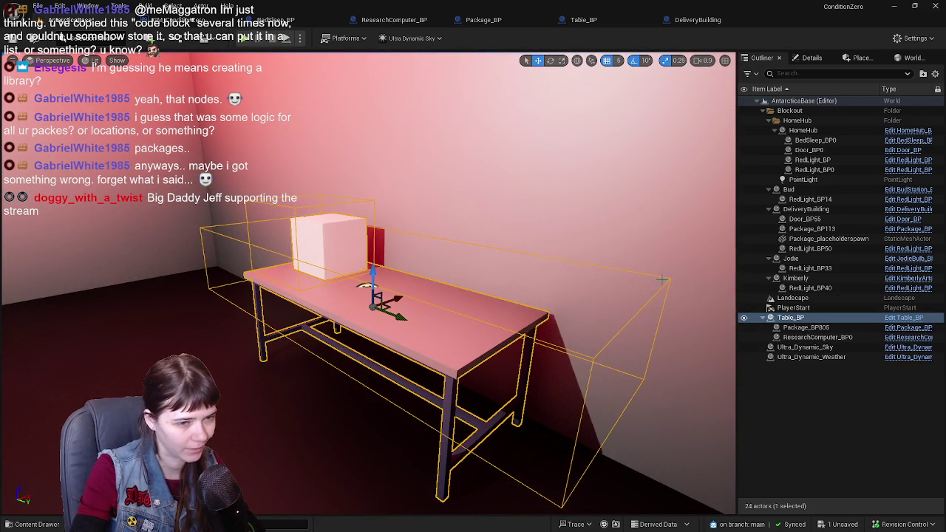
Step: Inspect the Branch True output and recipient check wiring in Table_BP's event graph
left_click(583, 19)
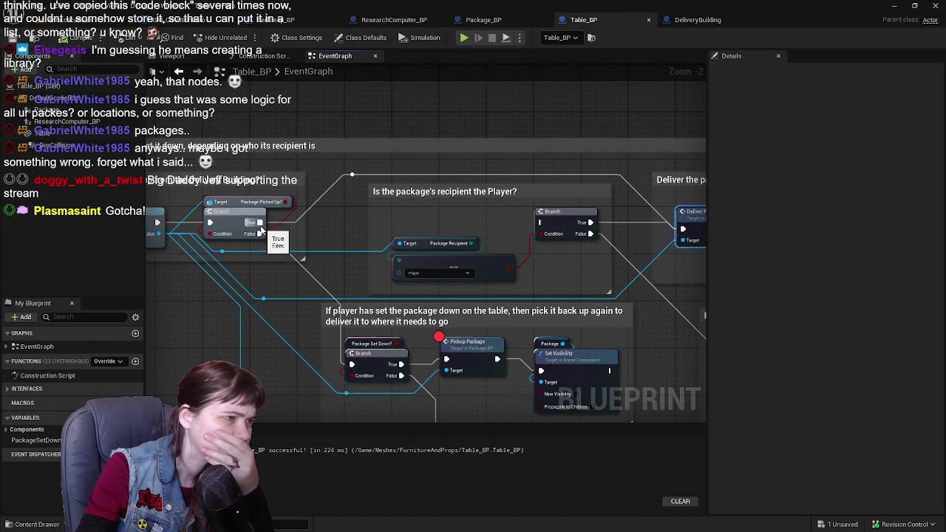
left_click_drag(385, 186, 328, 192)
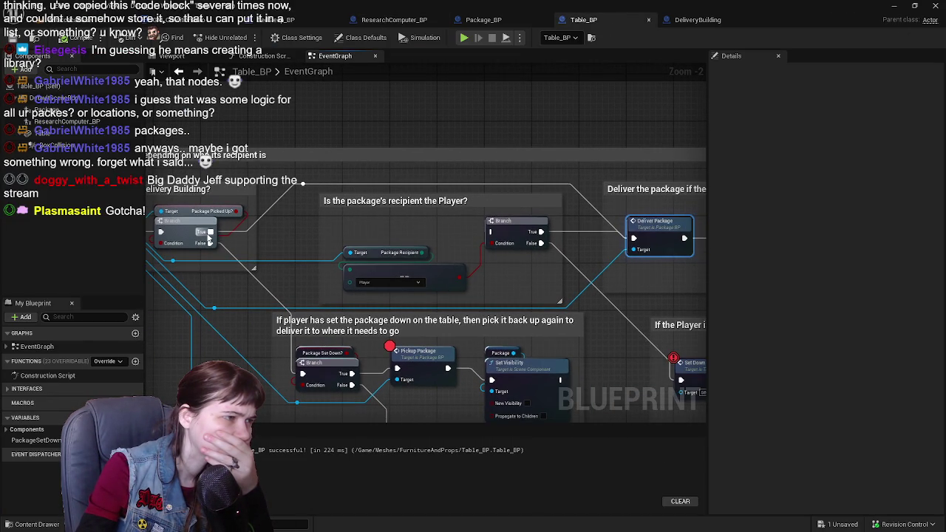
left_click_drag(209, 236, 492, 233)
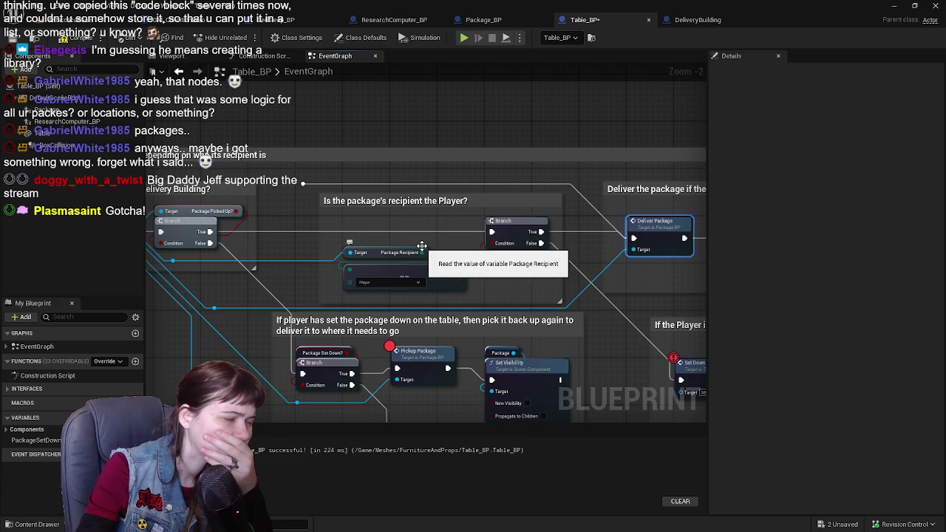
left_click_drag(418, 216, 444, 233)
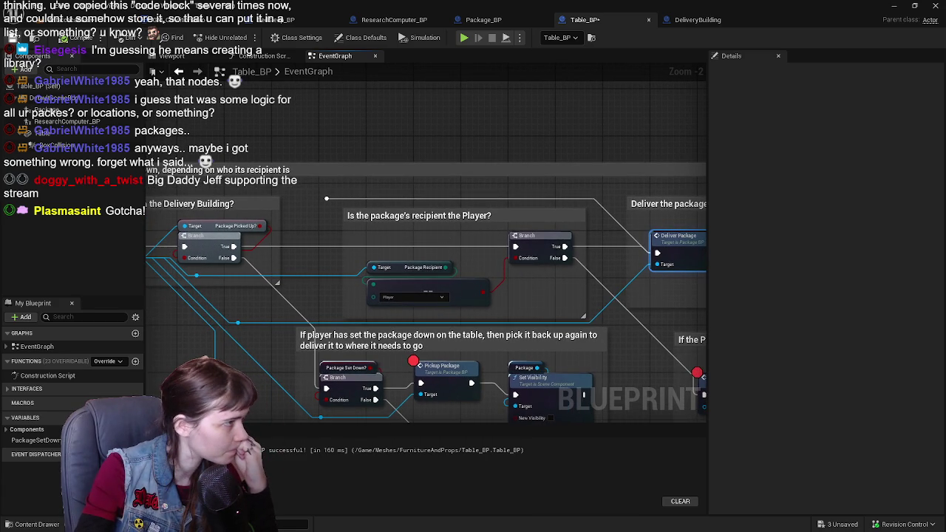
Step: Start a fresh play-test of the level and take control of the character
left_click(66, 19)
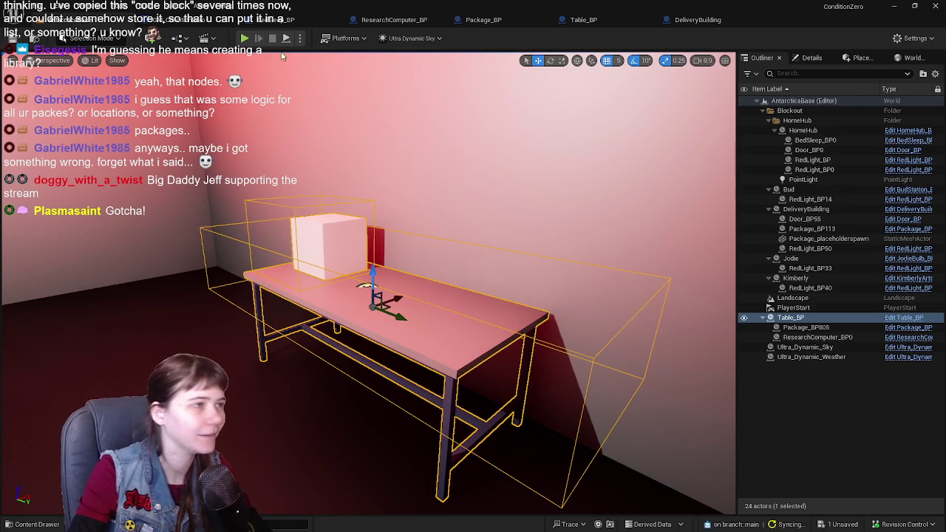
left_click(243, 38)
key("w")
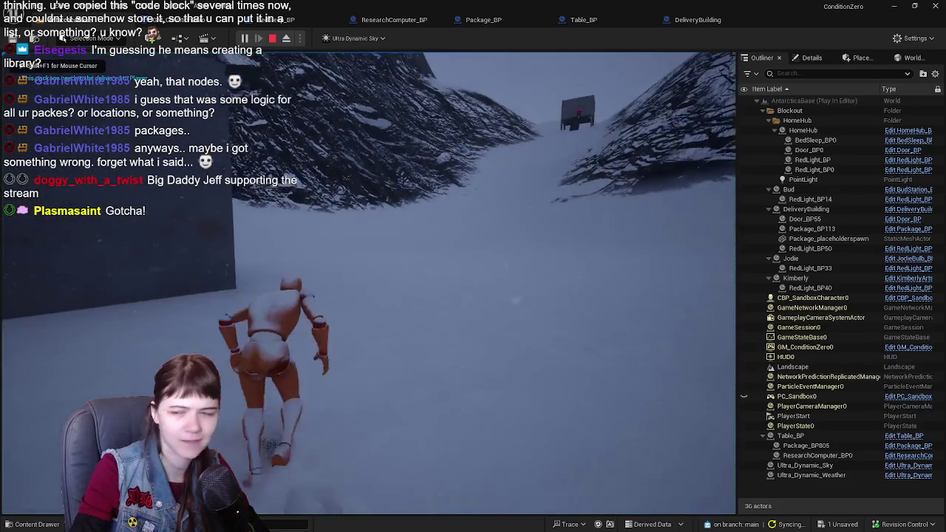
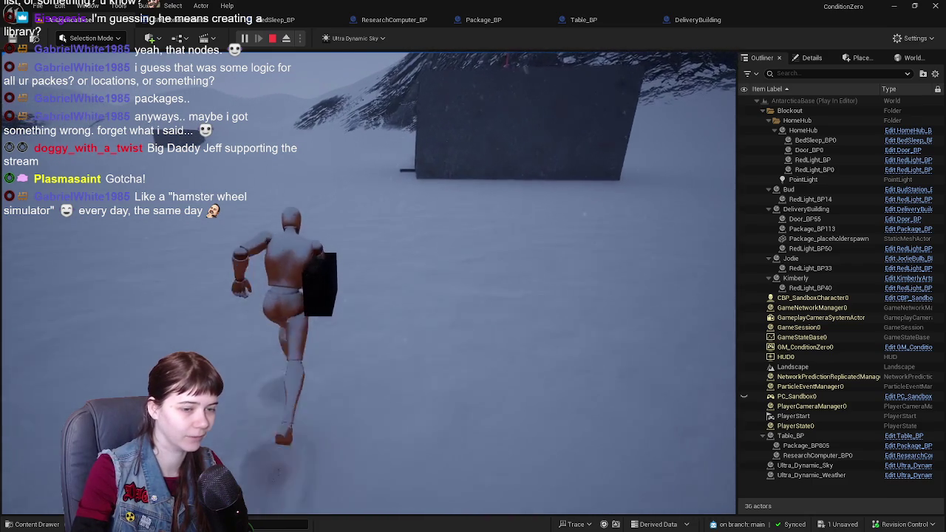
Step: Walk the character into the red-lit room and deliver the package to the table
key("w")
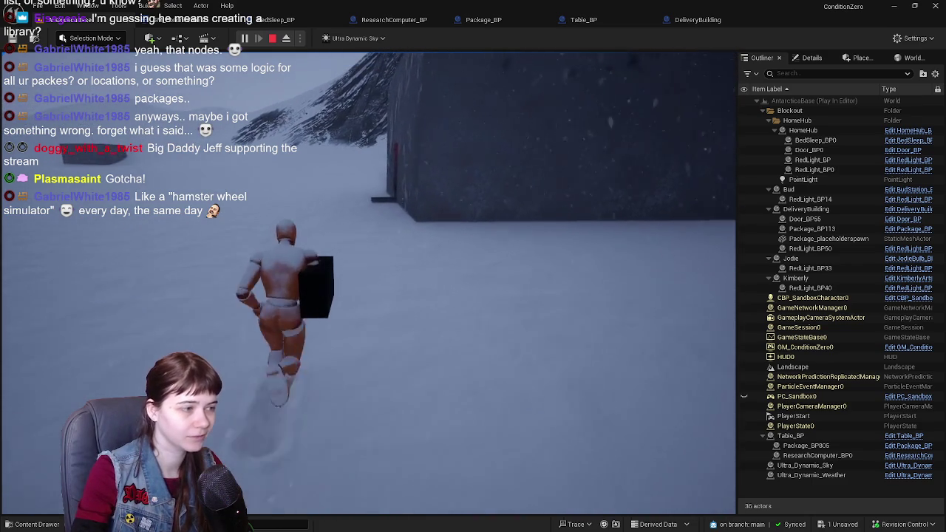
key("w")
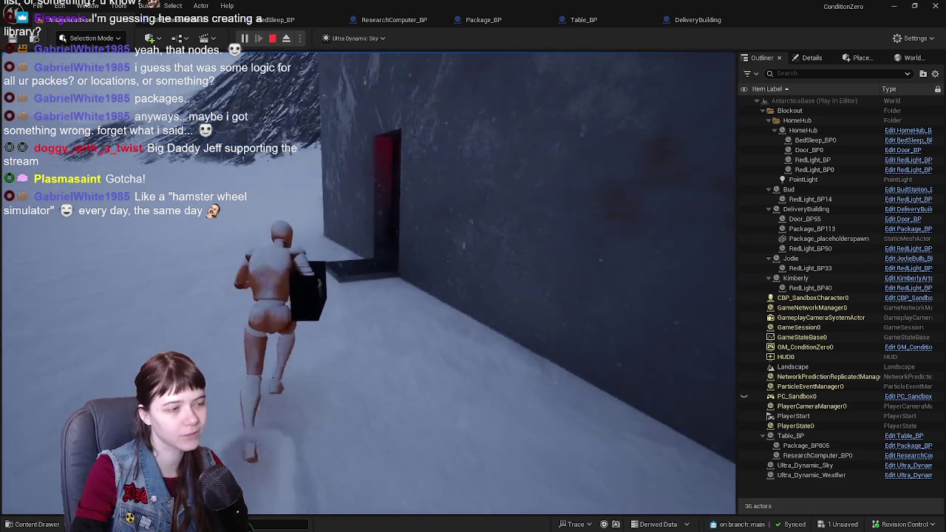
key("w")
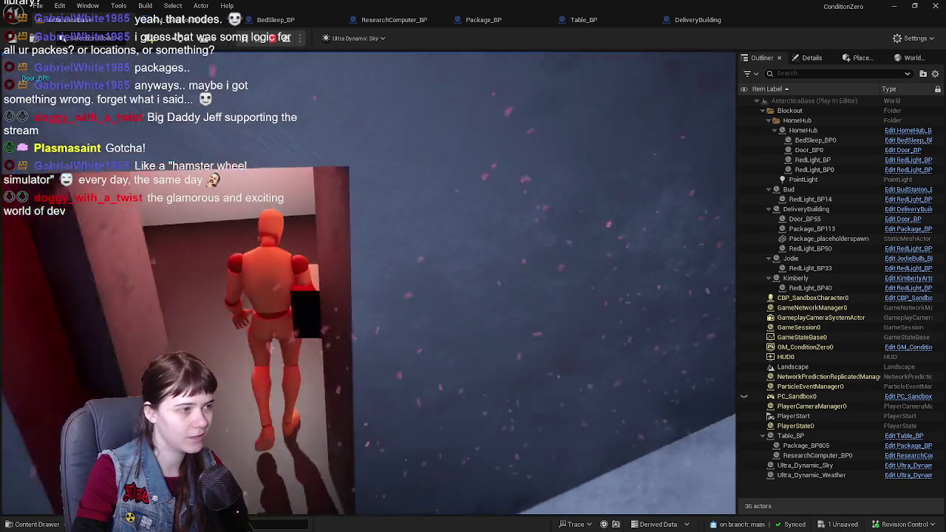
key("w")
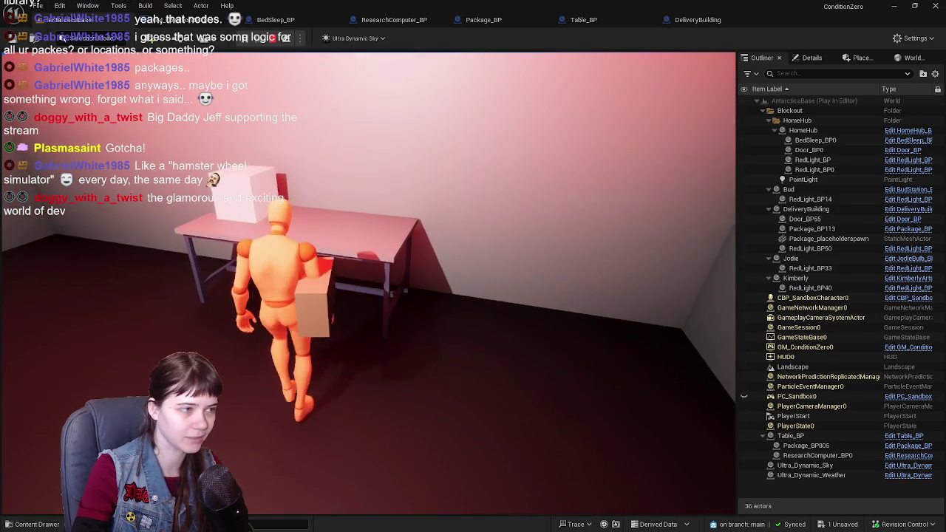
key("e")
key("w")
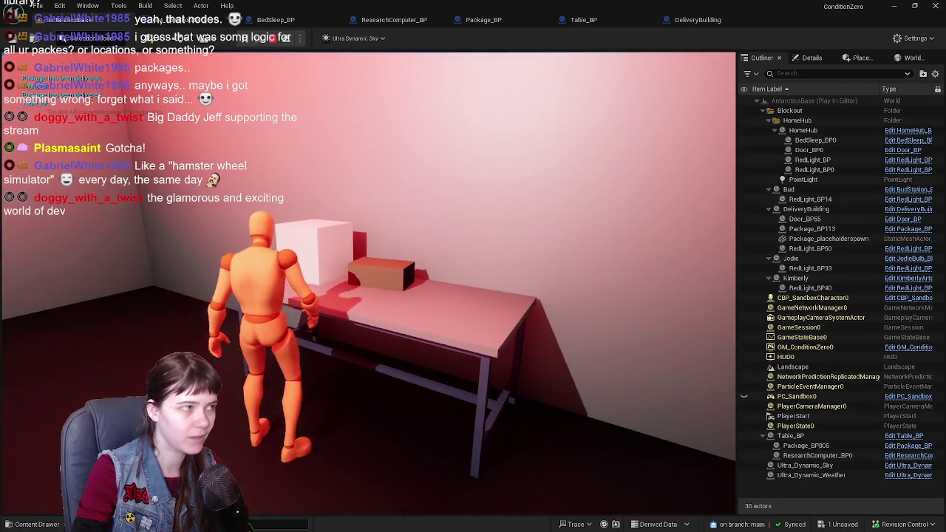
Step: Sleep in the bed to advance the day, check the table for a new package, then stop play
key("w")
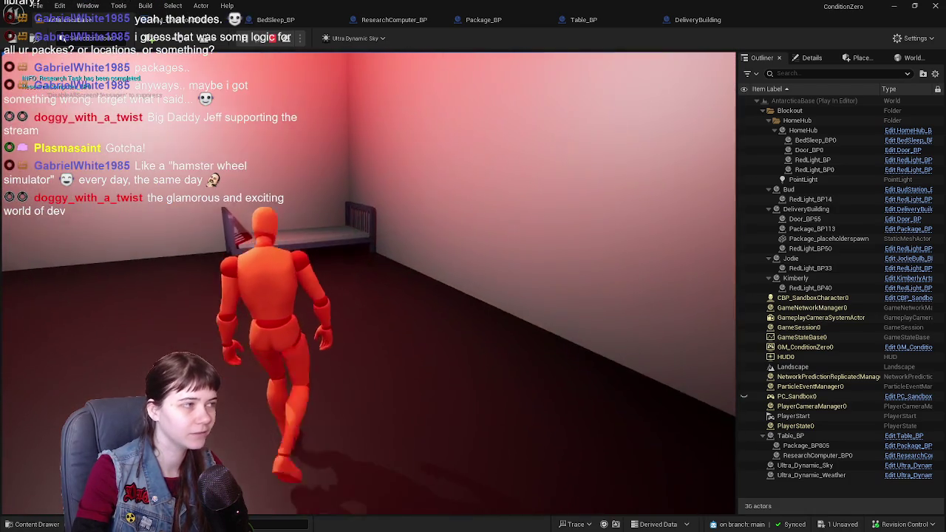
key("w")
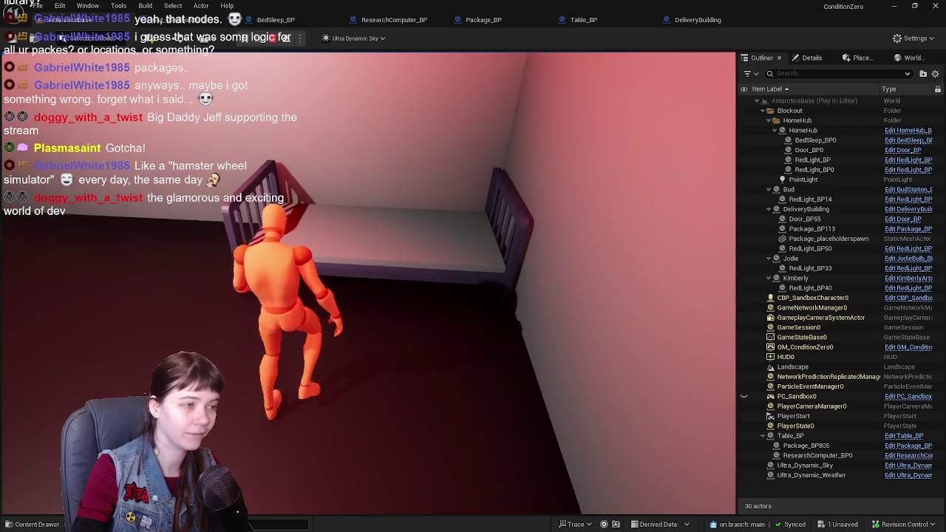
key("e")
key("w")
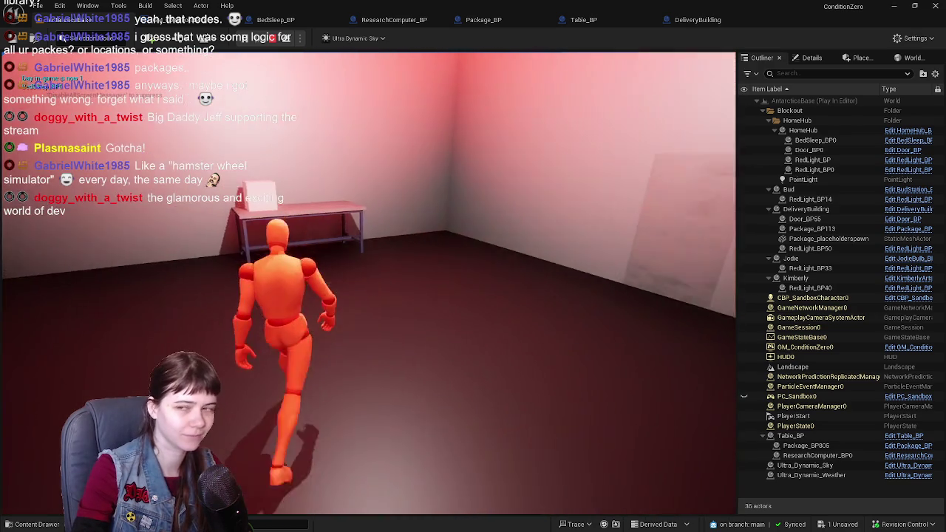
key("w")
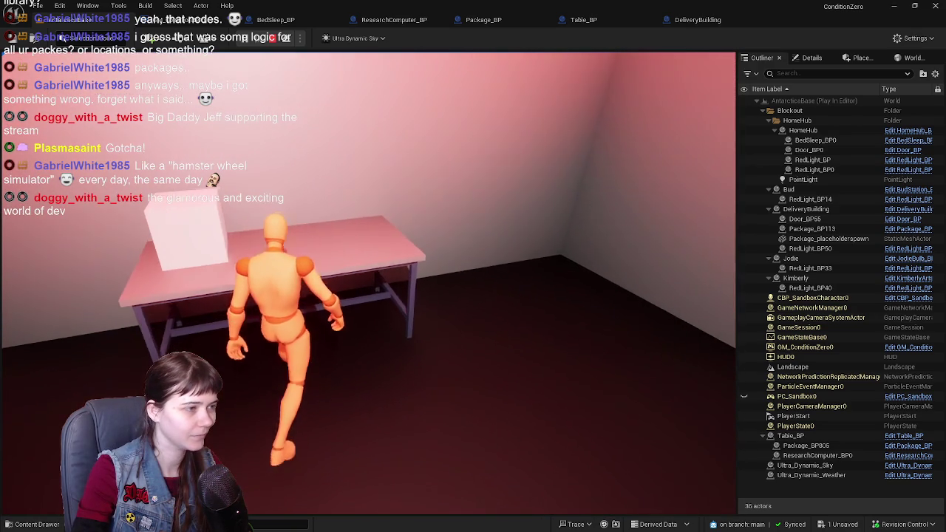
key("e")
key("Escape")
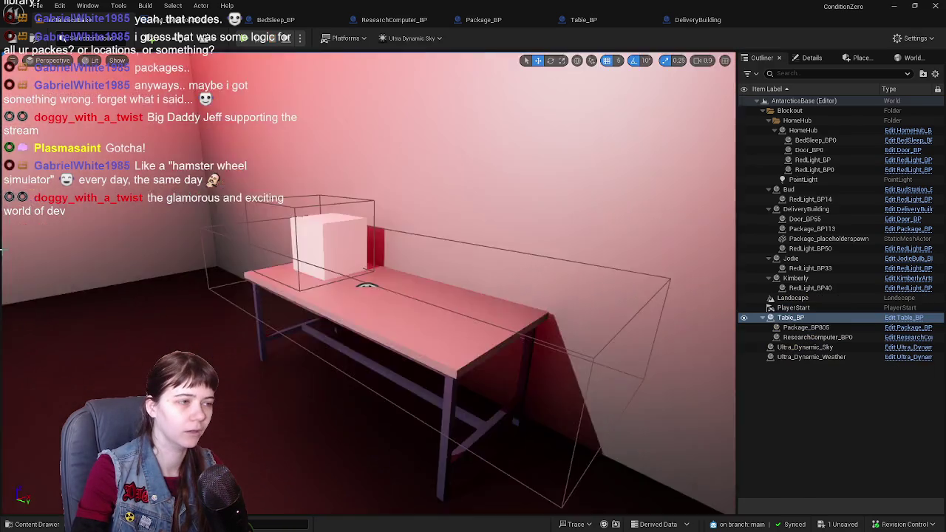
Step: Open Table_BP's event graph and inspect the Package Picked Up? variable in the delivery logic
key("f")
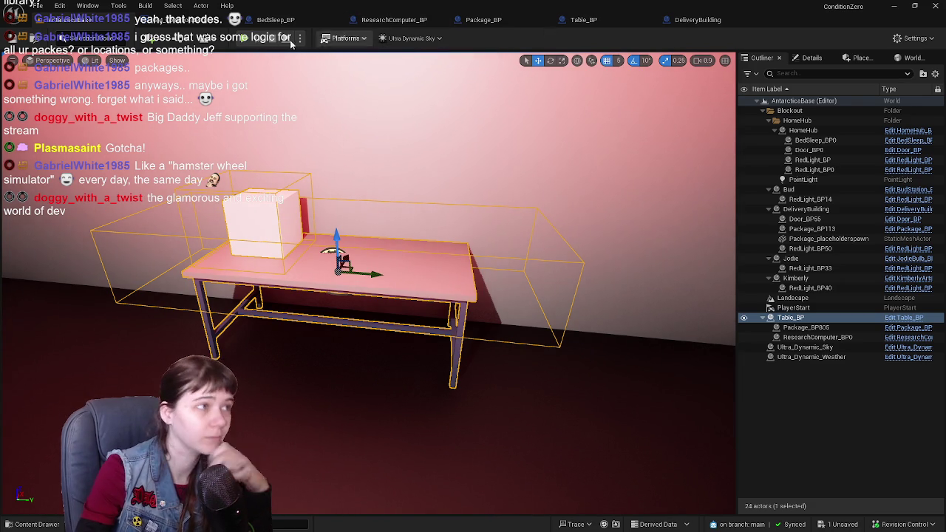
left_click(614, 22)
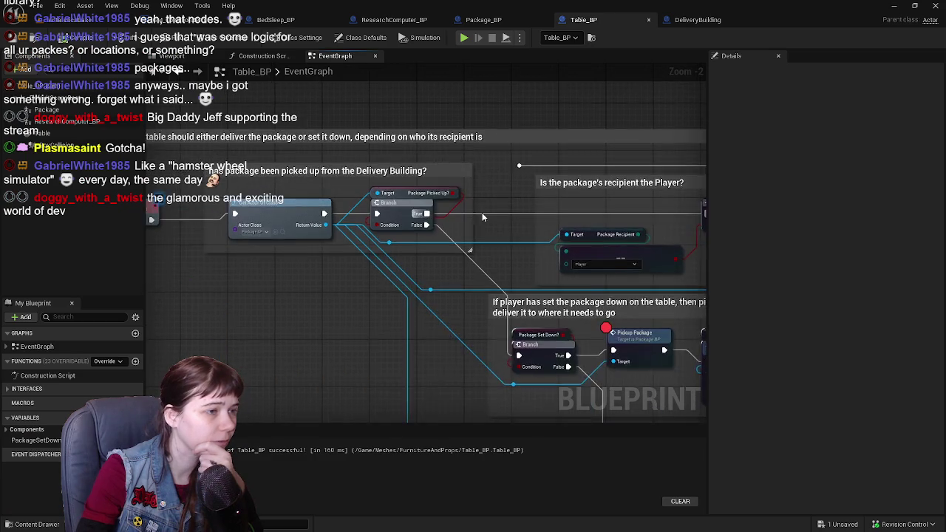
mouse_move(388, 214)
left_mouse_down()
mouse_move(279, 210)
mouse_move(268, 200)
mouse_move(287, 208)
mouse_move(541, 205)
left_mouse_up()
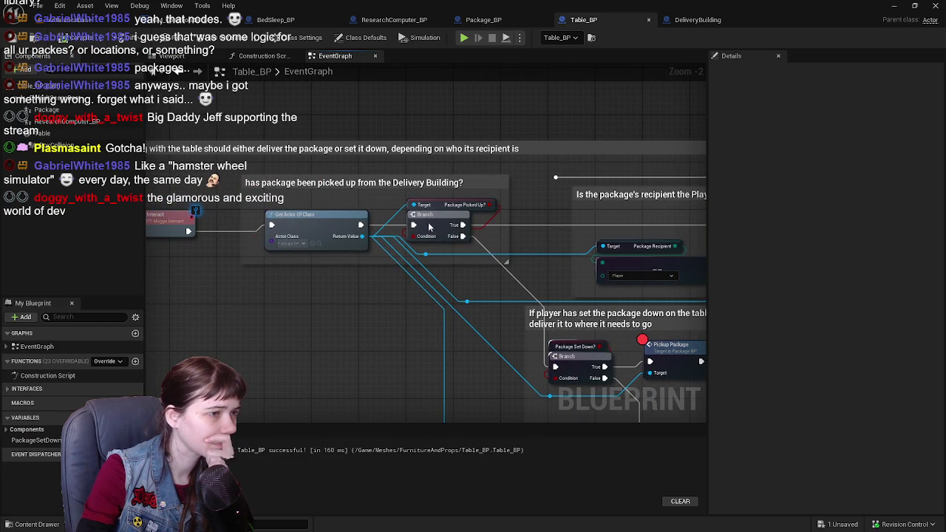
scroll(428, 227, "up", 1)
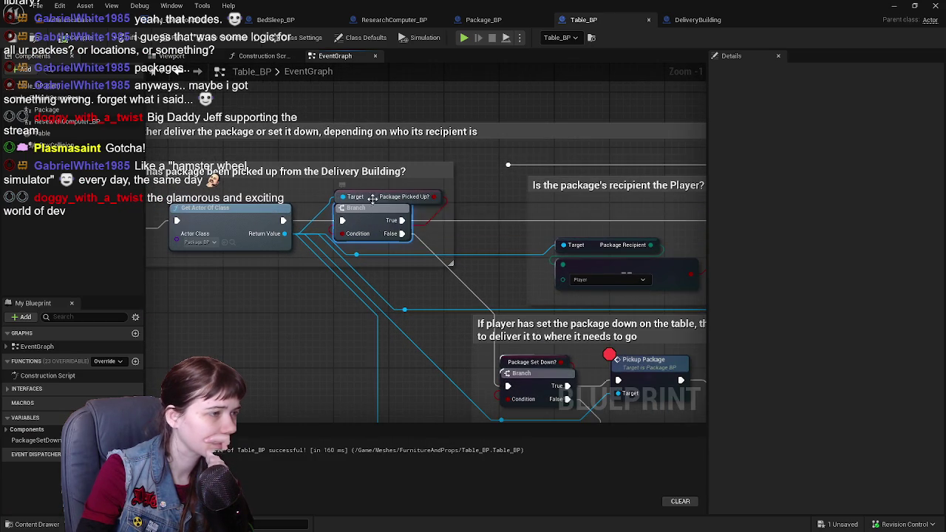
left_click(374, 197)
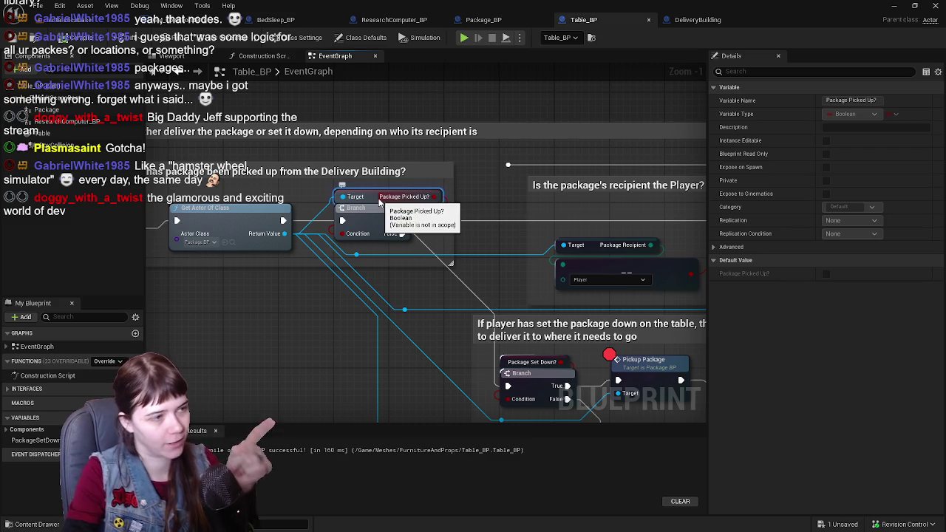
left_click_drag(435, 196, 424, 219)
left_click_drag(462, 243, 517, 205)
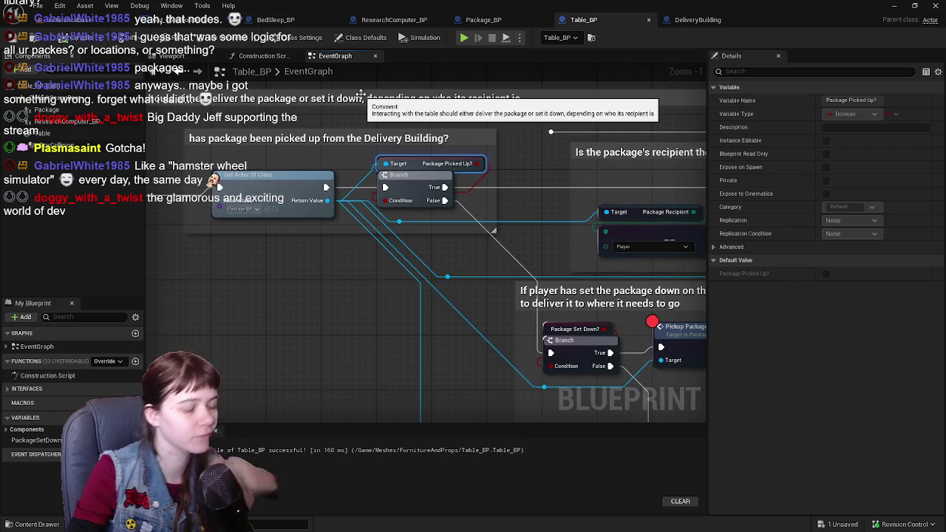
Step: In GM_ConditionZero's graph, add a Get Actor Of Class node set to Package BP below the delivery task comment
left_click(190, 22)
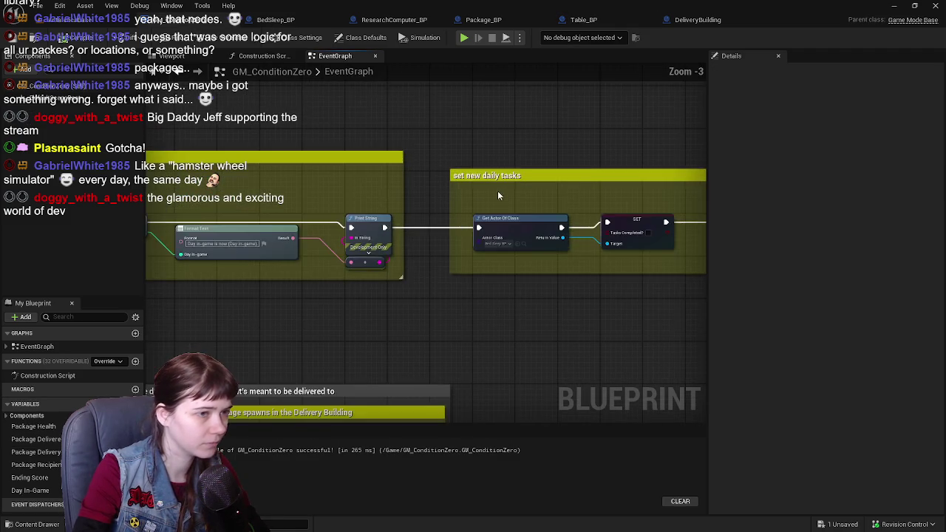
mouse_move(597, 188)
left_mouse_down()
mouse_move(528, 185)
mouse_move(566, 196)
mouse_move(243, 165)
mouse_move(336, 183)
mouse_move(243, 183)
left_mouse_up()
scroll(450, 211, "up", 1)
mouse_move(450, 212)
left_mouse_down()
mouse_move(388, 219)
mouse_move(407, 206)
left_mouse_up()
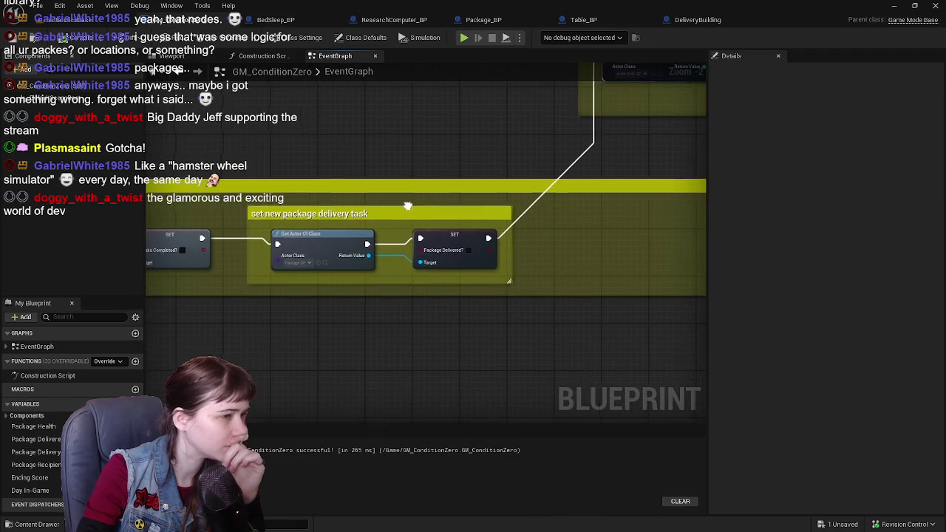
right_click(300, 348)
type("g")
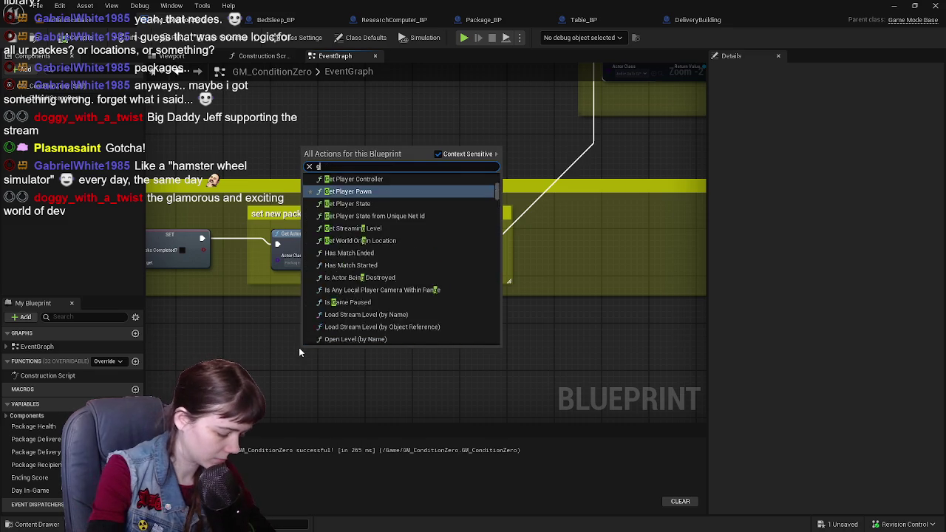
type("et actor of class")
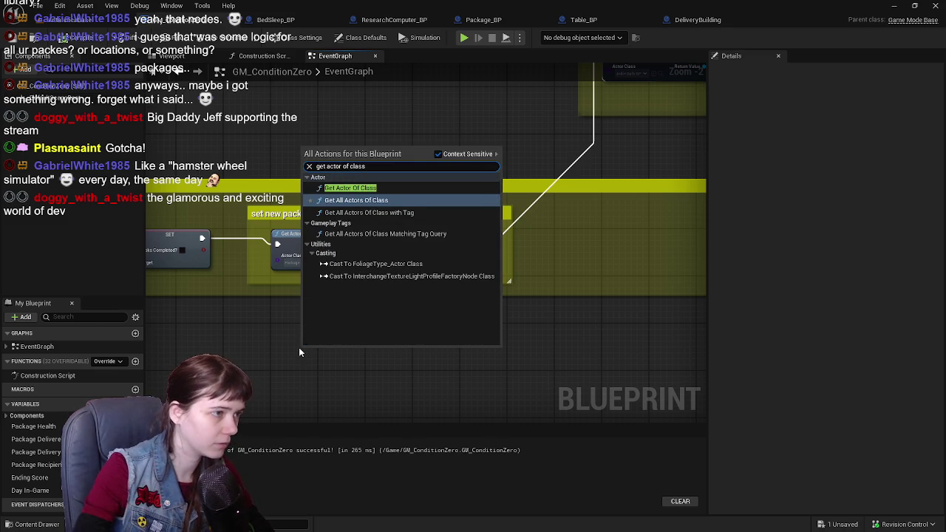
key("Return")
left_click_drag(357, 352, 326, 335)
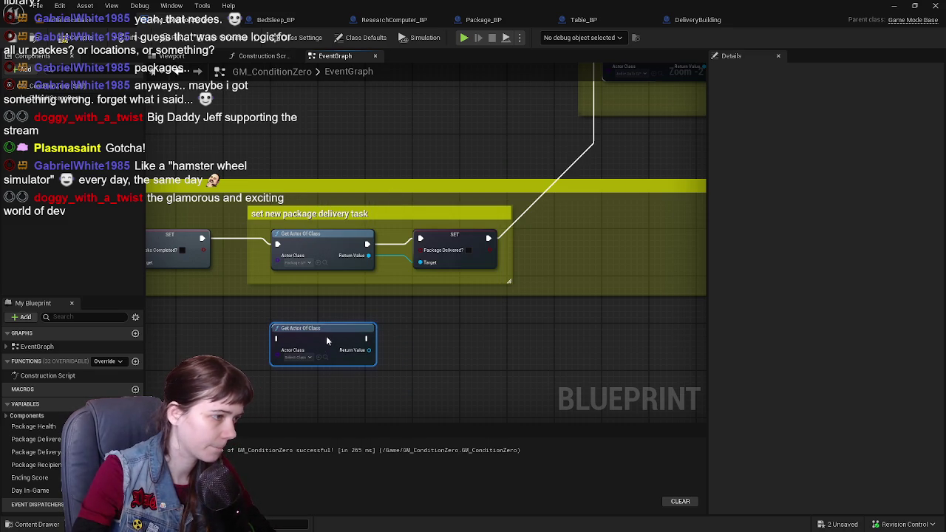
scroll(323, 340, "up", 1)
left_click(311, 337)
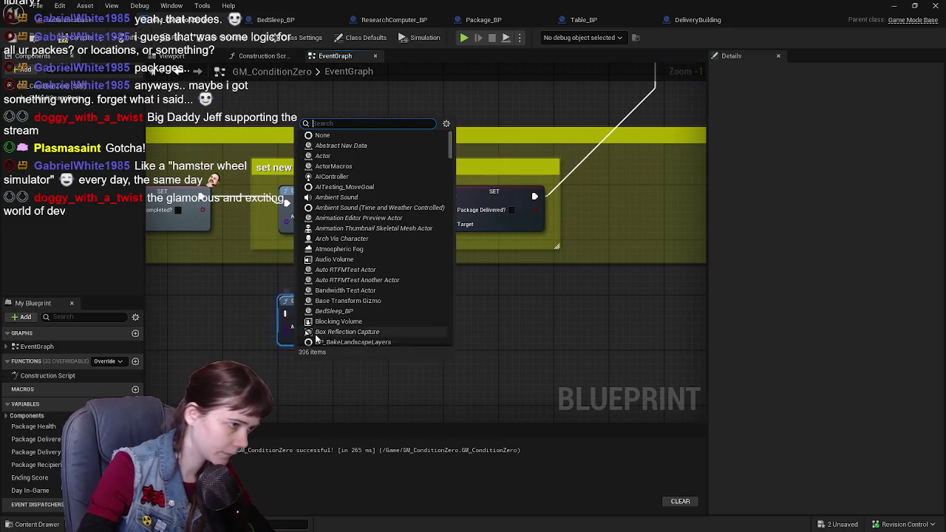
type("package")
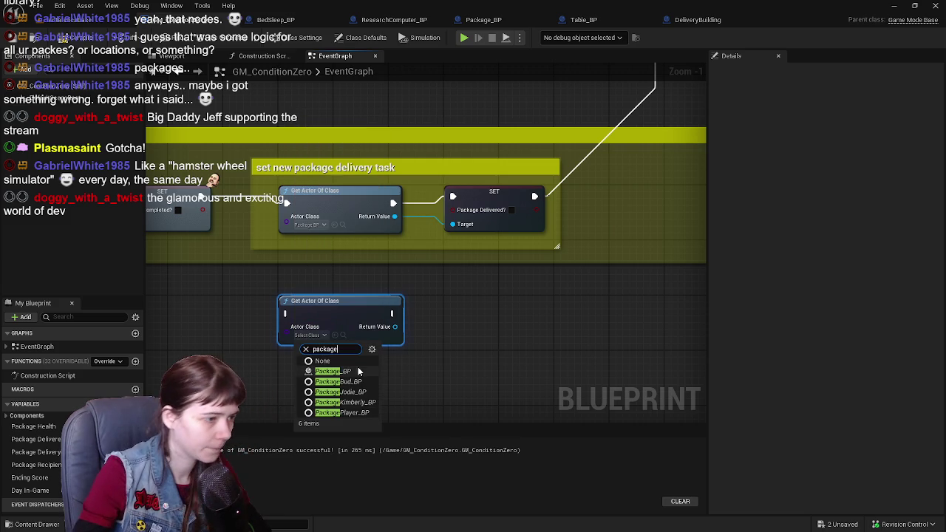
left_click(360, 372)
Step: From its Return Value add a SET Package Picked Up? node beside it, and select both nodes
left_click_drag(398, 335, 438, 352)
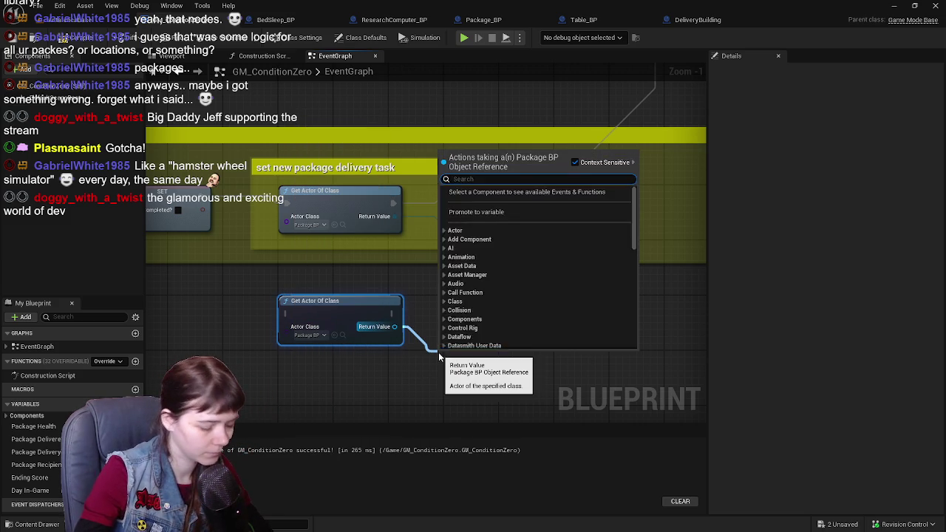
type("get pa")
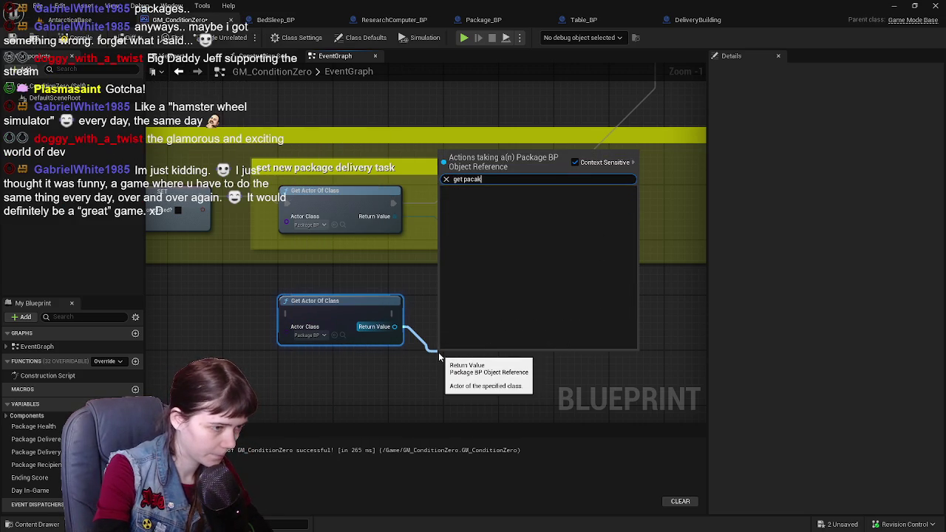
key("BackSpace")
type("icked up")
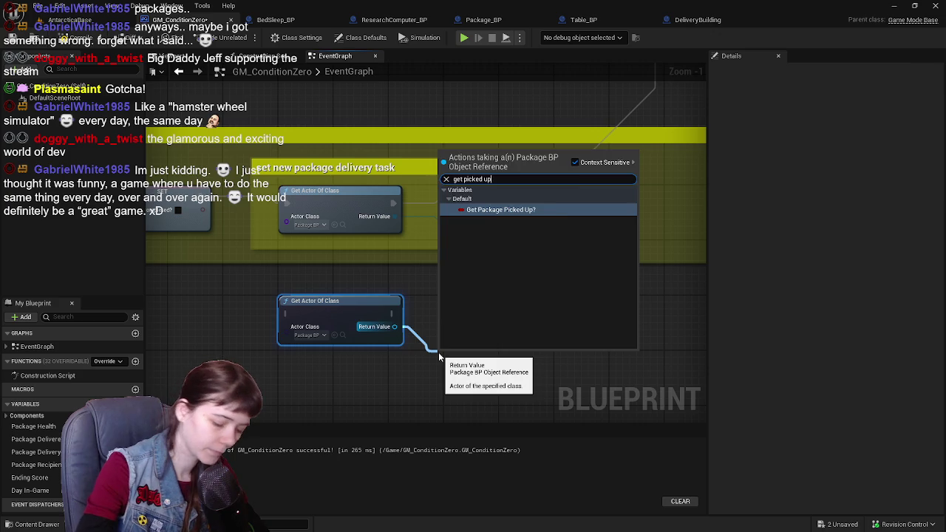
key("Return")
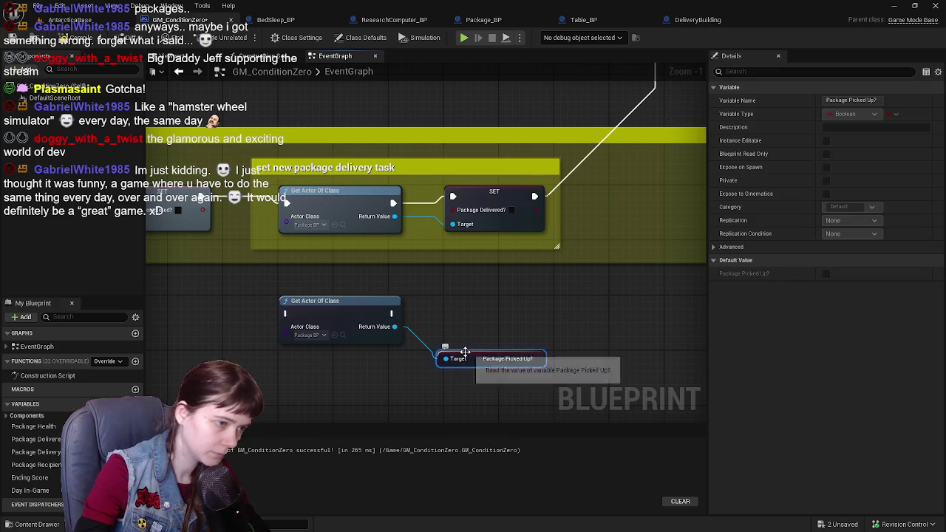
key("Delete")
mouse_move(394, 326)
left_mouse_down()
mouse_move(449, 357)
mouse_move(427, 349)
left_mouse_up()
type("set picked")
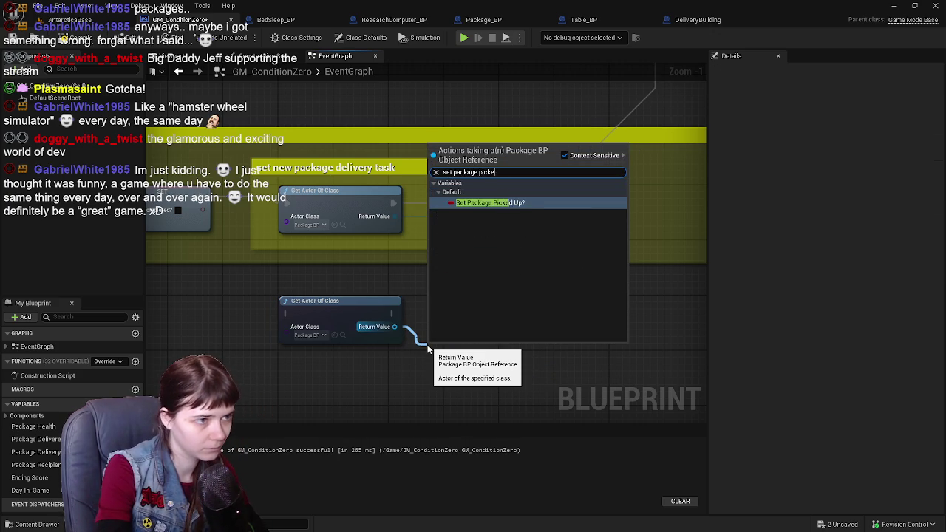
key("Return")
left_click_drag(427, 345, 447, 297)
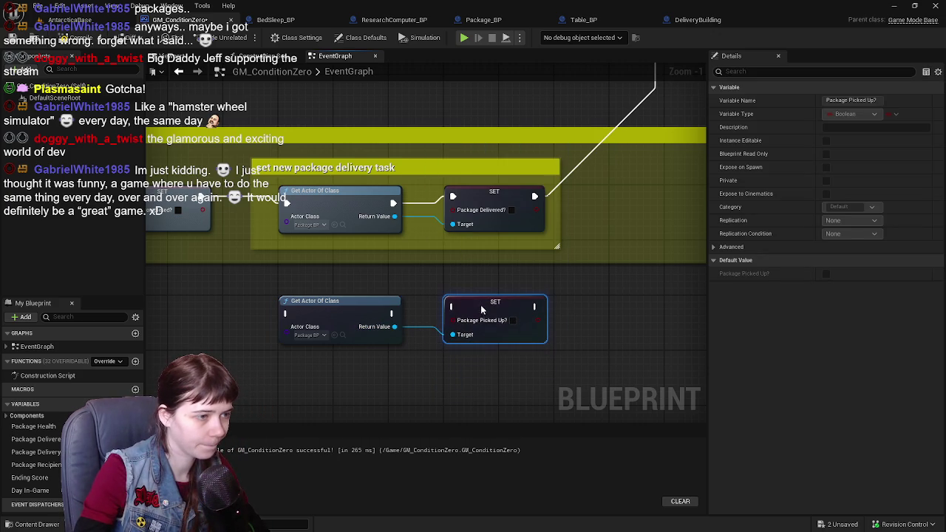
scroll(447, 300, "down", 1)
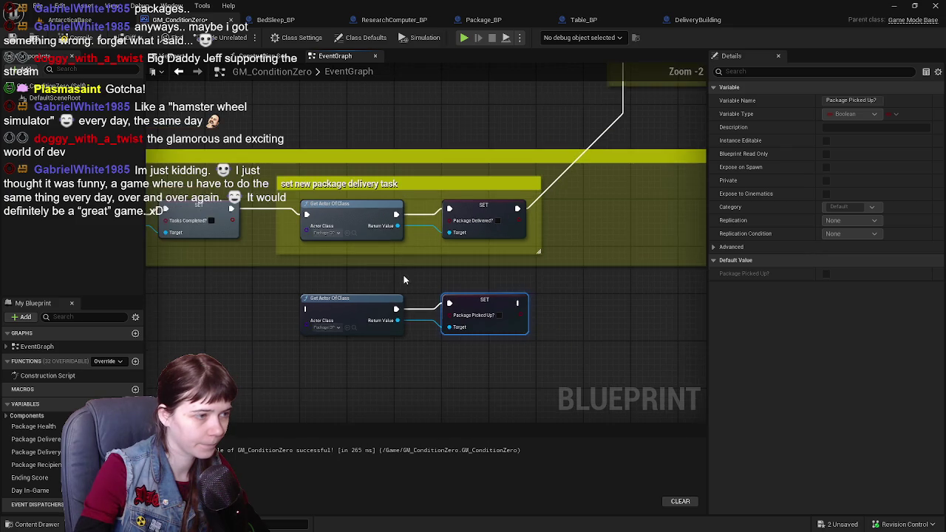
left_click(382, 317, "ctrl")
Step: Move the Package Delivered? getter and setter right to make room in the delivery task comment
mouse_move(378, 381)
left_mouse_down()
mouse_move(372, 185)
mouse_move(379, 192)
left_mouse_up()
scroll(392, 184, "up", 1)
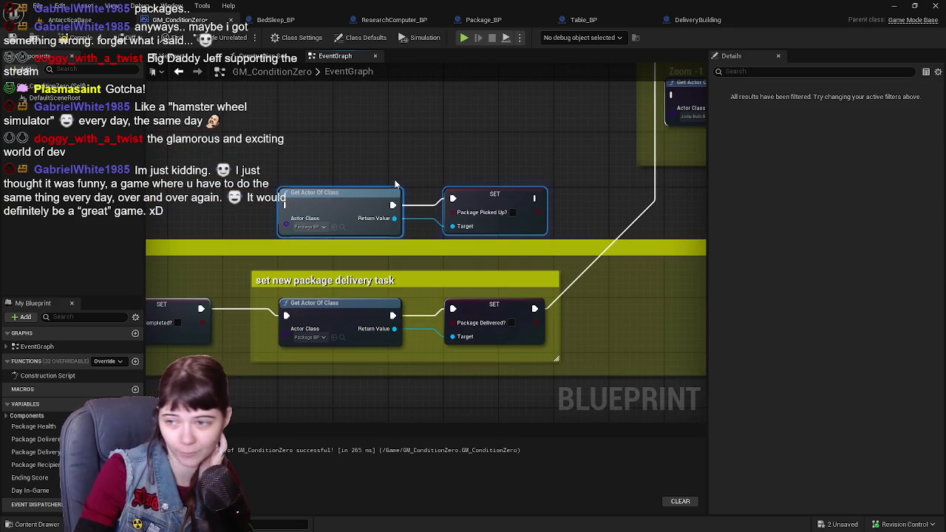
left_click_drag(446, 234, 416, 270)
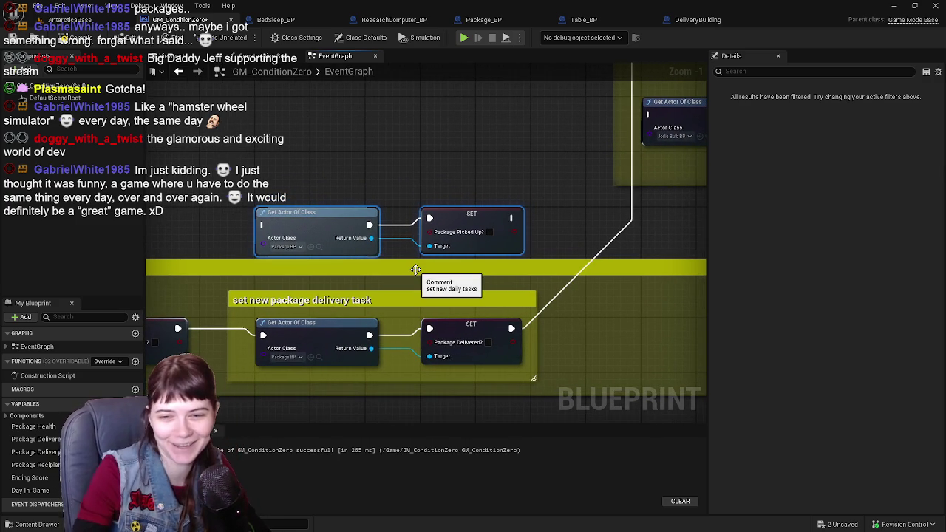
mouse_move(571, 285)
left_mouse_down()
mouse_move(414, 292)
mouse_move(561, 236)
mouse_move(360, 251)
mouse_move(413, 253)
left_mouse_up()
scroll(449, 239, "down", 1)
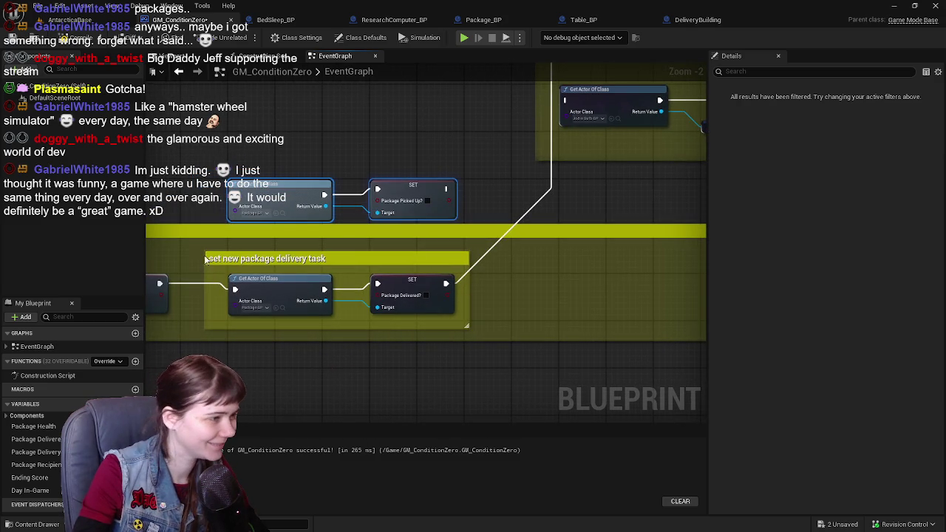
left_click_drag(473, 277, 453, 275)
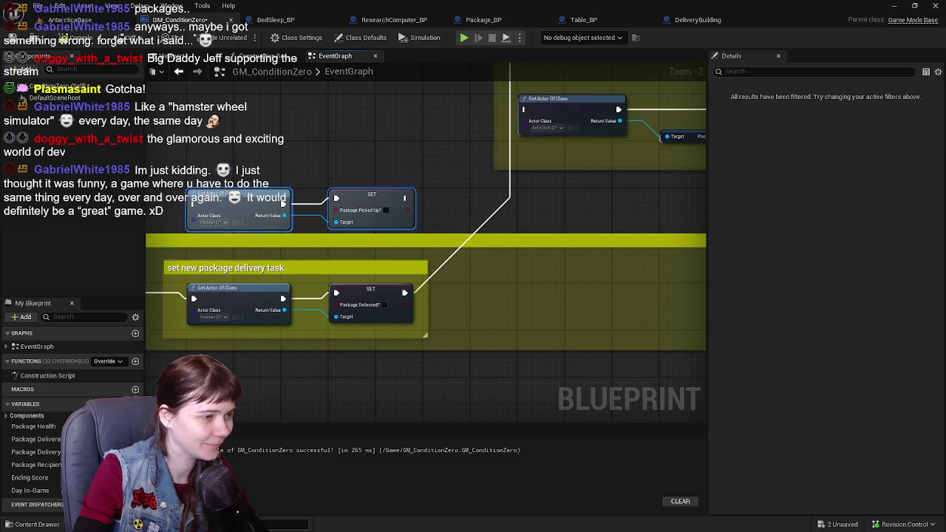
left_click_drag(272, 286, 318, 274)
left_click_drag(420, 259, 436, 275)
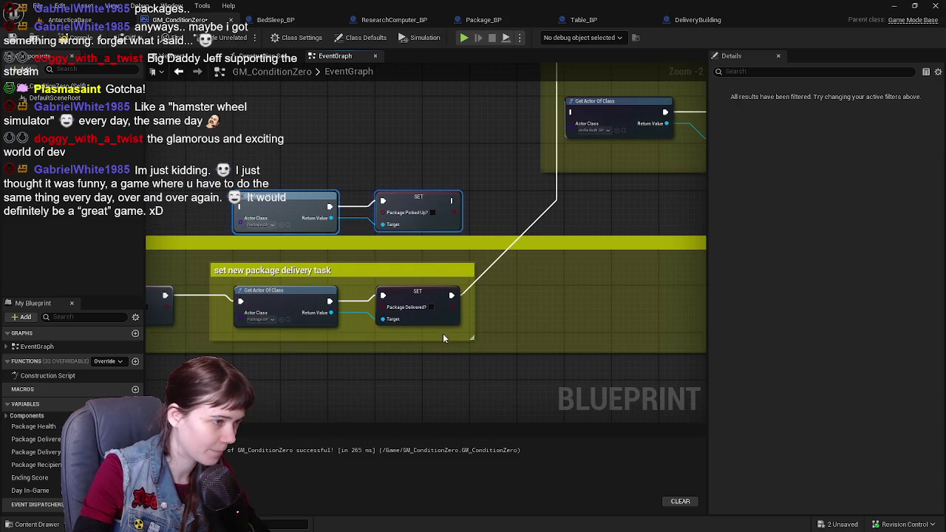
mouse_move(443, 338)
left_mouse_down()
mouse_move(502, 341)
mouse_move(479, 358)
left_mouse_up()
left_click_drag(401, 341, 292, 342)
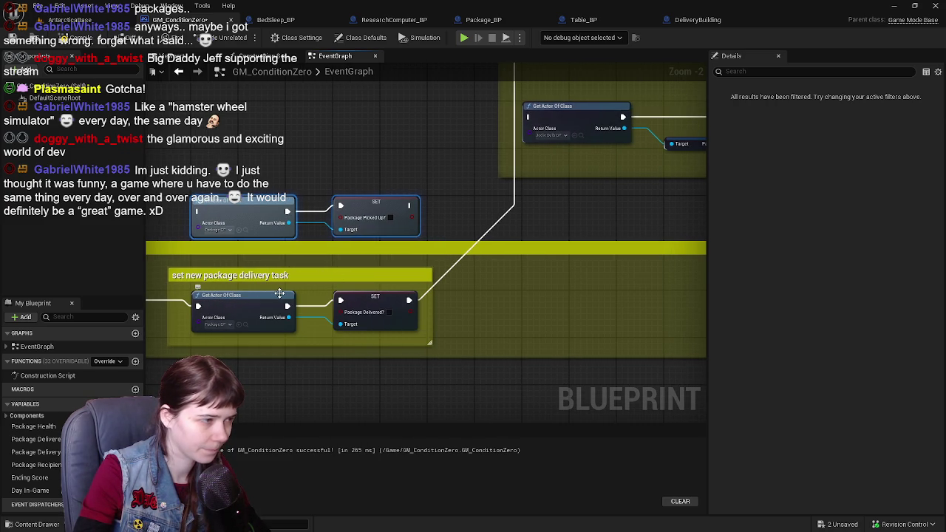
left_click_drag(265, 285, 391, 326)
left_click_drag(225, 301, 510, 300)
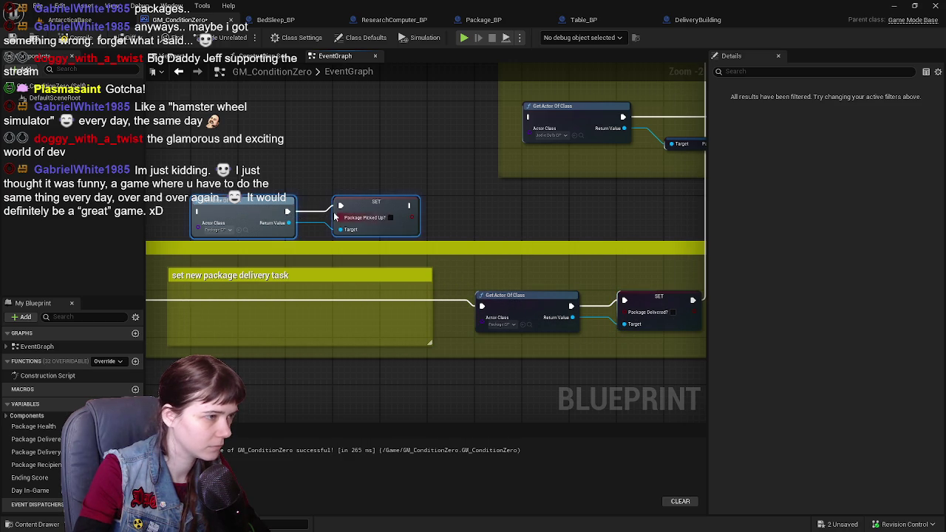
Step: Place the Package Picked Up? nodes in the delivery task comment and widen the comment to fit
mouse_move(249, 210)
left_mouse_down()
mouse_move(249, 304)
mouse_move(367, 272)
left_mouse_up()
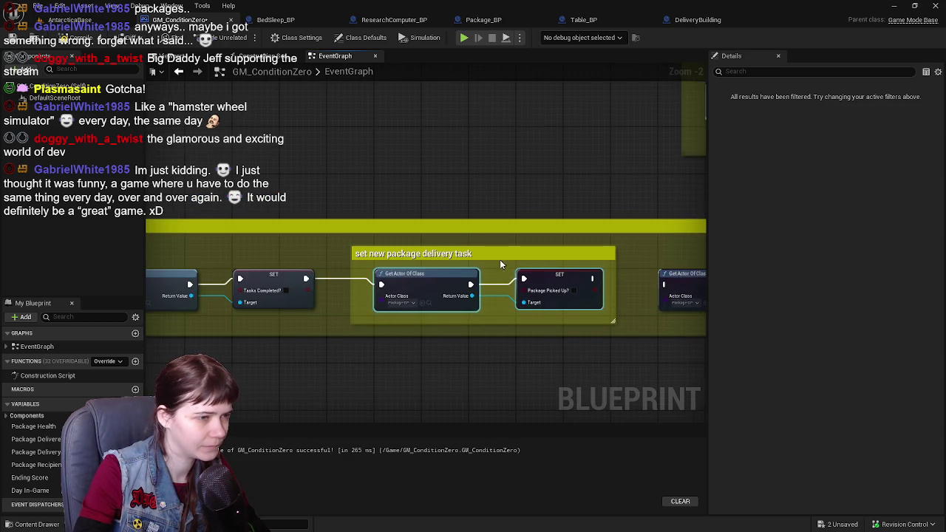
left_click_drag(500, 259, 281, 291)
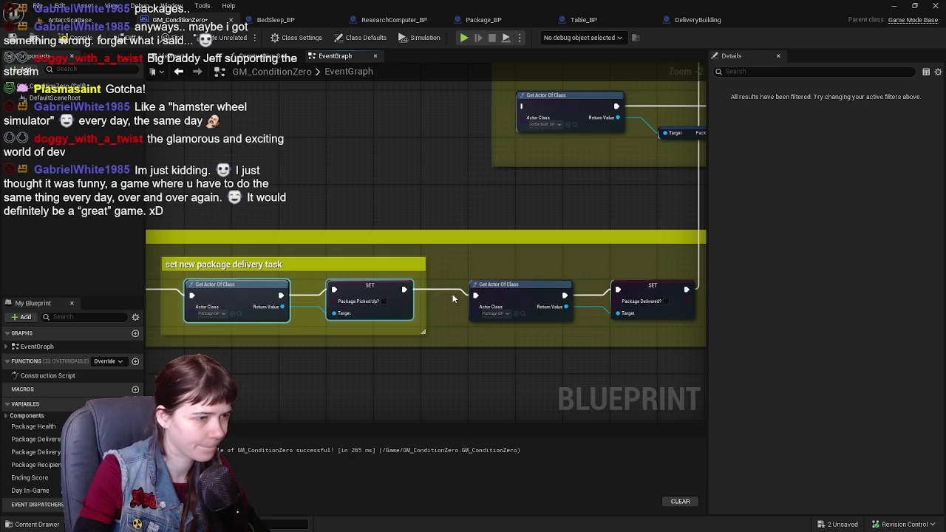
left_click_drag(425, 282, 667, 279)
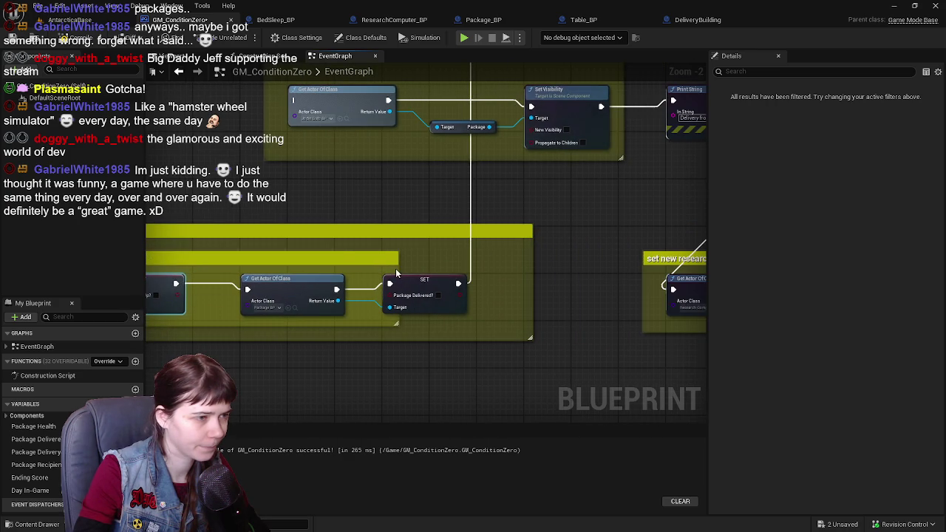
left_click_drag(398, 268, 496, 275)
left_click_drag(347, 279, 653, 262)
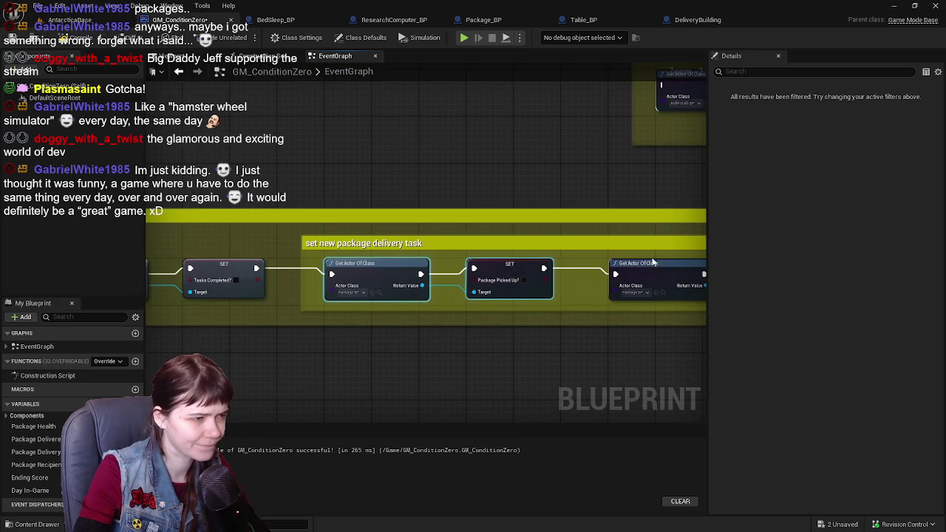
left_click_drag(488, 268, 387, 264)
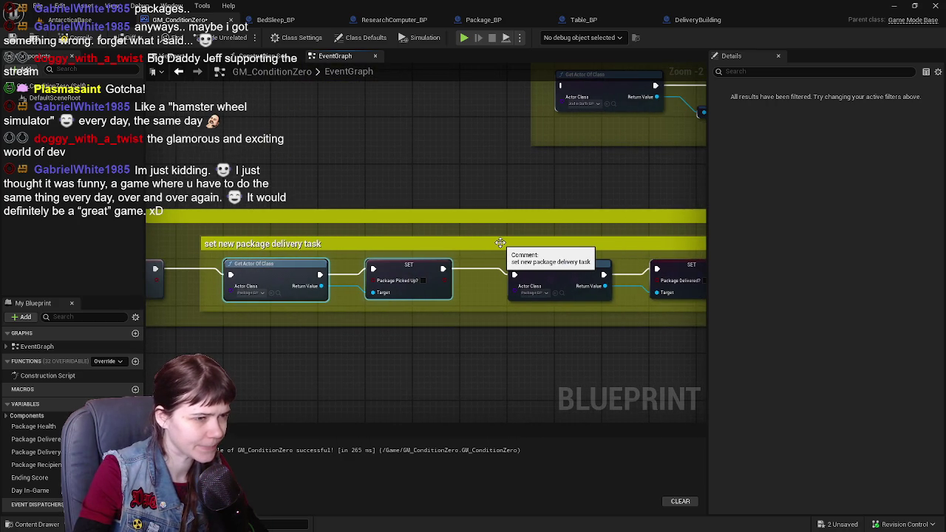
left_click_drag(484, 219, 465, 260)
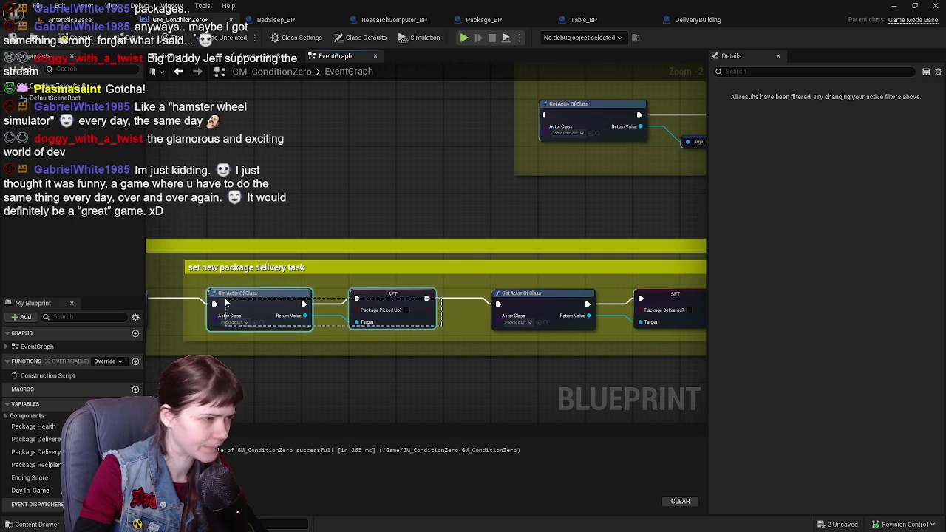
Step: Title the comment 'player should not be holding a package at the start of a new day' and narrow it
double_click(222, 269)
type("player should")
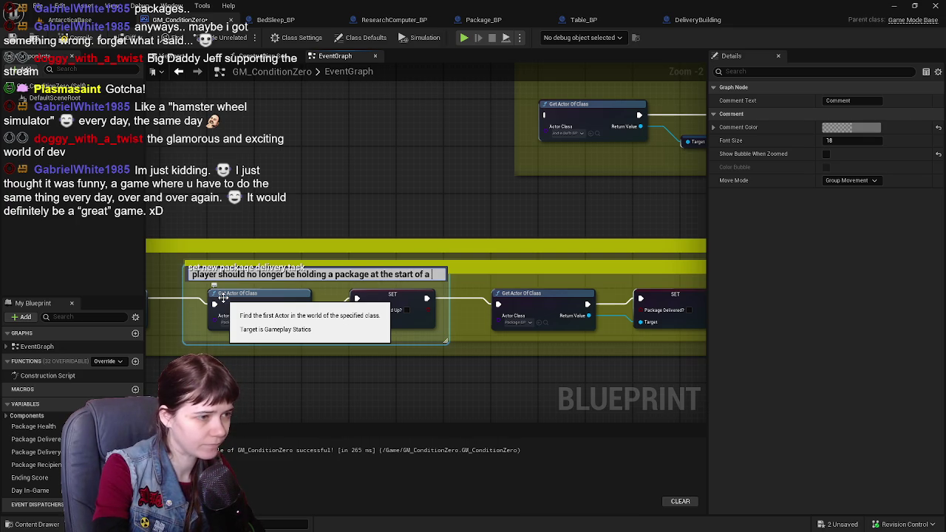
type("new day")
key("Return")
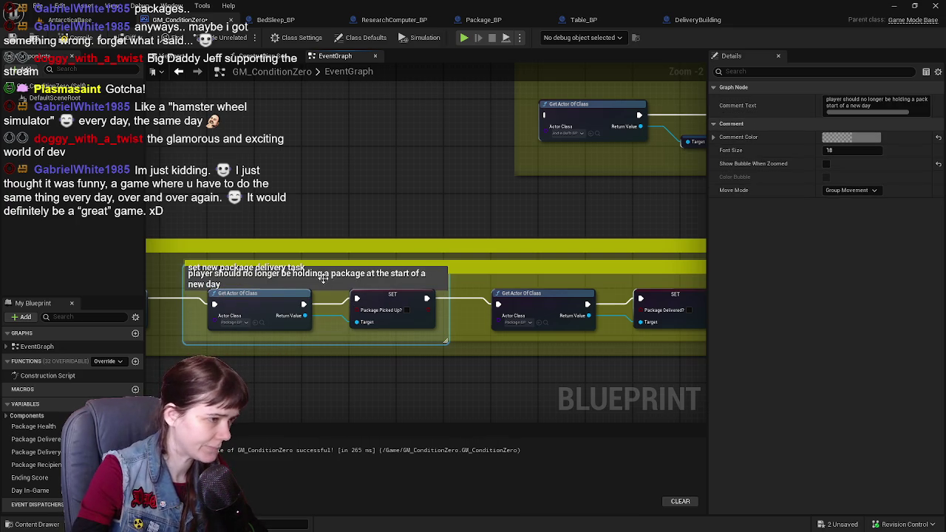
left_click(870, 100)
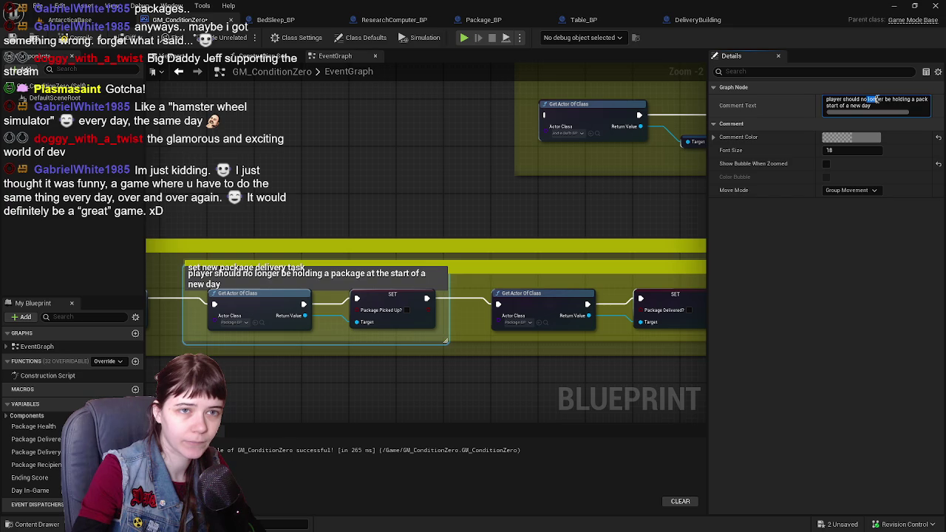
type("t")
key("Return")
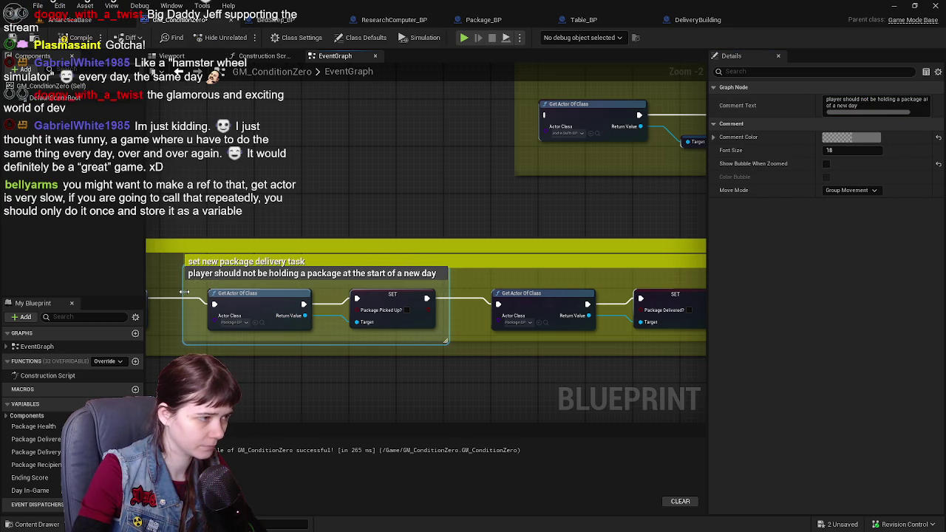
mouse_move(184, 292)
left_mouse_down()
mouse_move(201, 294)
mouse_move(180, 290)
mouse_move(198, 260)
left_mouse_up()
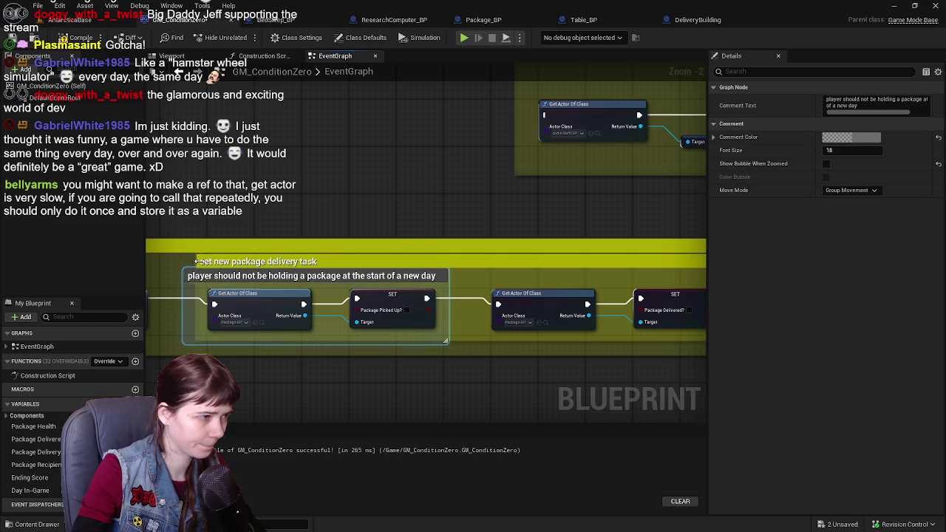
Step: Set the comment colour to yellow (R 1, G 1, B 0)
left_click(850, 137)
left_click(733, 288)
type("1")
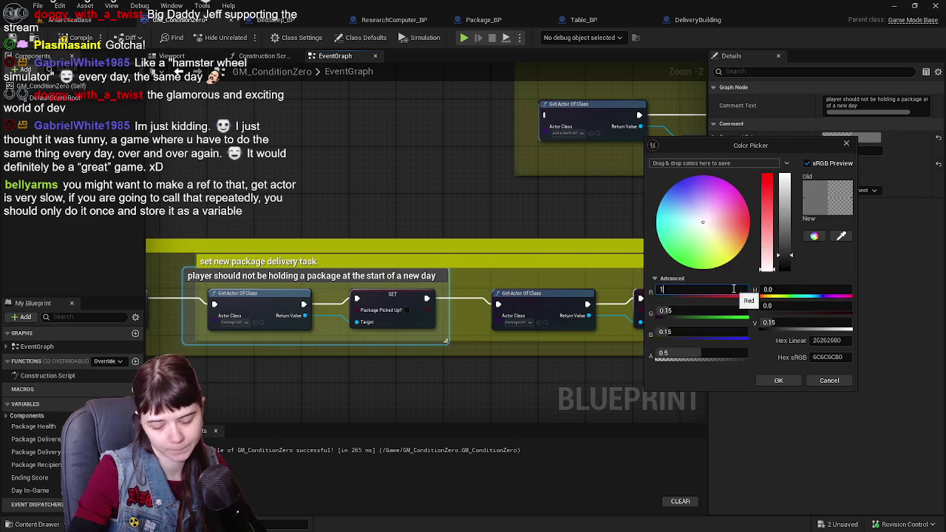
key("Tab")
type("1")
key("Tab")
type("0")
left_click(778, 379)
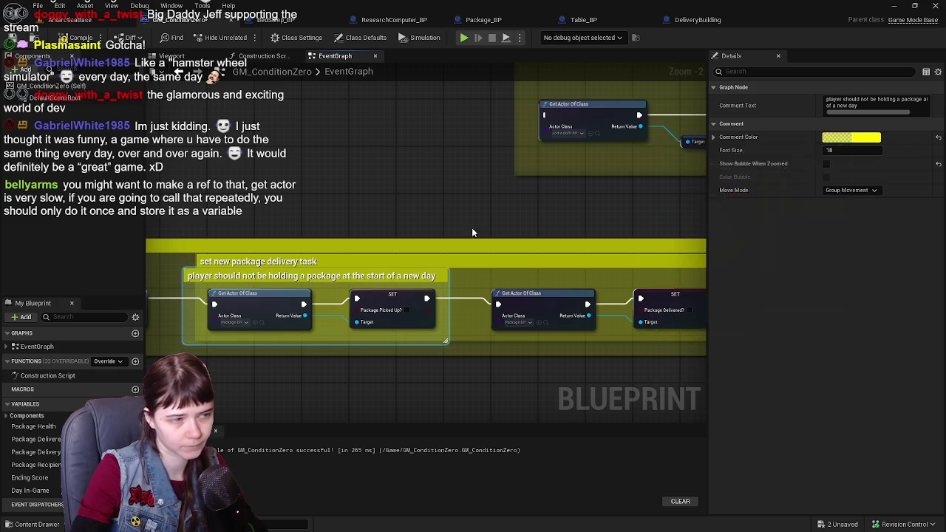
mouse_move(471, 227)
left_mouse_down()
mouse_move(477, 196)
mouse_move(326, 244)
mouse_move(276, 386)
mouse_move(154, 442)
left_mouse_up()
Step: Chain the hide-visibility steps, linking the second Set Visibility into the third Get Actor Of Class
mouse_move(589, 187)
left_mouse_down()
mouse_move(605, 155)
mouse_move(507, 211)
mouse_move(347, 236)
mouse_move(303, 233)
mouse_move(313, 190)
left_mouse_up()
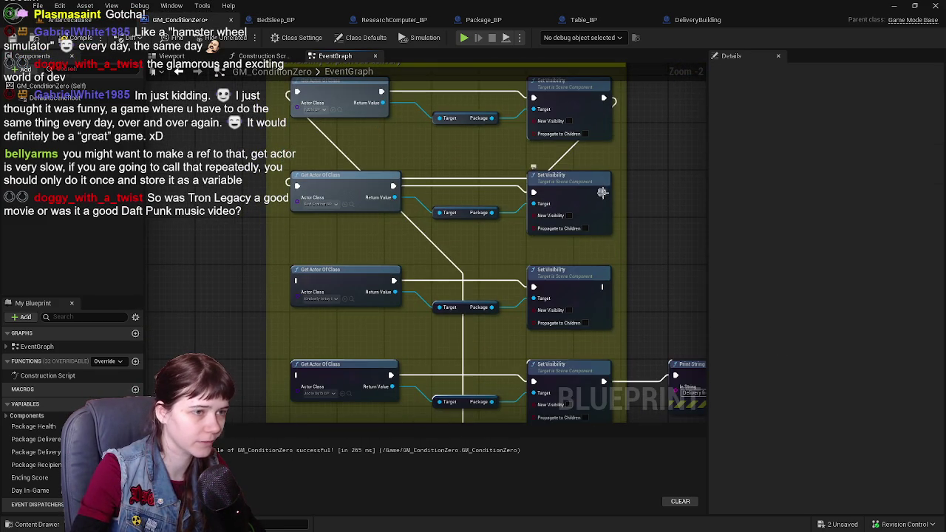
mouse_move(603, 190)
left_mouse_down()
mouse_move(447, 282)
mouse_move(293, 281)
left_mouse_up()
left_click_drag(359, 278, 341, 205)
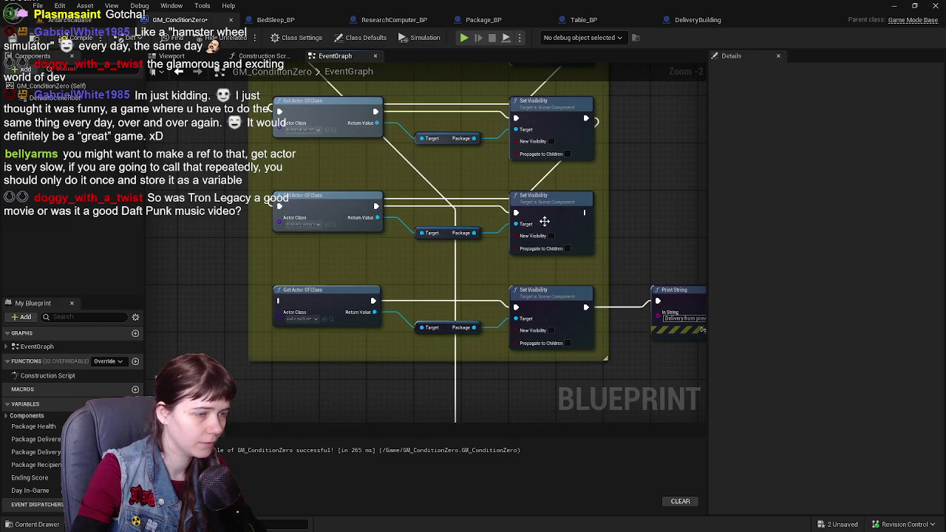
left_click_drag(583, 213, 279, 300)
mouse_move(496, 238)
left_mouse_down()
mouse_move(403, 153)
mouse_move(475, 364)
left_mouse_up()
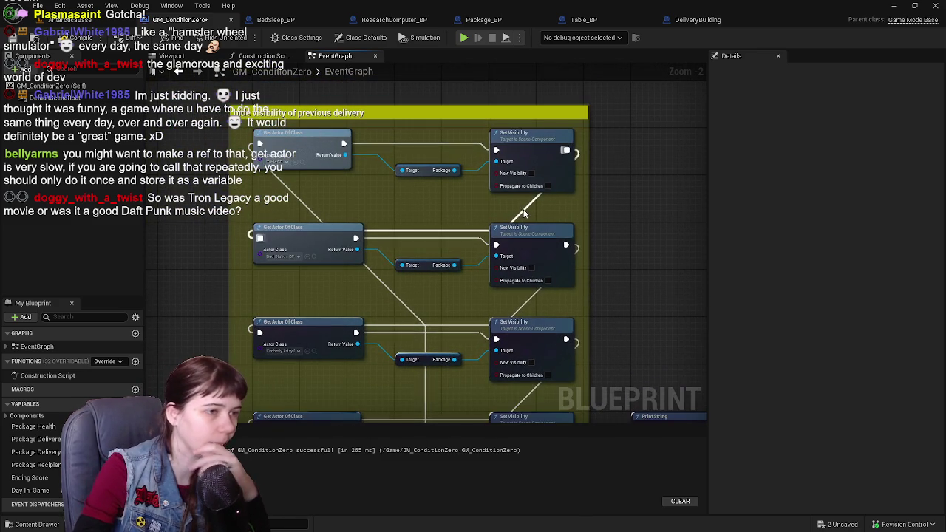
Step: Add reroute points to square off the execution wire between the visibility steps
double_click(522, 209)
left_click_drag(524, 209, 573, 207)
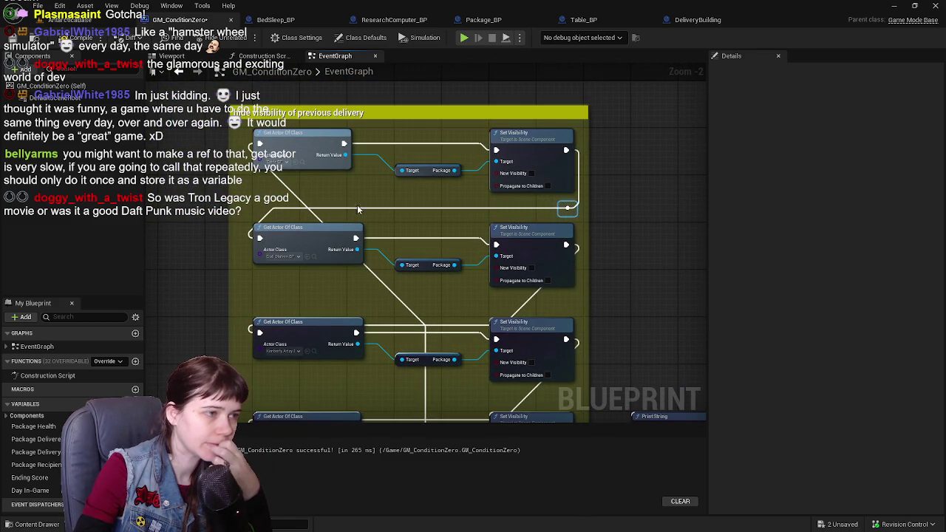
left_click(287, 211)
double_click(266, 209)
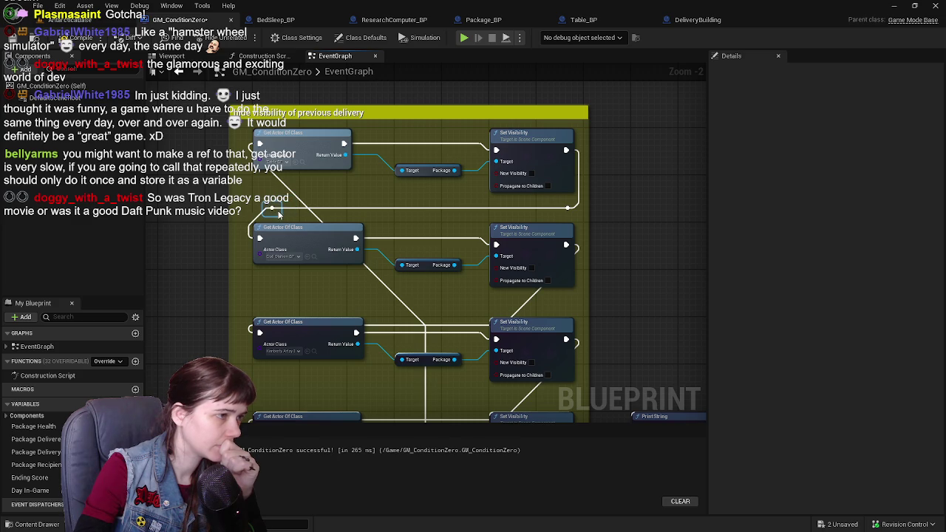
left_click_drag(268, 215, 539, 286)
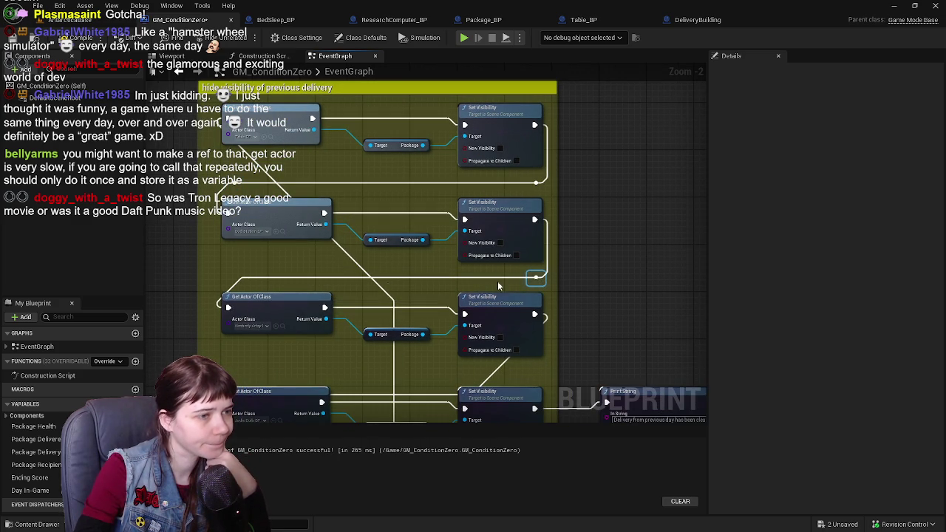
double_click(258, 279)
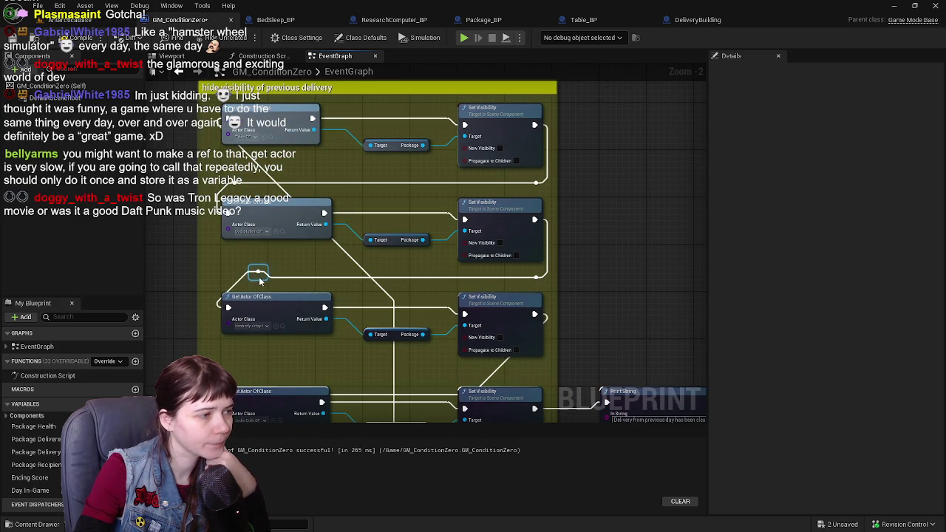
left_click_drag(259, 278, 238, 286)
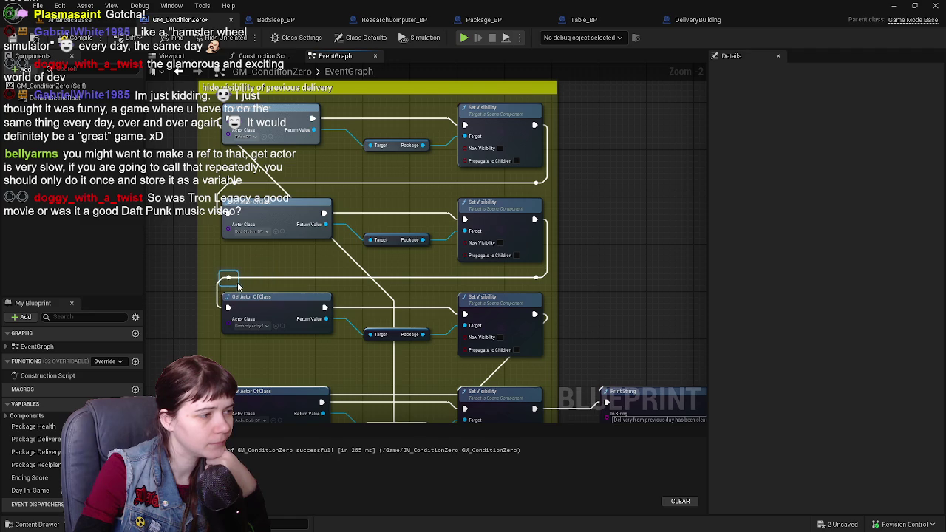
Step: Add reroute points on the lower wire, placing one above the last Get Actor Of Class node
scroll(331, 309, "down", 2)
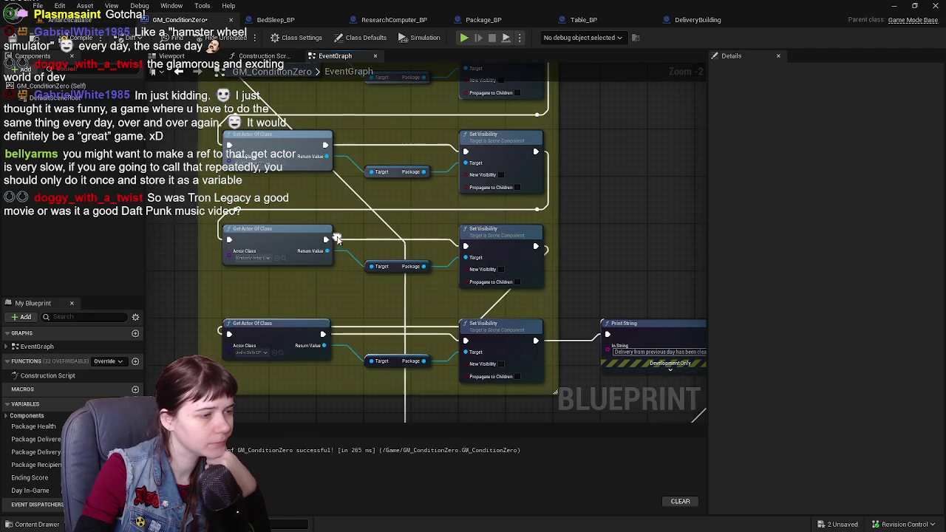
double_click(509, 294)
mouse_move(501, 297)
left_mouse_down()
mouse_move(531, 300)
mouse_move(541, 314)
left_mouse_up()
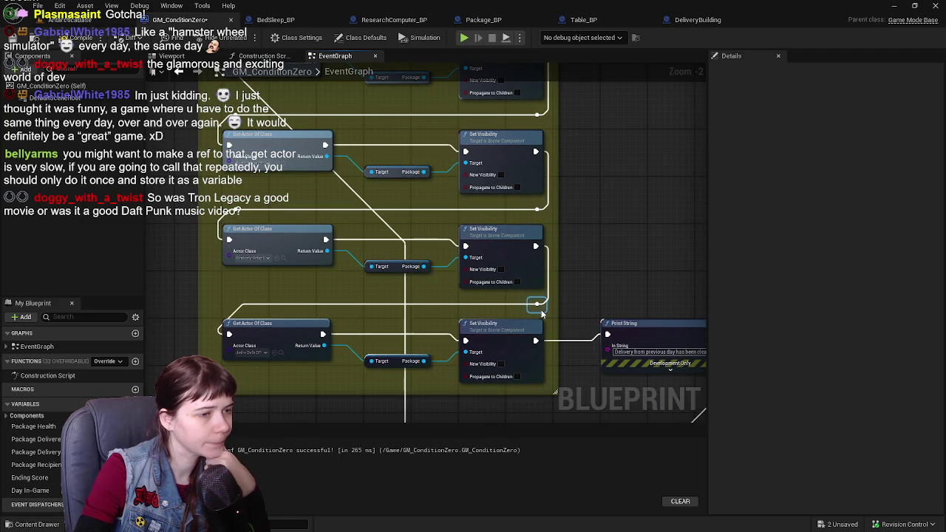
double_click(258, 303)
left_click_drag(265, 304, 235, 311)
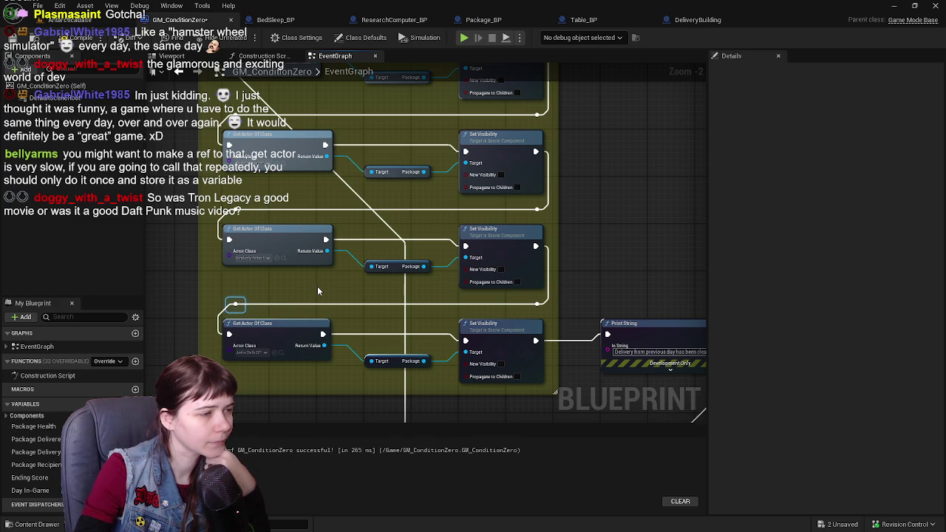
left_click_drag(421, 260, 423, 270)
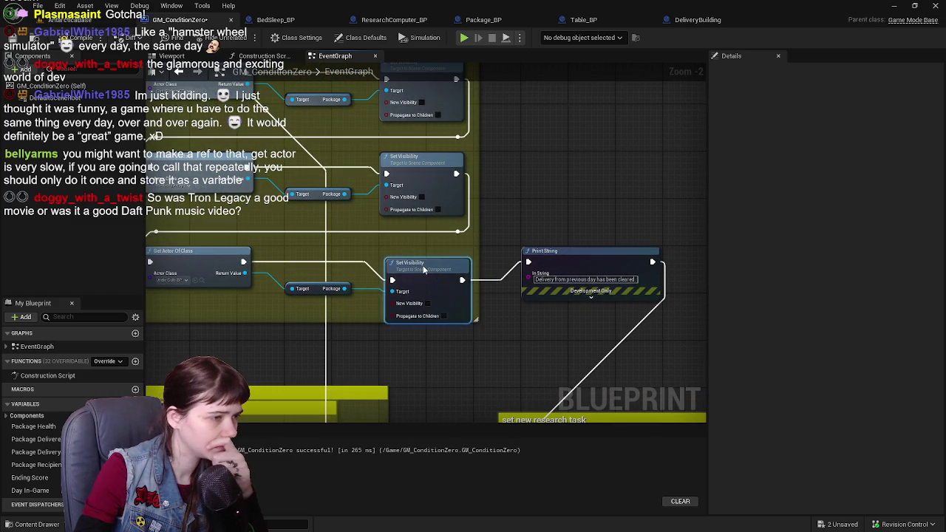
scroll(489, 238, "down", 1)
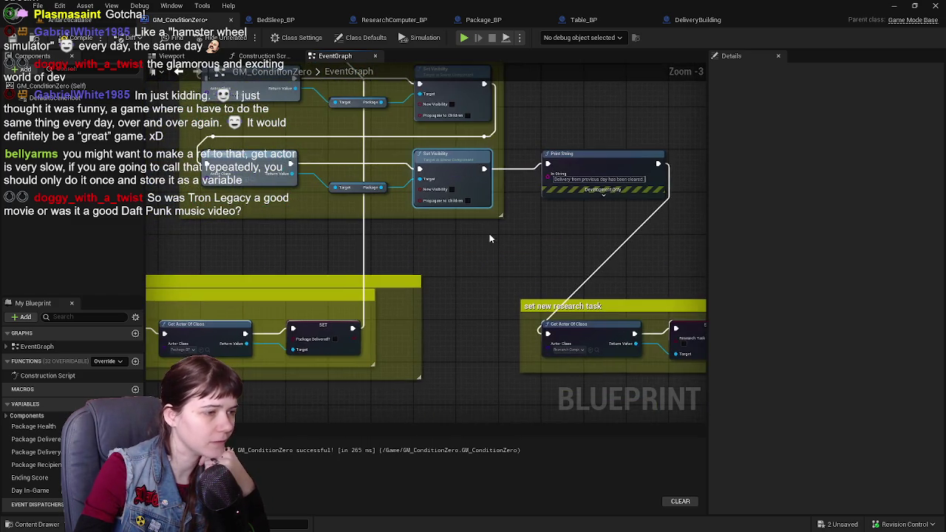
left_click_drag(489, 238, 577, 268)
mouse_move(319, 248)
left_mouse_down()
mouse_move(355, 226)
mouse_move(520, 177)
mouse_move(393, 184)
mouse_move(320, 268)
mouse_move(274, 298)
mouse_move(261, 342)
left_mouse_up()
Step: Compile GM_ConditionZero and delete the two broken Package getter nodes
left_click(53, 42)
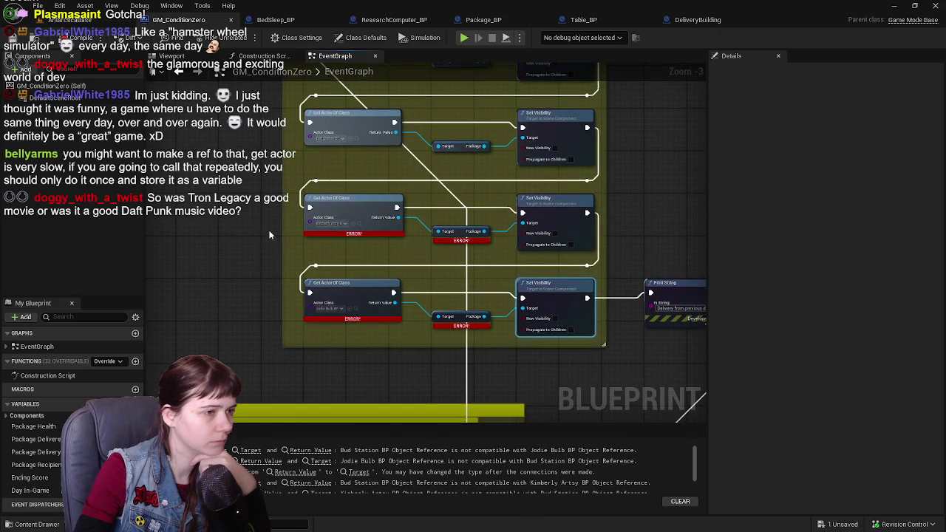
scroll(240, 183, "up", 1)
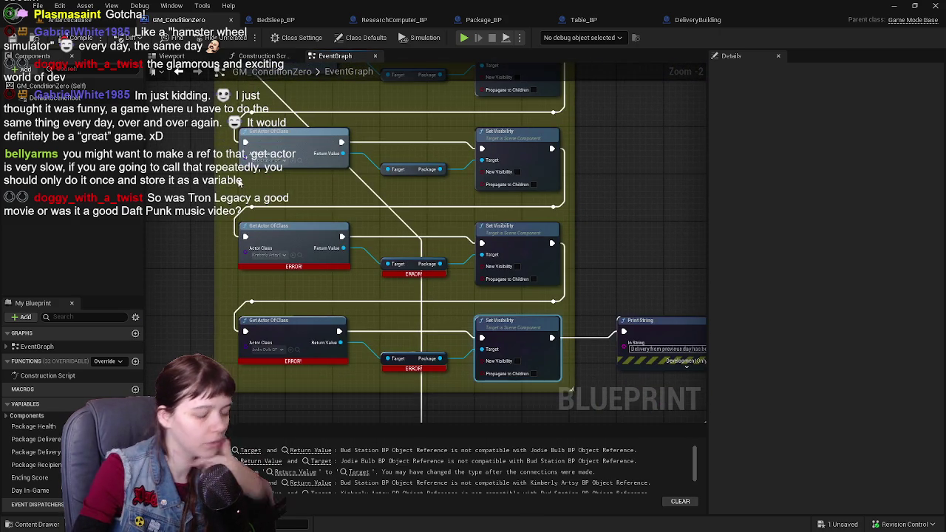
left_click(411, 264)
key("Delete")
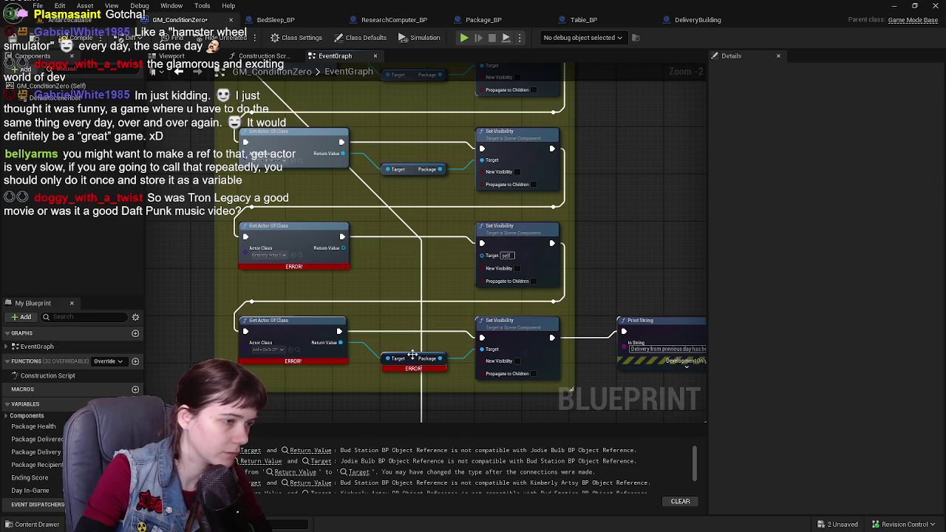
left_click(412, 355)
key("Delete")
Step: Add a Get Package from the middle Get Actor Of Class and wire it into that Set Visibility Target
left_click_drag(343, 247, 371, 266)
type("f")
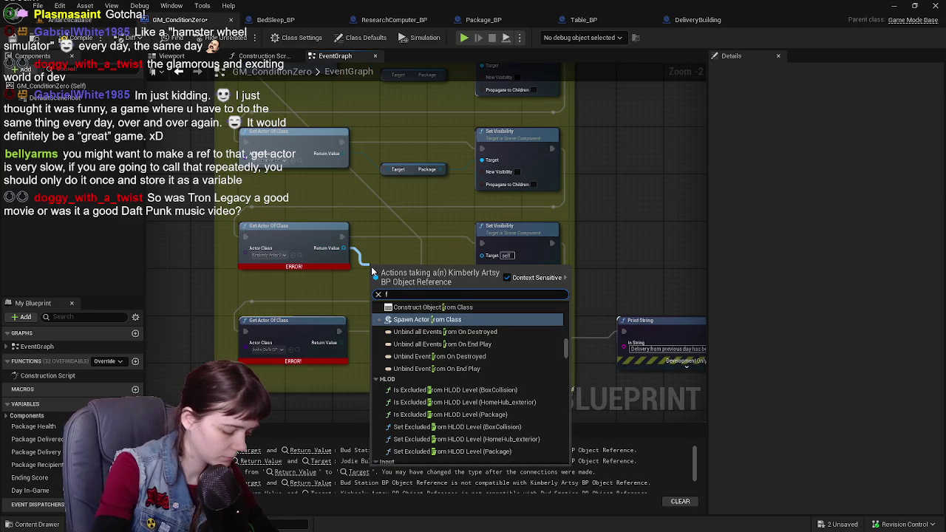
key("BackSpace")
type("get pack")
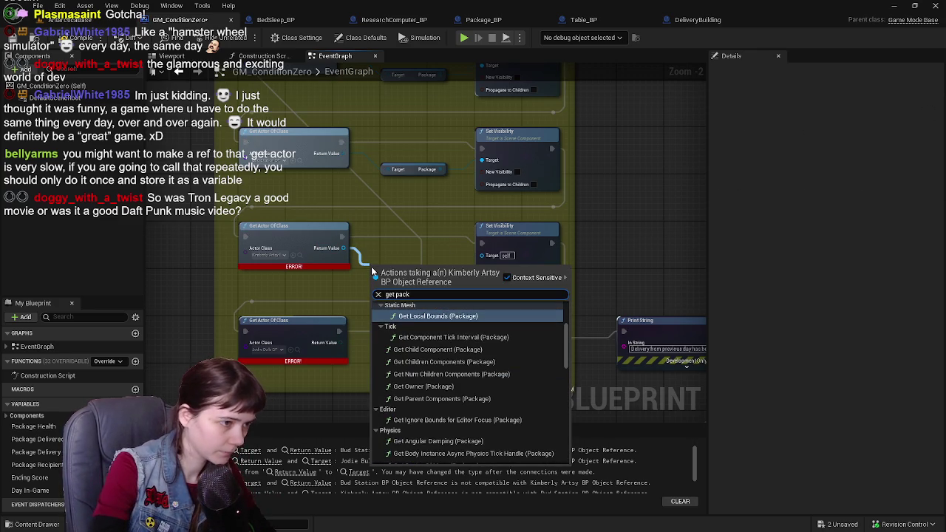
key("BackSpace")
type("kage")
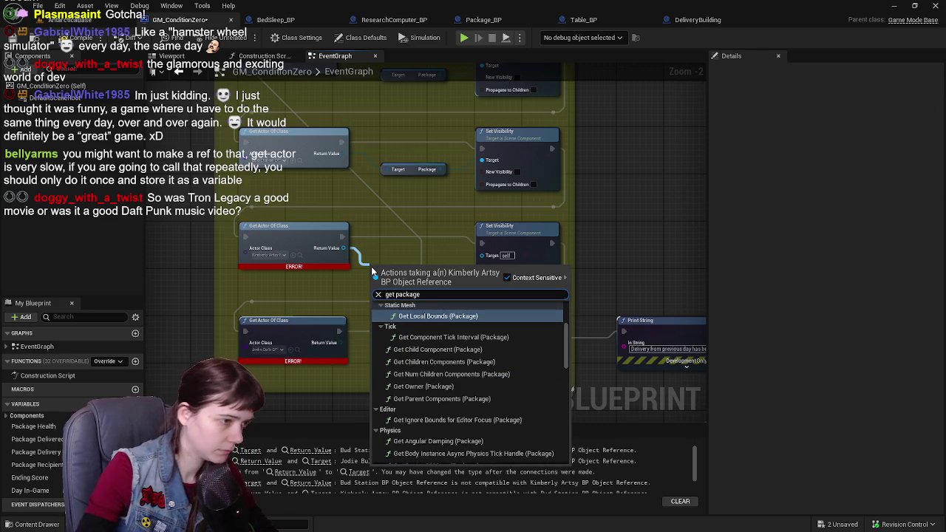
scroll(478, 387, "down", 5)
scroll(479, 390, "down", 2)
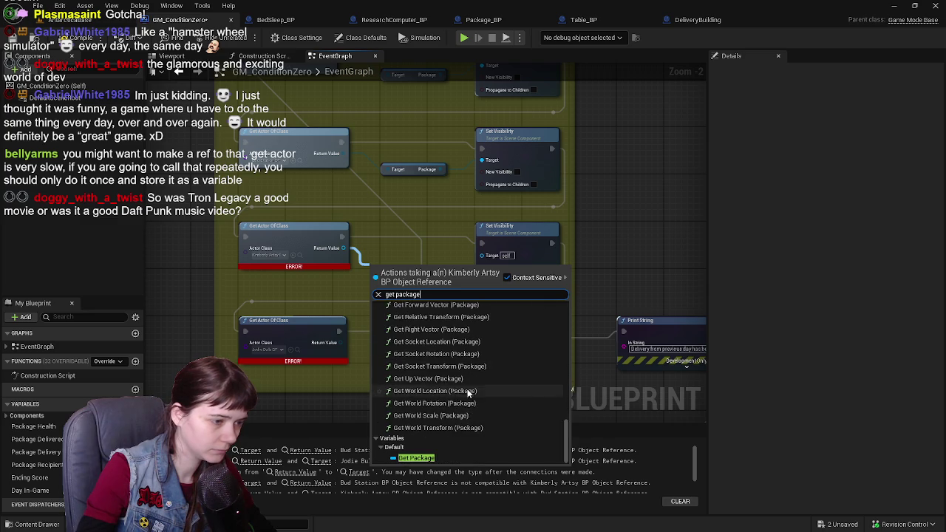
left_click(462, 457)
left_click_drag(435, 270, 482, 255)
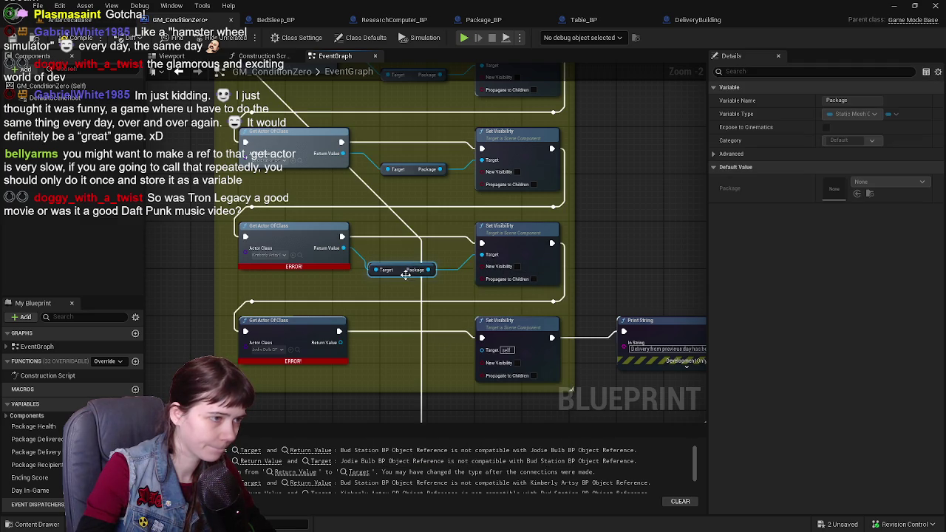
left_click_drag(403, 275, 414, 269)
Step: Do the same for the bottom Get Actor Of Class, wiring its Package into the last Set Visibility, then recompile
left_click_drag(339, 342, 392, 378)
type("get package")
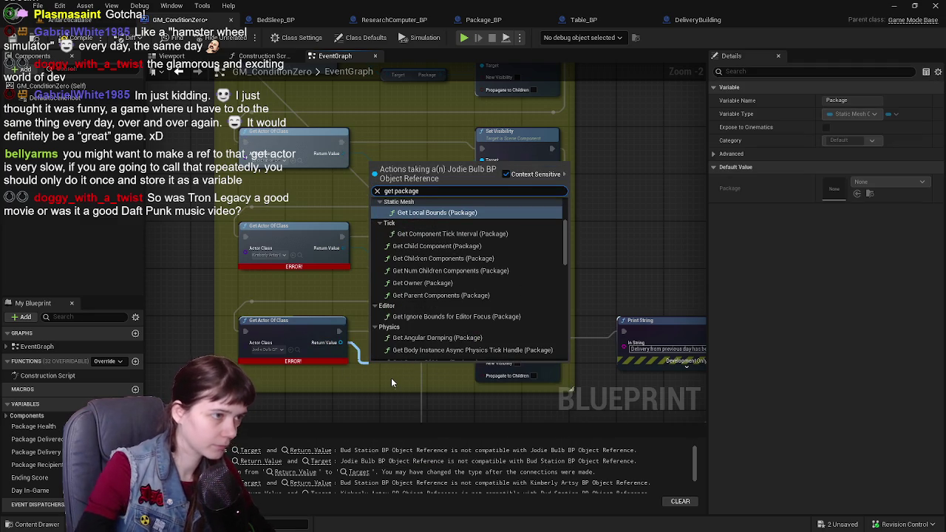
scroll(507, 296, "down", 10)
left_click(415, 354)
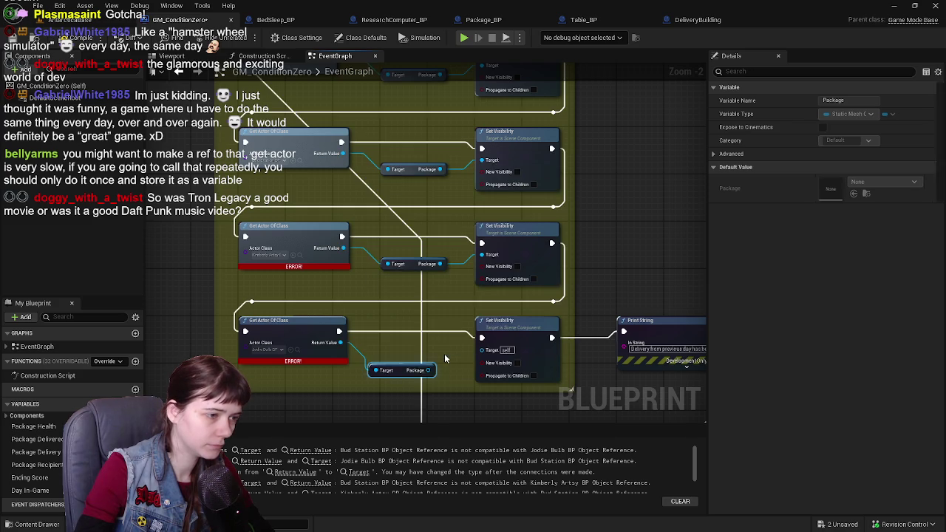
left_click_drag(428, 371, 482, 349)
left_click(74, 40)
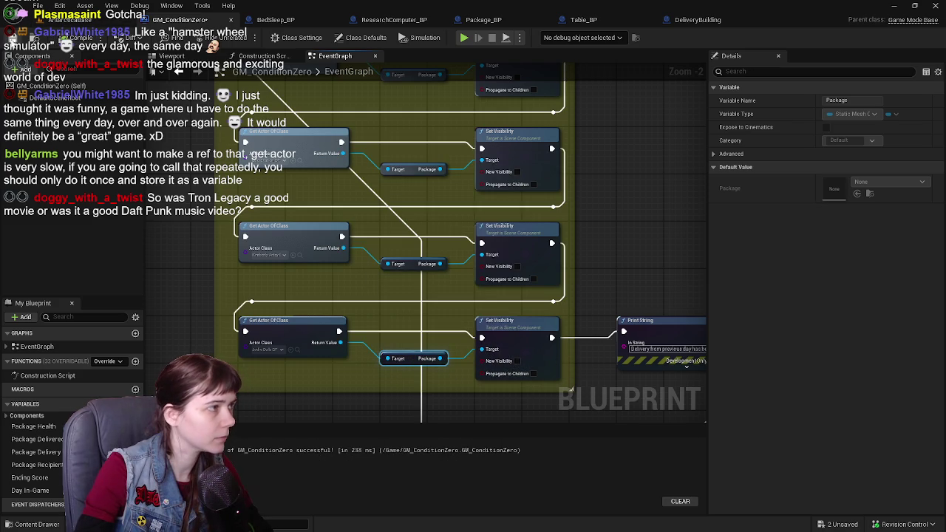
left_click_drag(391, 169, 422, 361)
Step: Add two reroute points on the wire into the package delivery task, tidy them, and recompile with F7
scroll(422, 361, "down", 2)
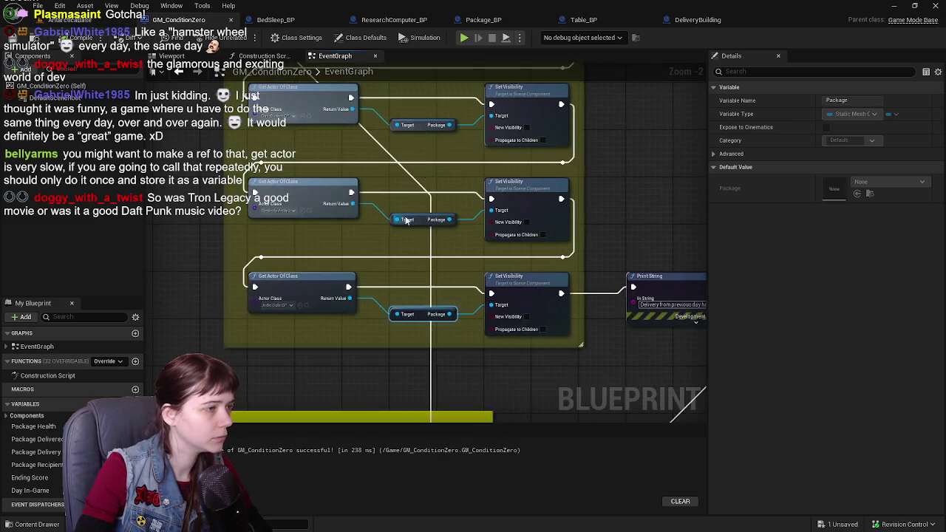
double_click(494, 243)
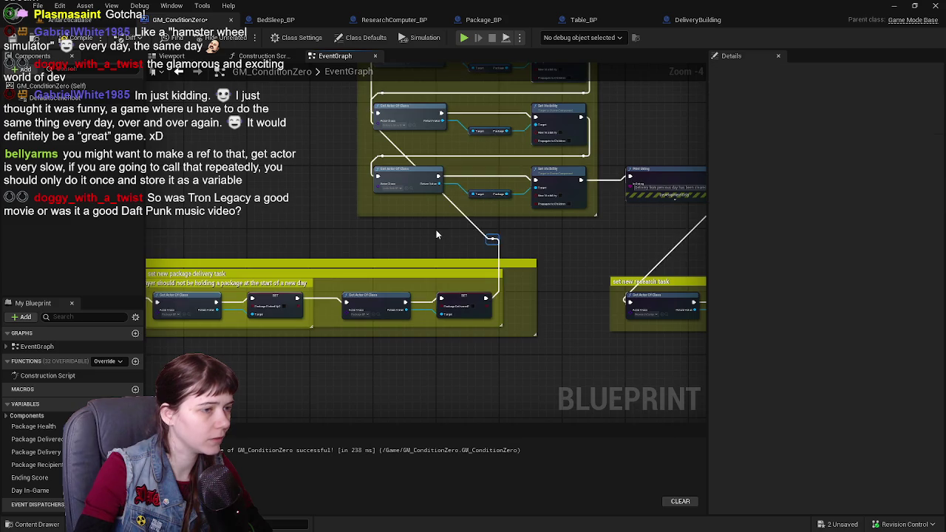
scroll(438, 232, "up", 2)
double_click(521, 251)
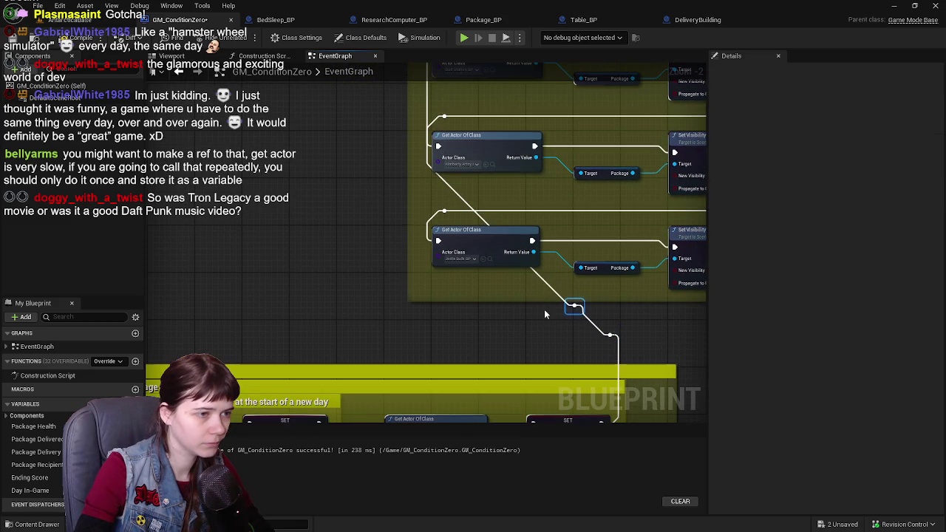
mouse_move(569, 310)
left_mouse_down()
mouse_move(436, 313)
mouse_move(358, 180)
mouse_move(381, 325)
left_mouse_up()
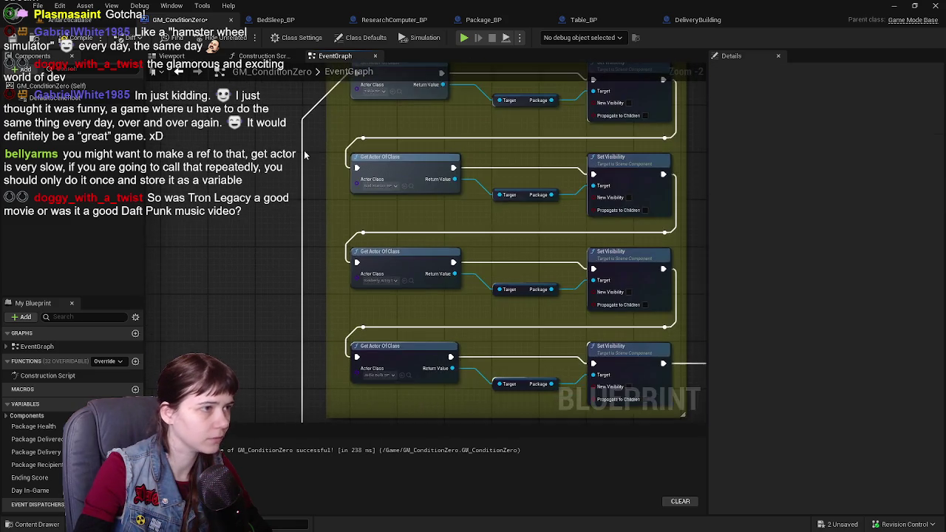
mouse_move(336, 211)
left_mouse_down()
mouse_move(317, 201)
mouse_move(323, 163)
left_mouse_up()
key("F7")
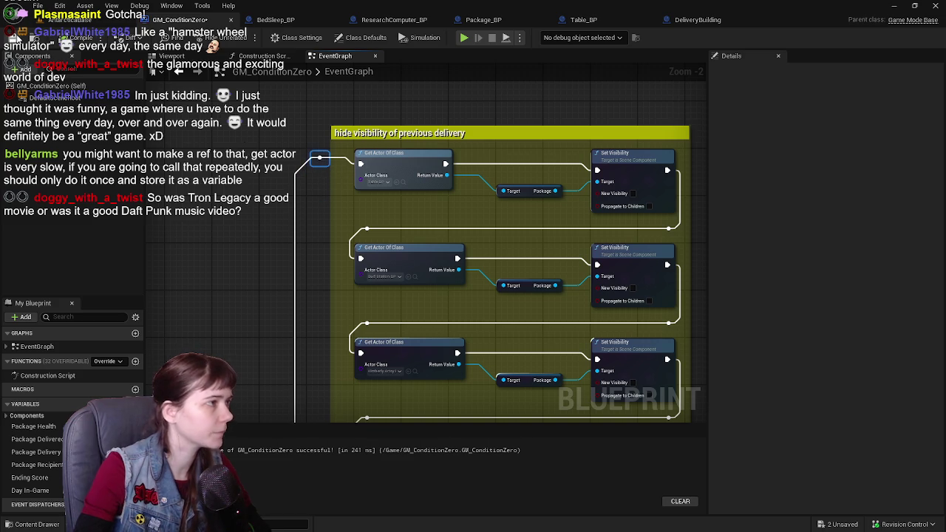
scroll(256, 192, "down", 1)
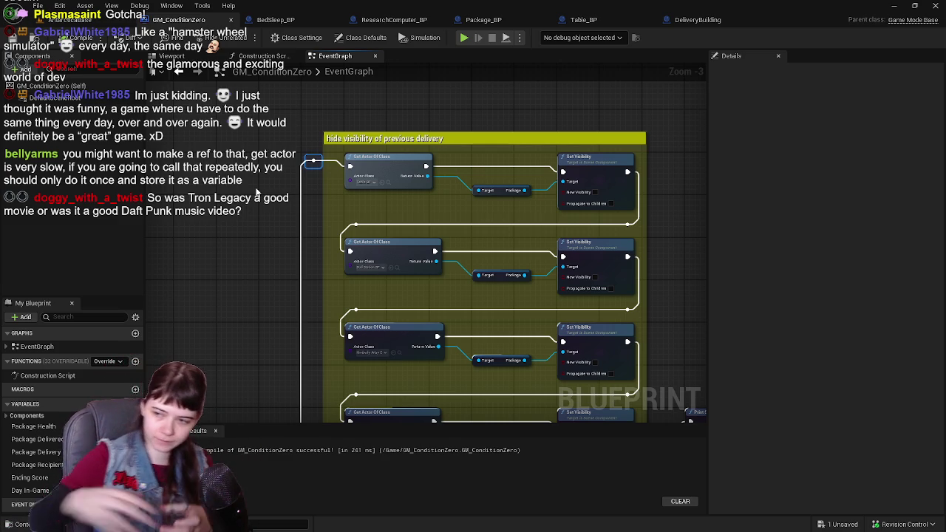
mouse_move(257, 192)
left_mouse_down()
mouse_move(506, 160)
mouse_move(702, 172)
mouse_move(443, 156)
left_mouse_up()
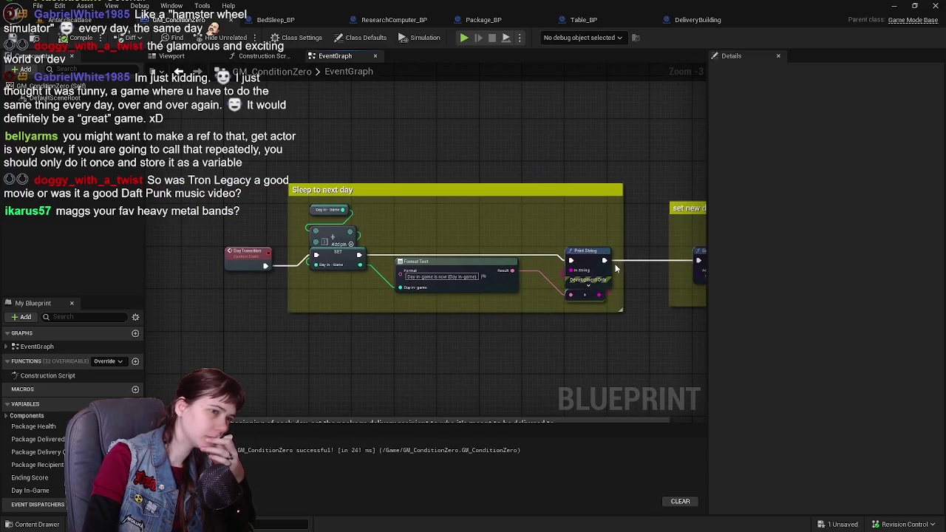
left_click_drag(615, 264, 323, 217)
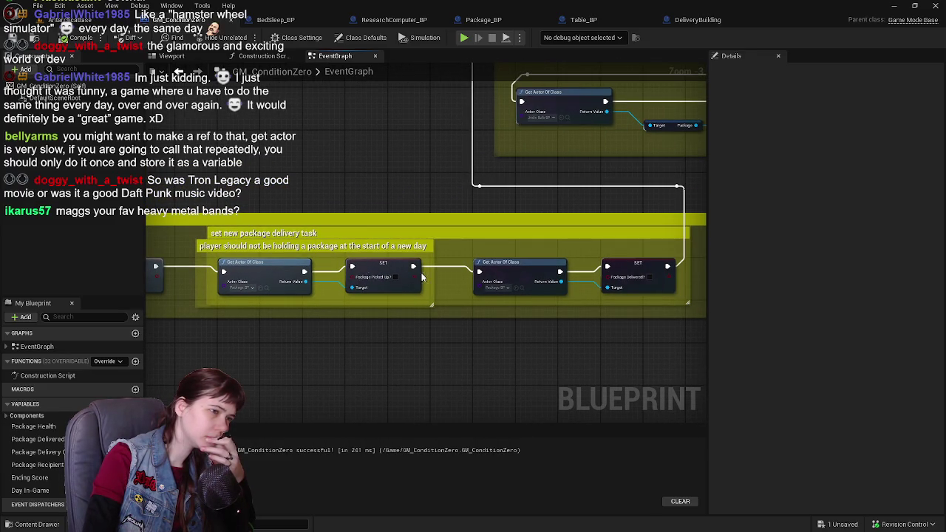
left_click_drag(604, 190, 416, 382)
mouse_move(368, 271)
left_mouse_down()
mouse_move(347, 296)
mouse_move(349, 252)
left_mouse_up()
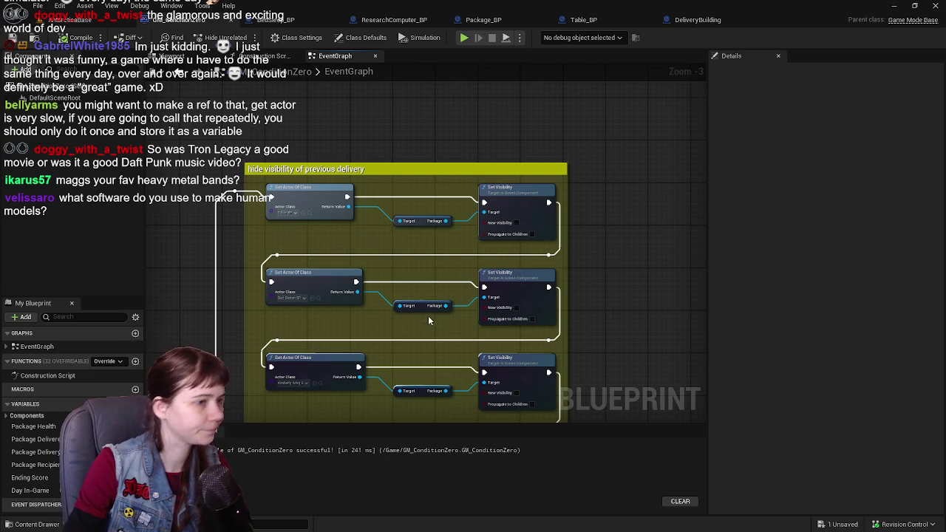
Step: Review the Print String and set new research task nodes, then return to the level editor
left_click_drag(428, 320, 370, 165)
scroll(493, 202, "down", 1)
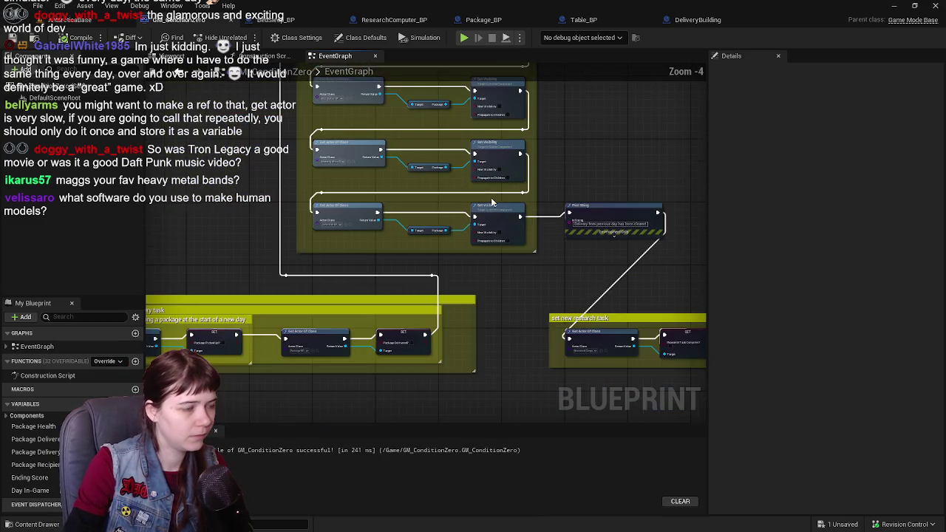
mouse_move(492, 202)
left_mouse_down()
mouse_move(510, 346)
mouse_move(502, 283)
mouse_move(549, 222)
left_mouse_up()
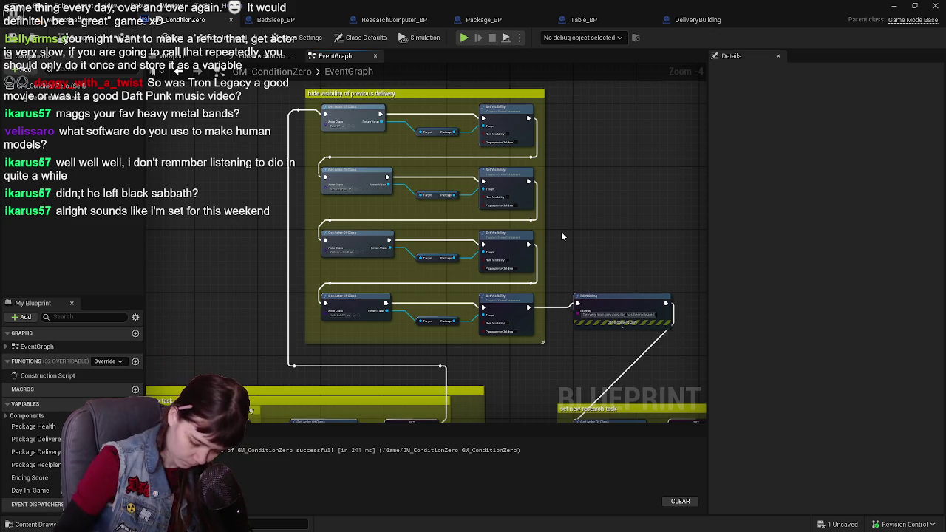
mouse_move(559, 232)
left_mouse_down()
mouse_move(537, 249)
mouse_move(504, 201)
left_mouse_up()
scroll(490, 195, "up", 2)
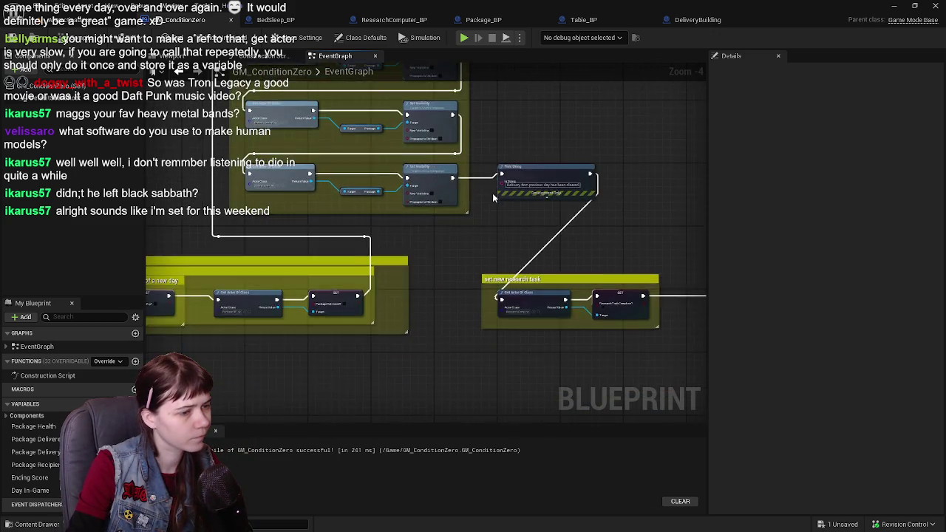
left_click_drag(484, 198, 411, 198)
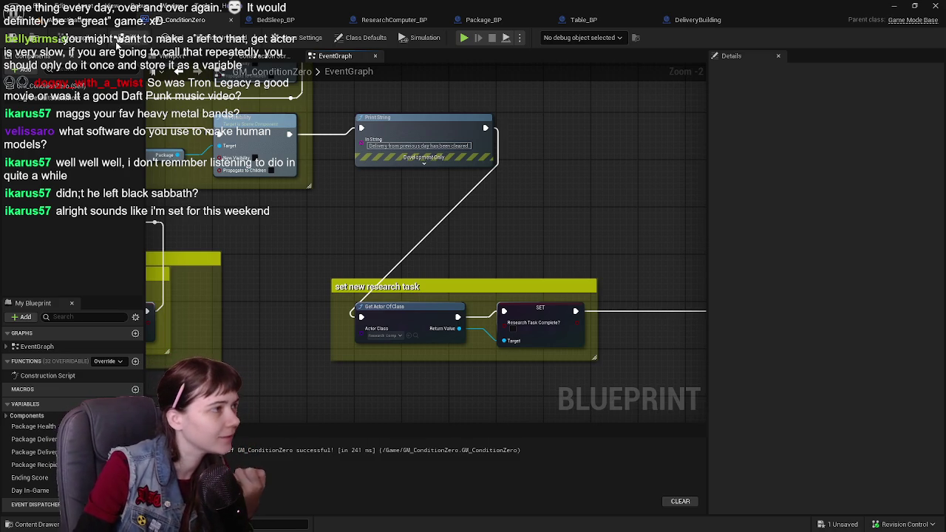
left_click(81, 20)
left_click(177, 20)
Step: Return to the AntarcticaBase level viewport showing Table_BP and its package
left_click(74, 20)
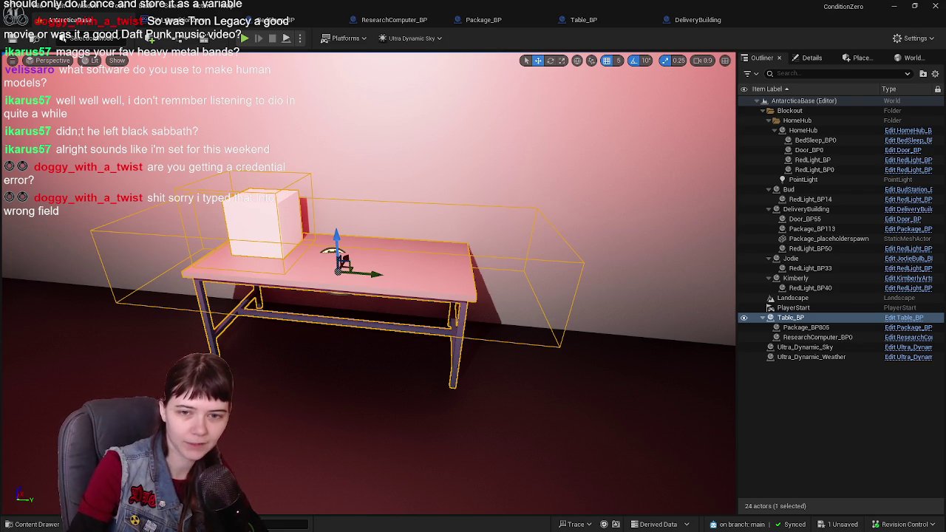
Step: Deselect Table_BP, save the level and assets, and start a Play In Editor session
left_click(788, 391)
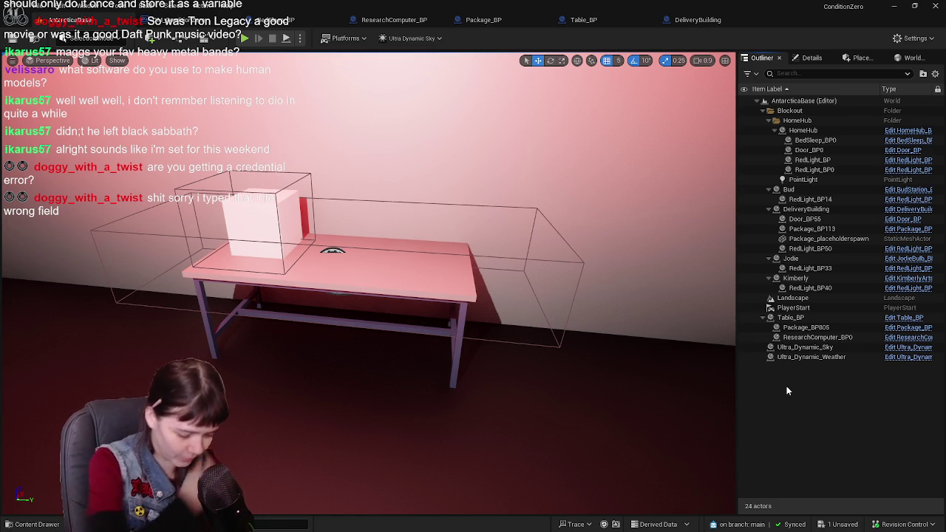
key("ctrl+s")
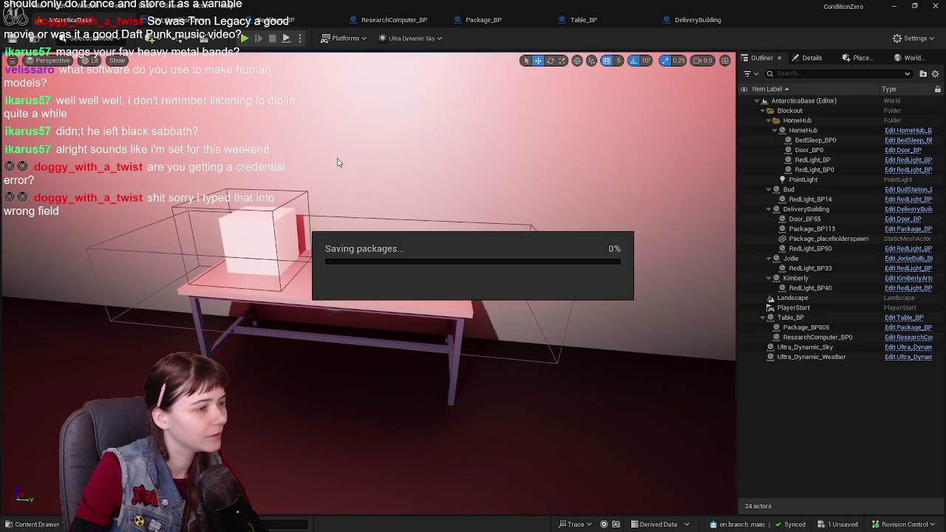
key("f")
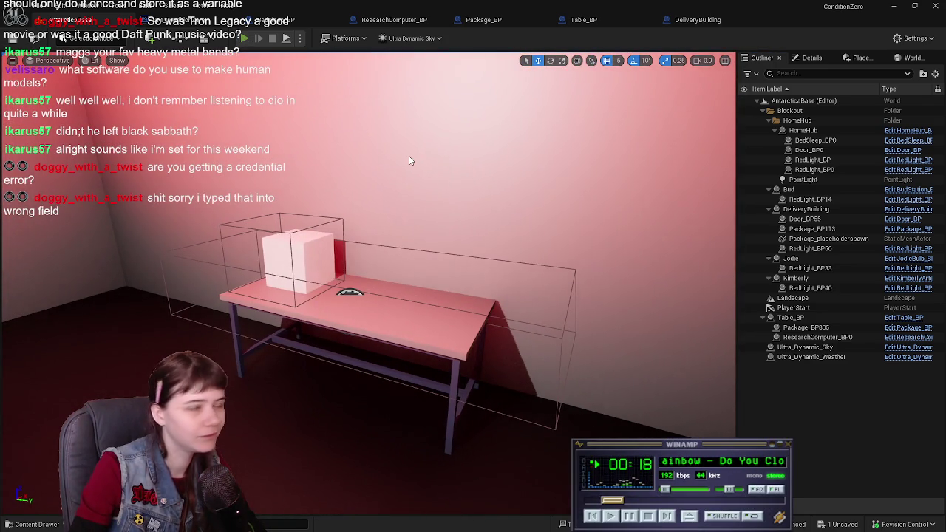
key("alt+p")
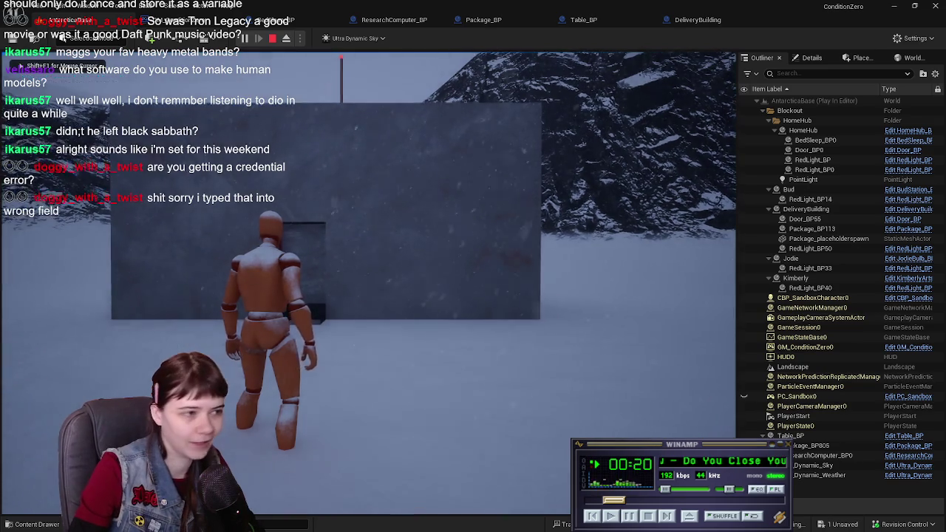
Step: Run the character up the snowy valley into the red-lit building and pick up the package
key("w")
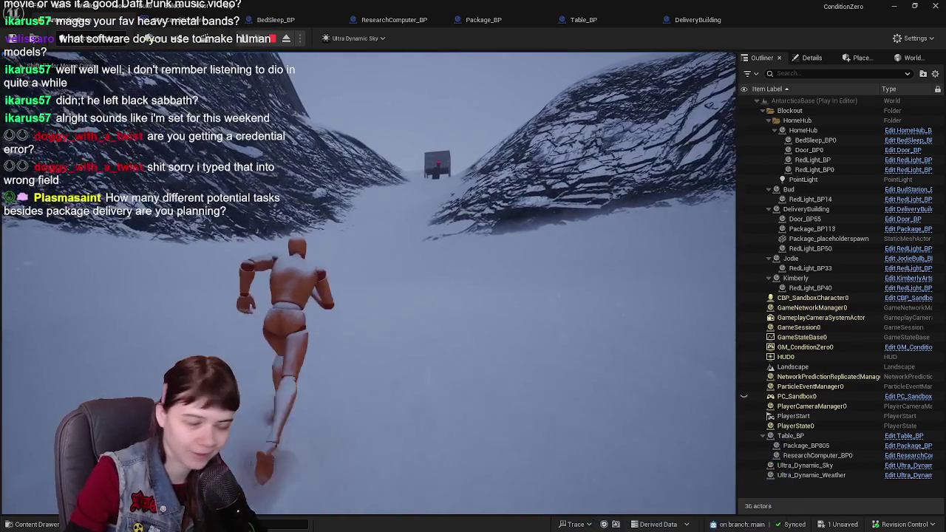
key("w")
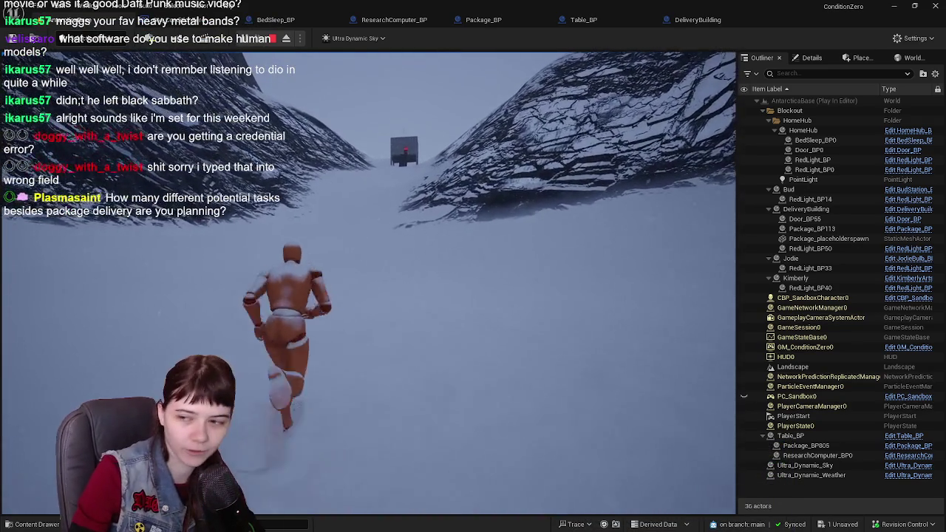
key("w")
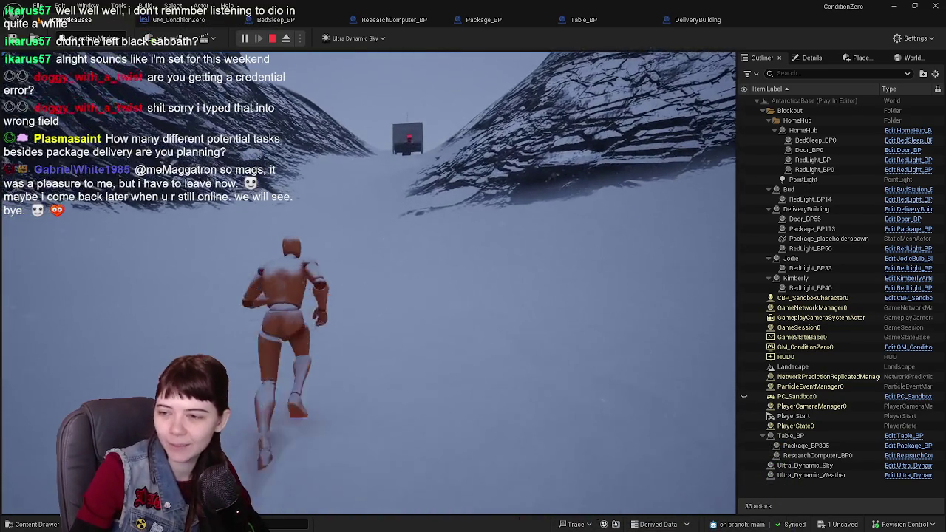
key("w")
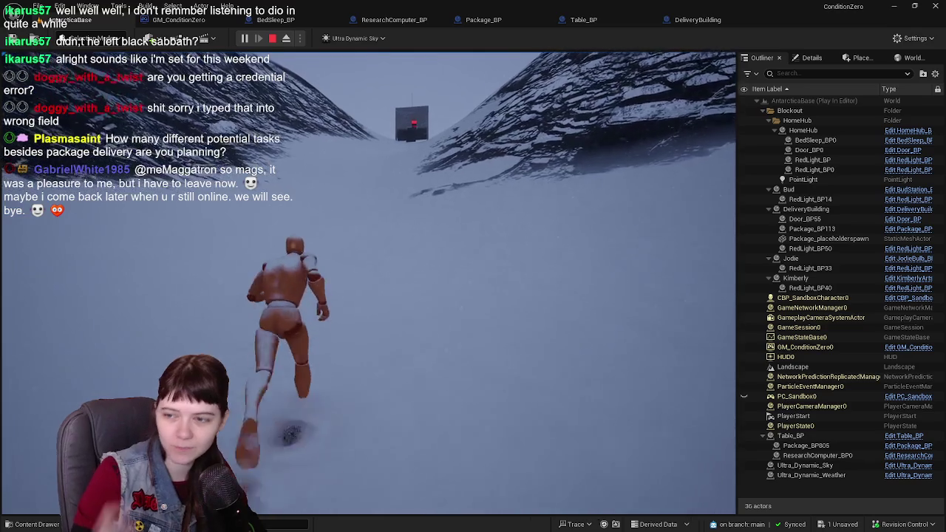
key("w")
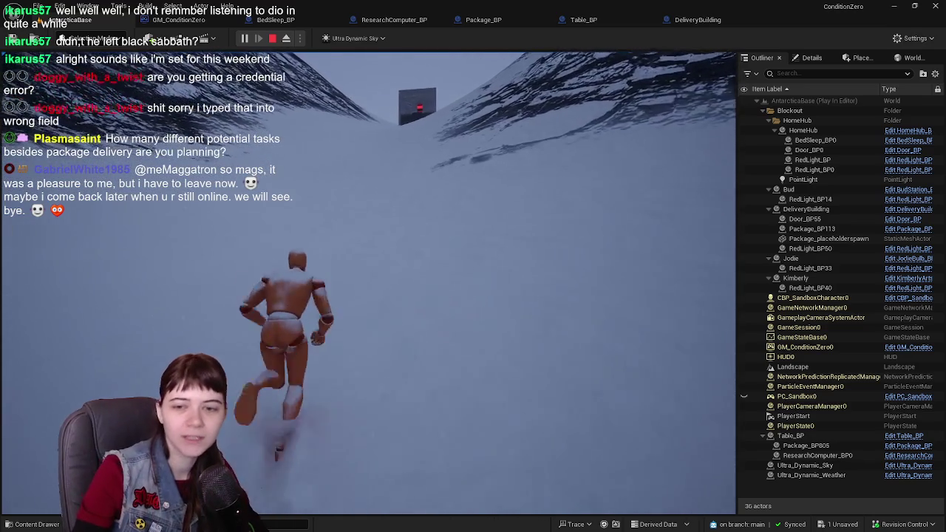
key("w")
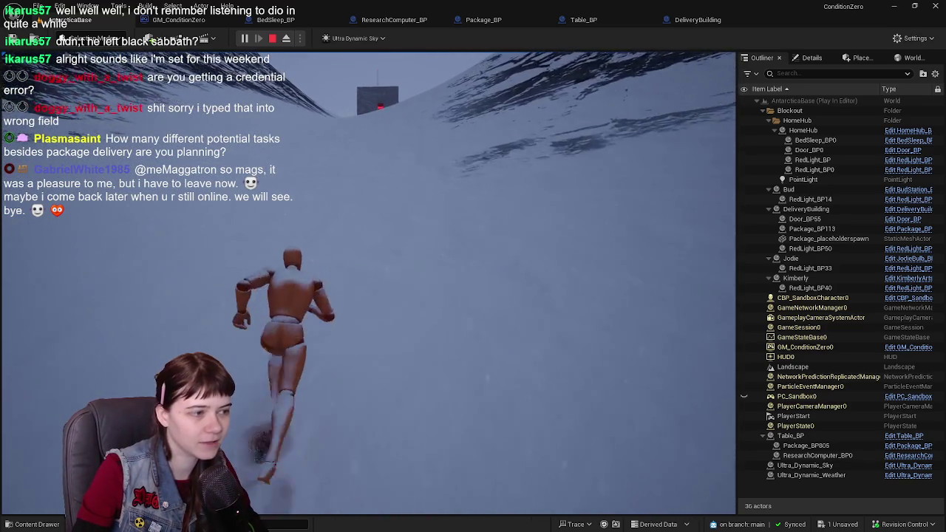
key("w")
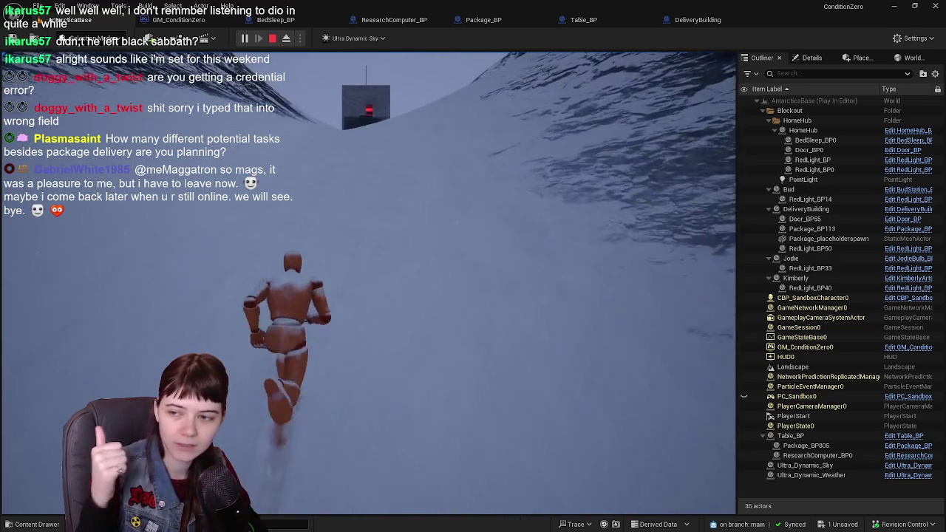
key("w")
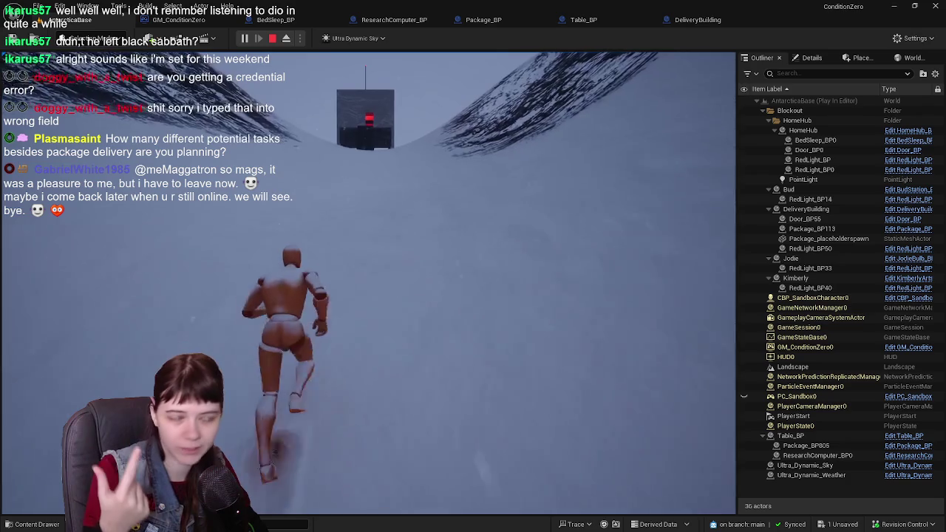
key("w")
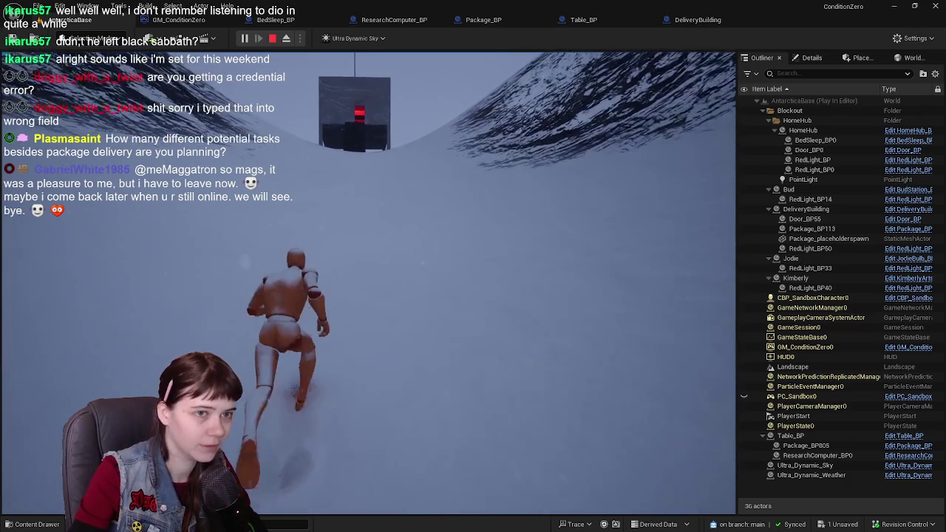
key("w")
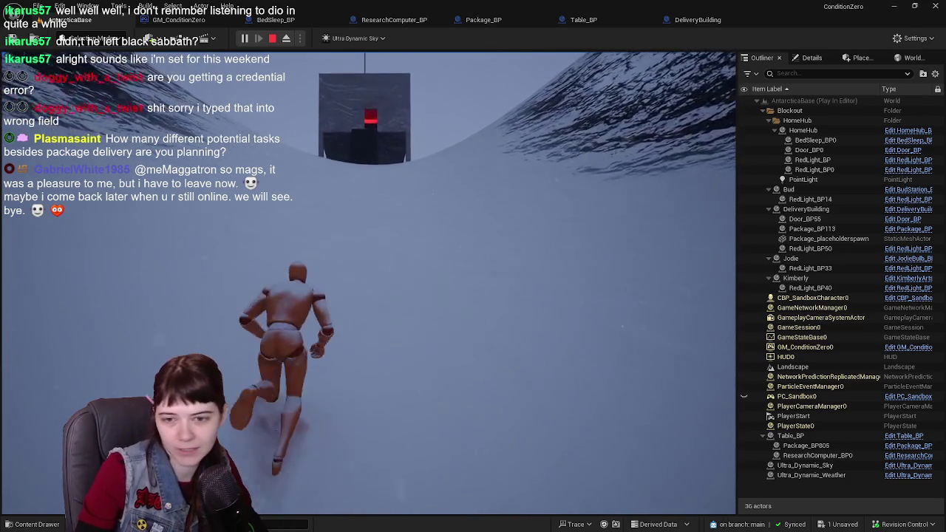
key("w")
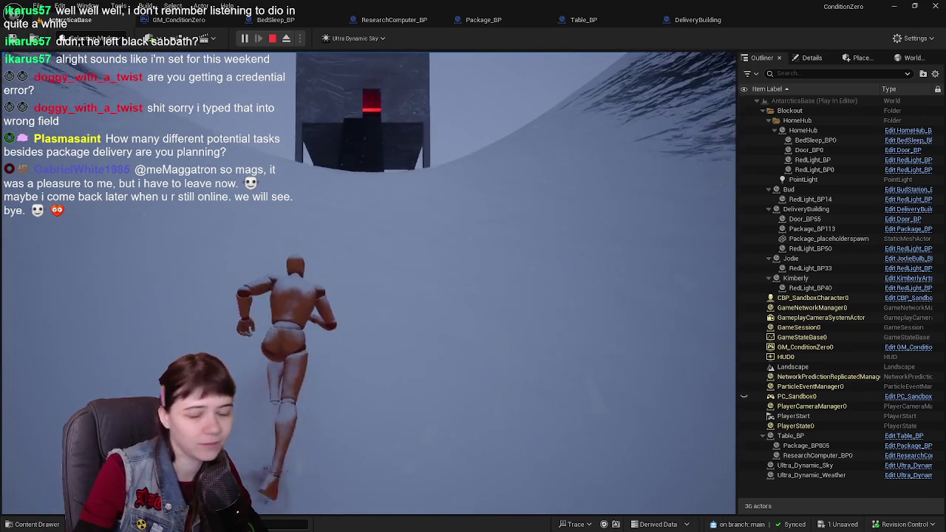
key("w")
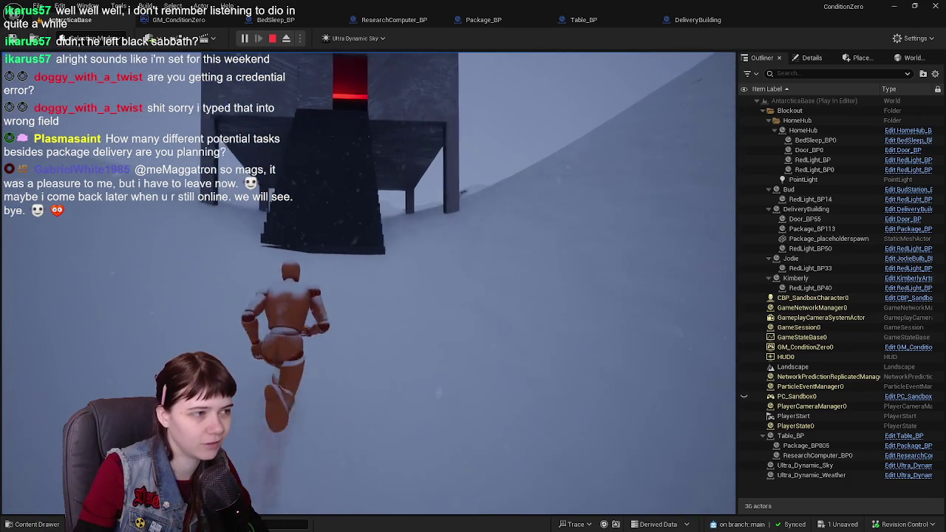
key("w")
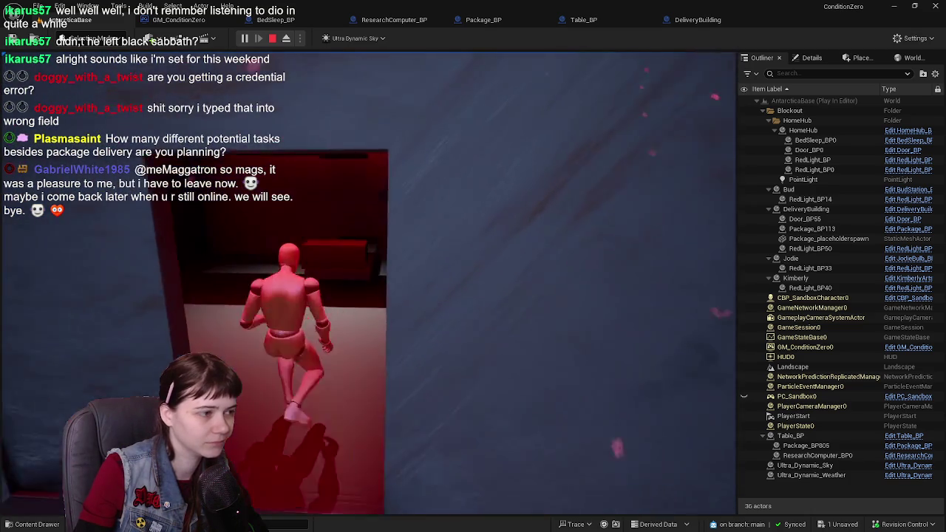
key("w")
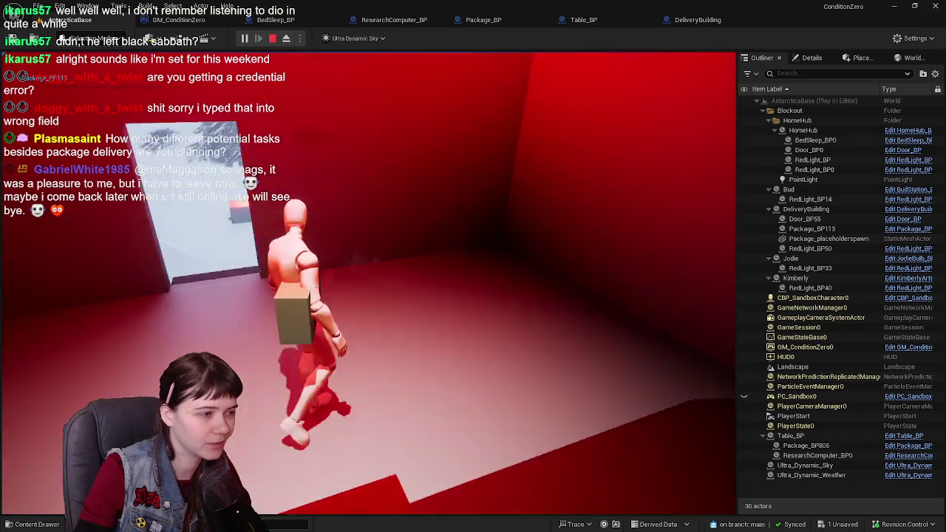
Step: Carry the package down the stairs and across the snow toward the dark building
key("w")
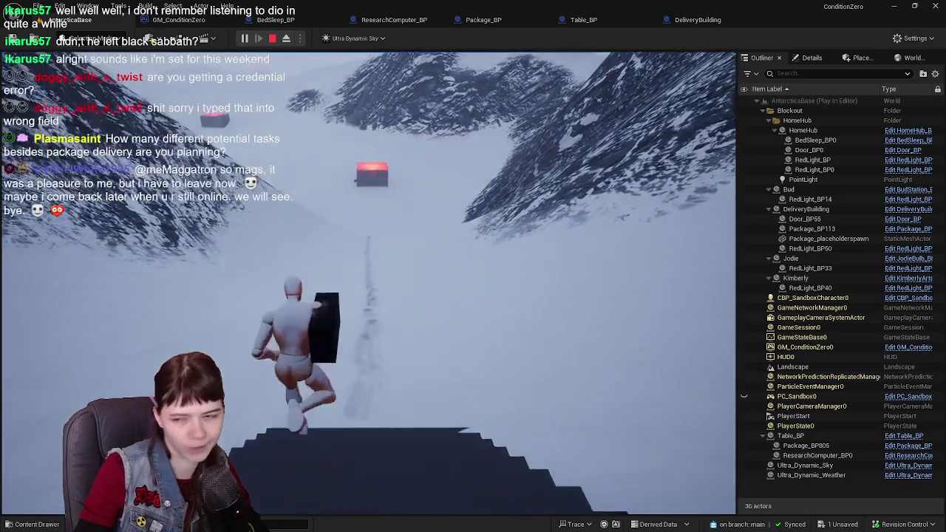
key("w")
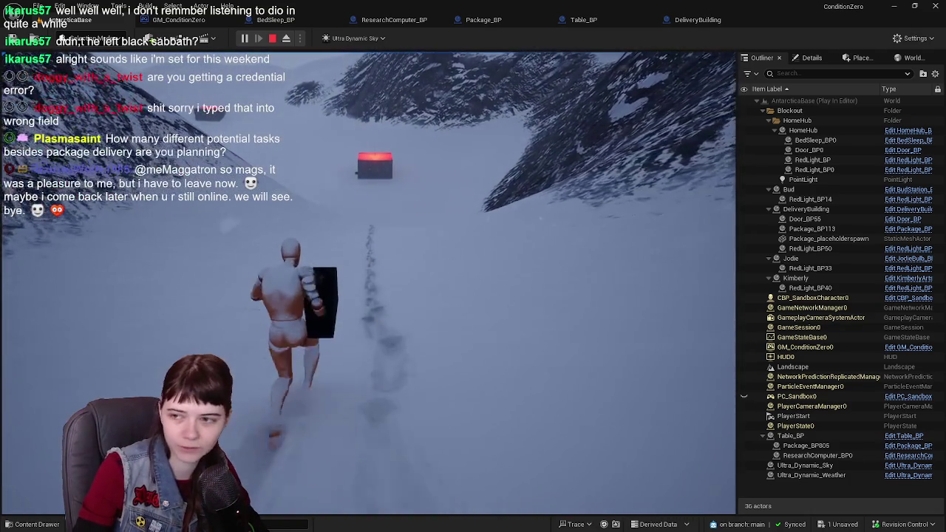
key("w")
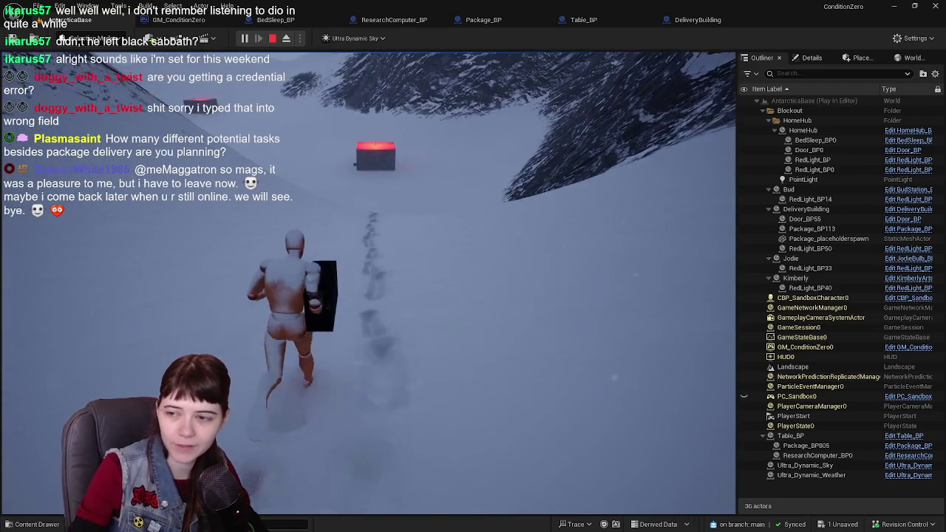
key("w")
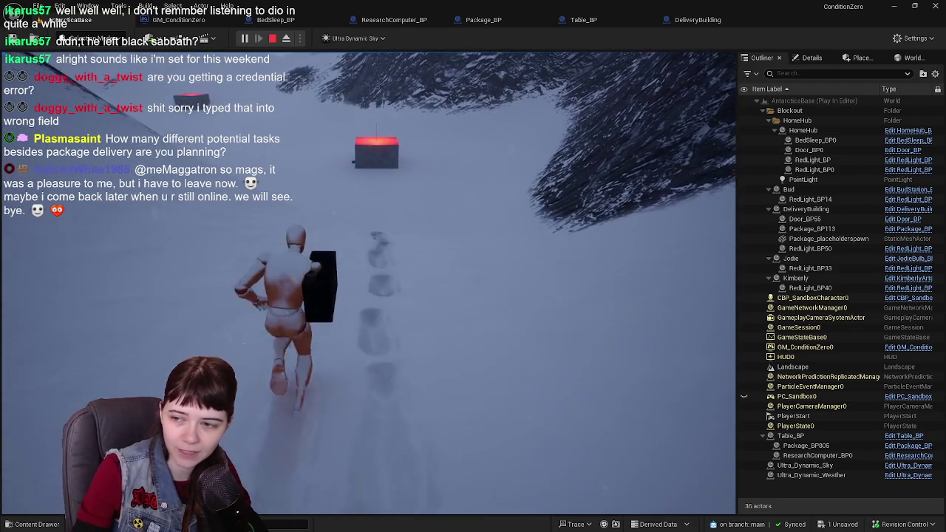
key("w")
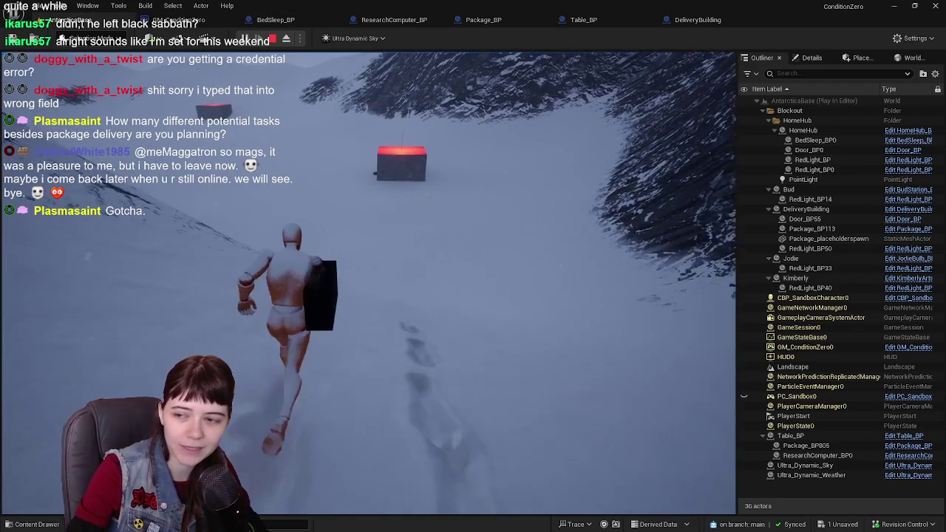
key("w")
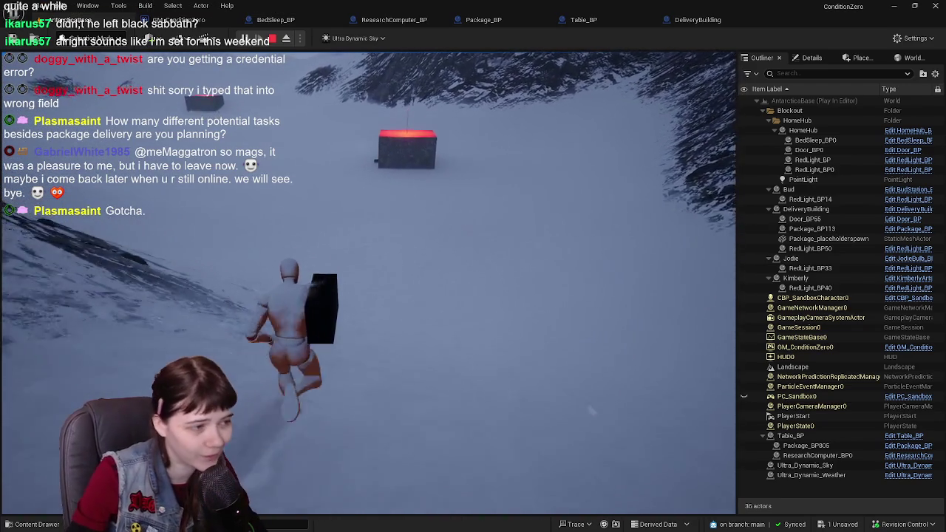
key("w")
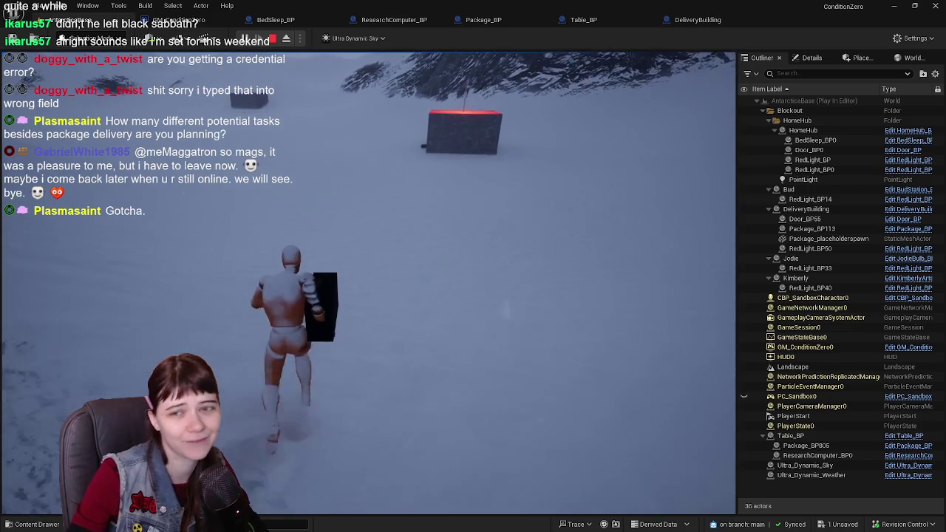
key("w")
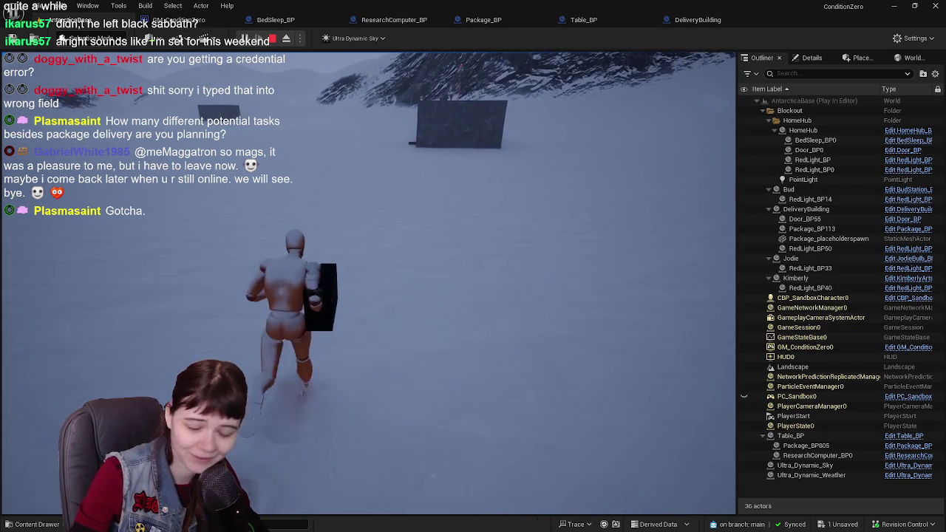
Step: Bring the package into the dark building's room and set it down on the table
key("w")
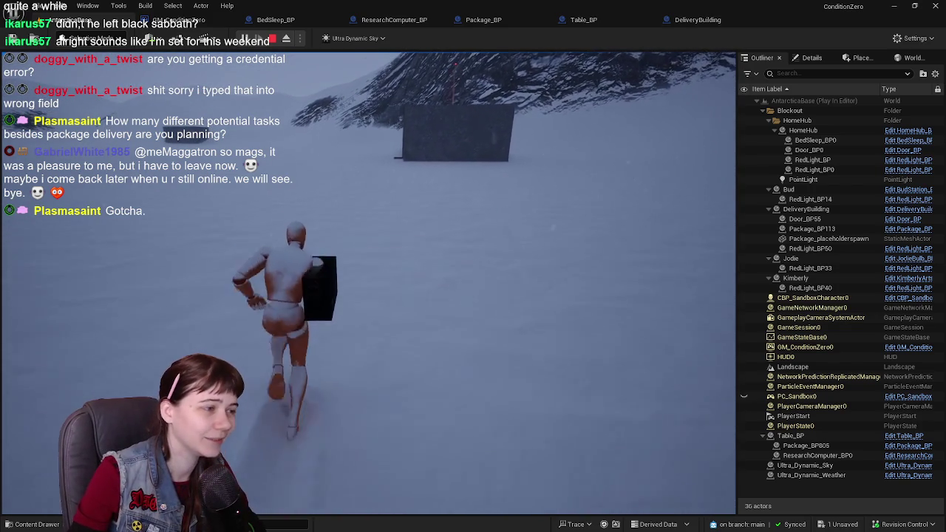
key("w")
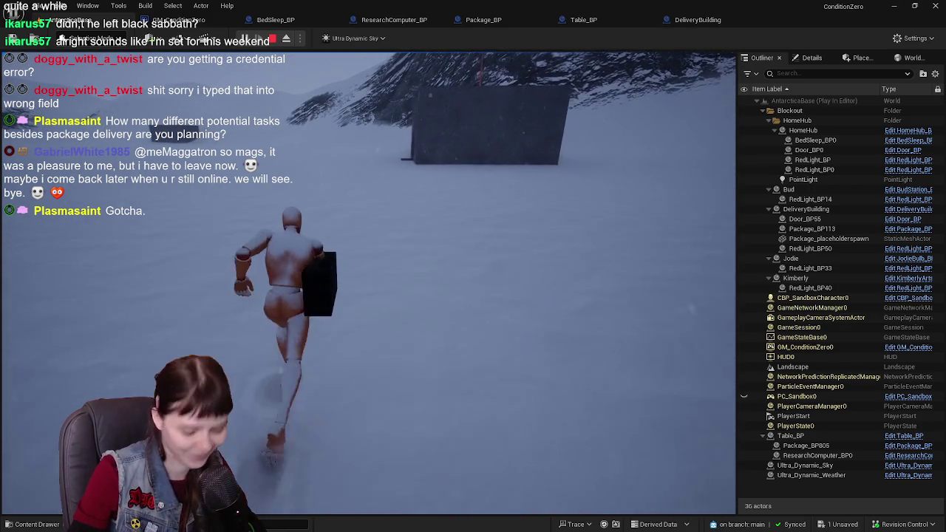
key("w")
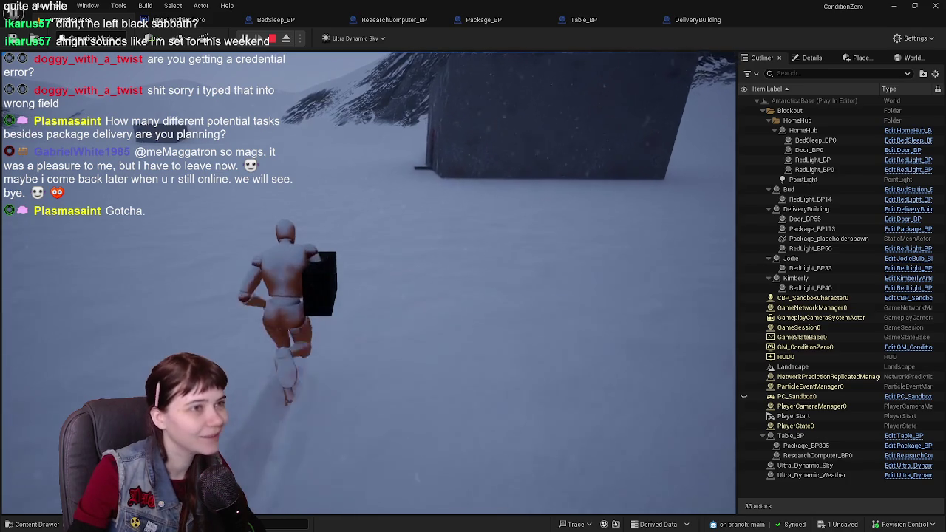
key("w")
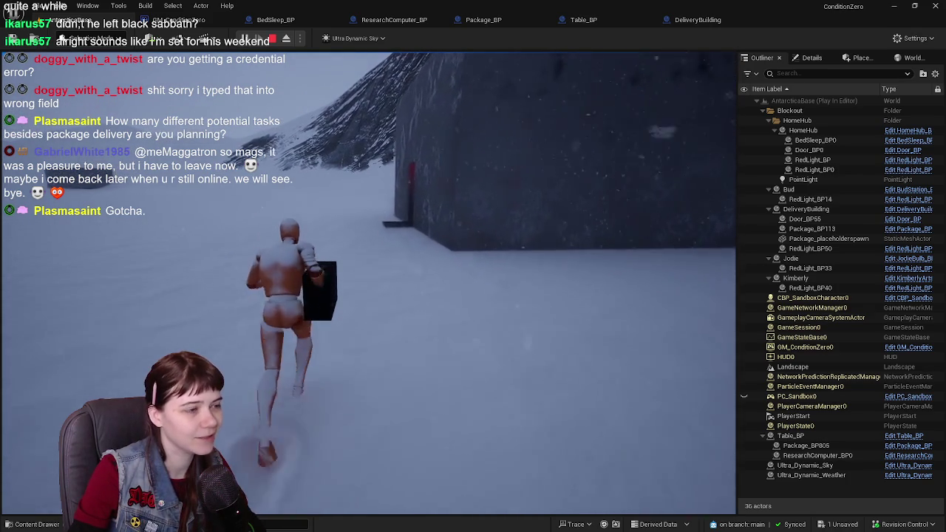
key("w")
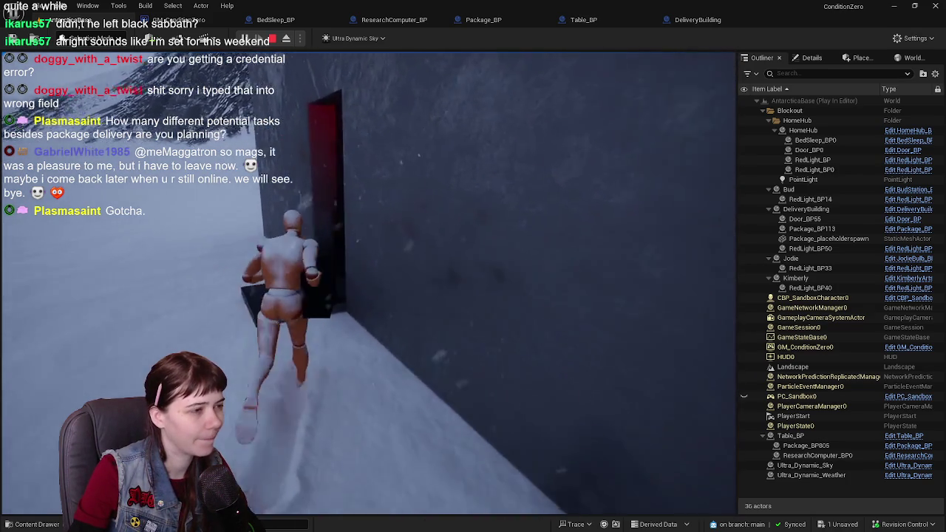
key("w")
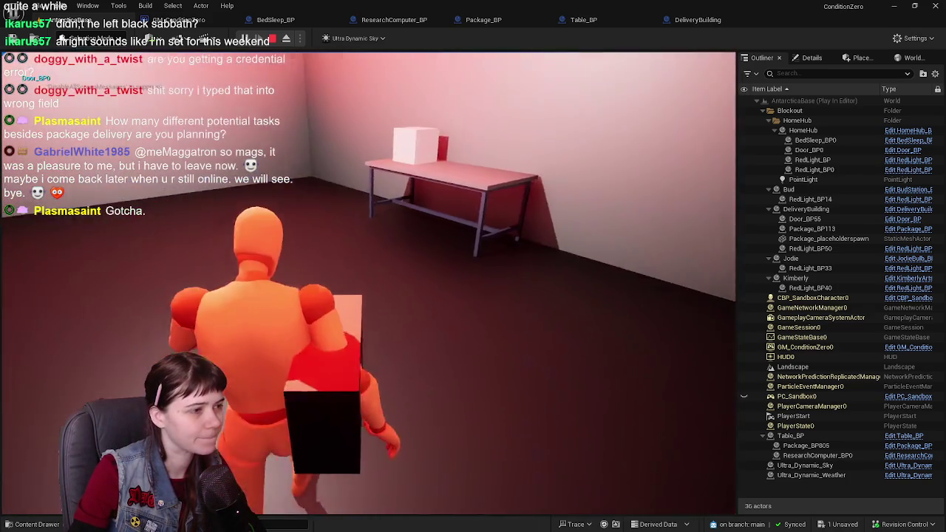
key("w")
key("e")
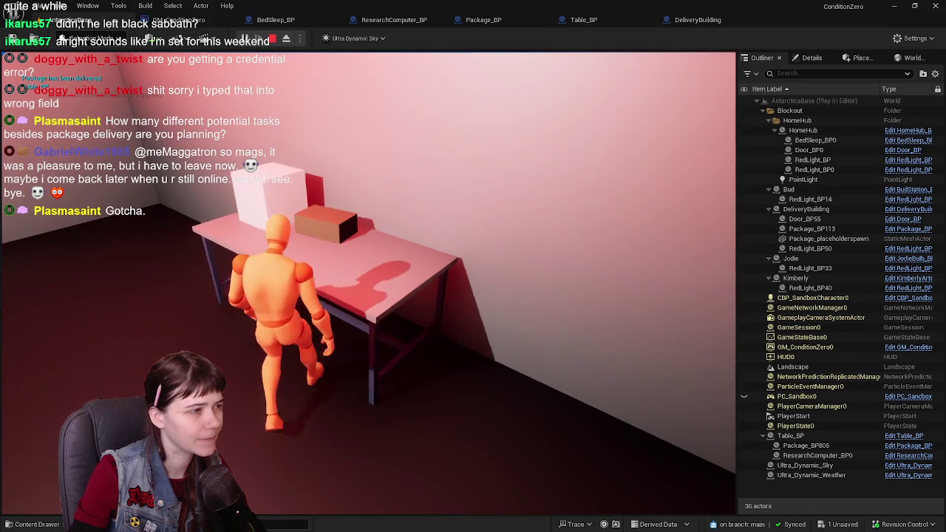
Step: Walk around the room past the bed and back to the table to finish research
key("w")
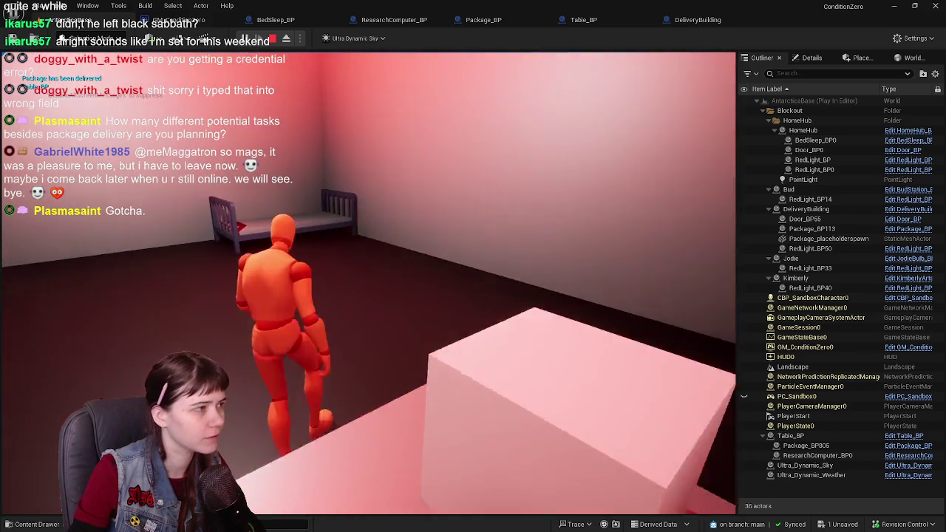
key("w")
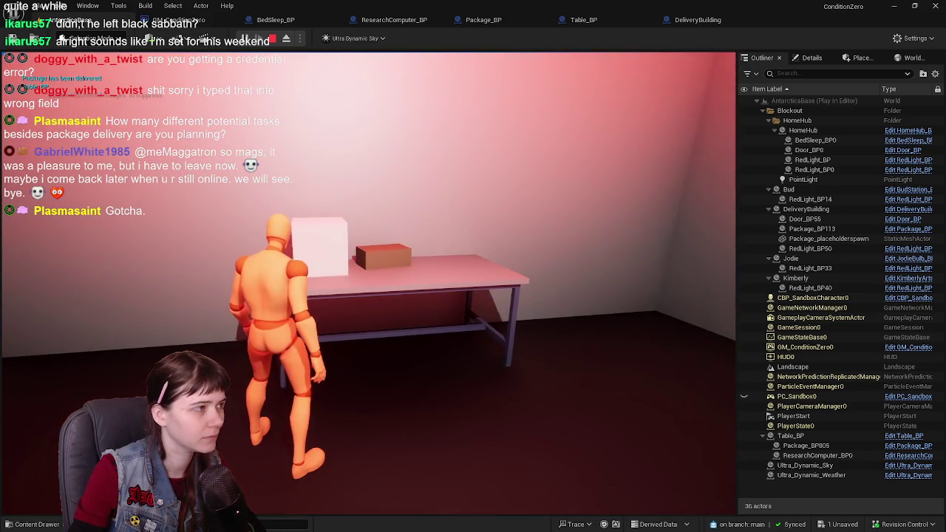
key("w")
key("w")
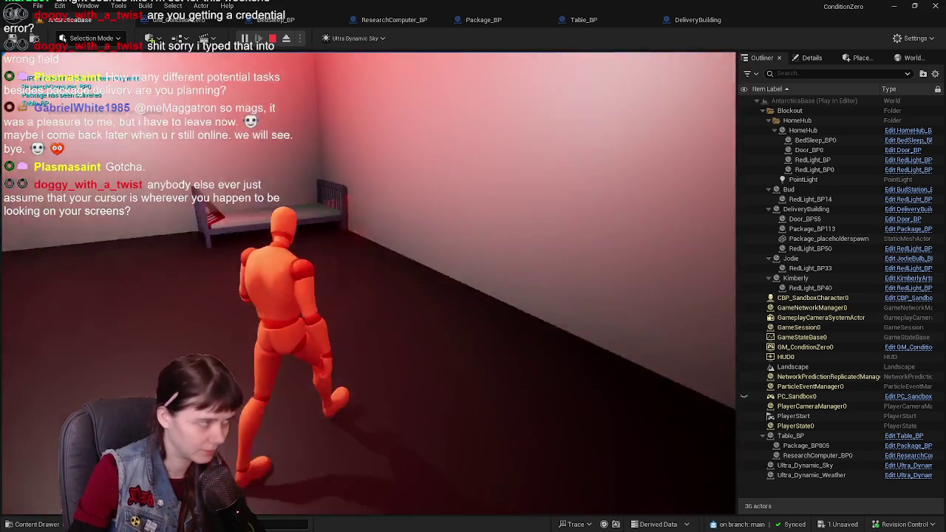
key("w")
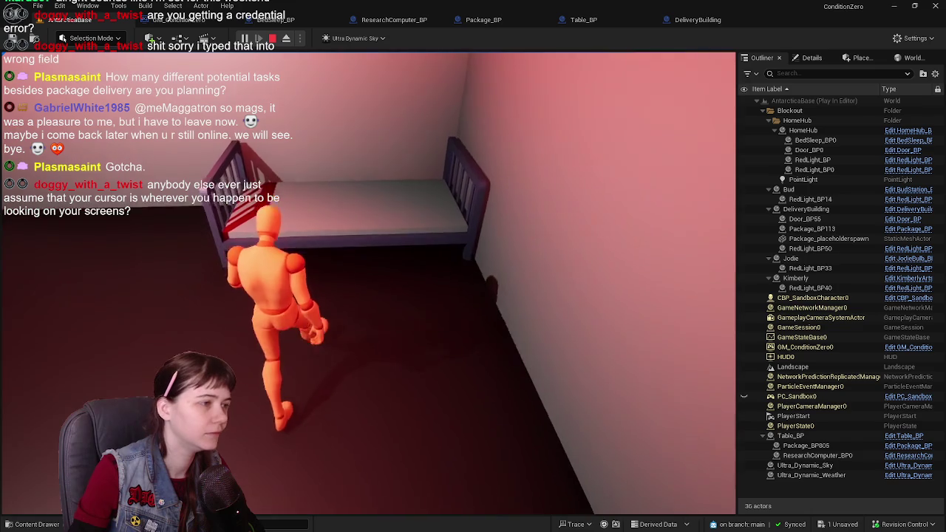
key("w")
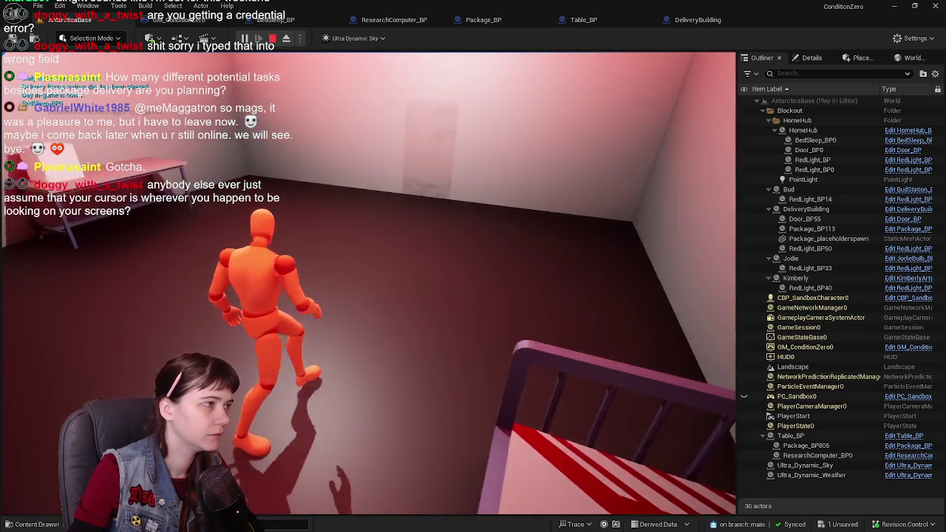
key("w")
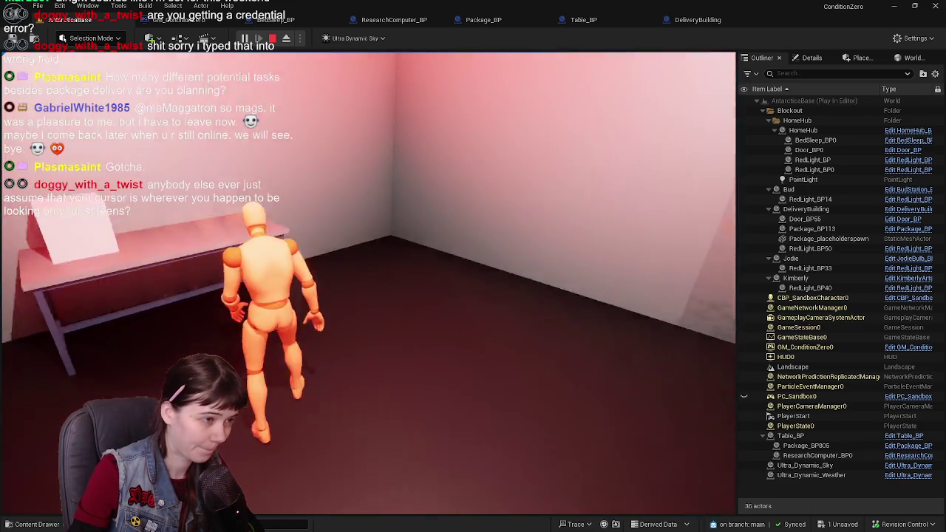
key("w")
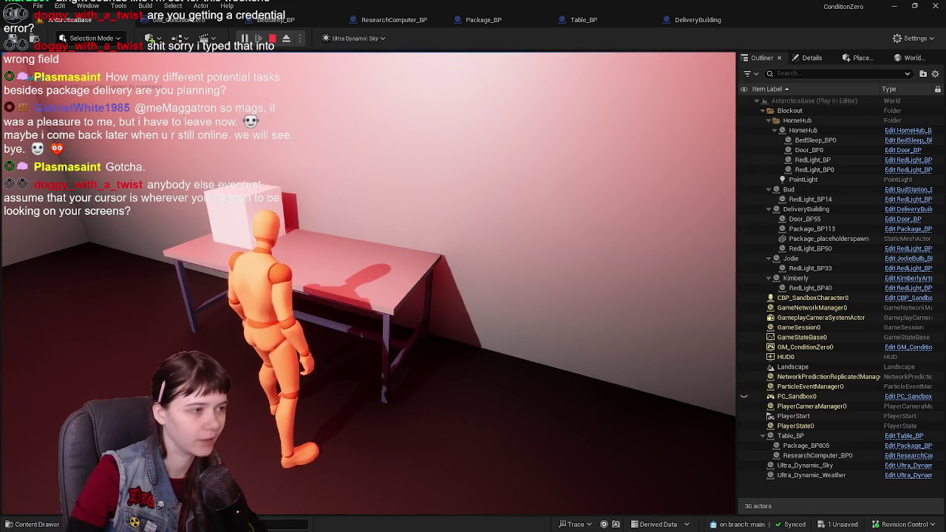
Step: Leave the room through the wall opening and run up the snowy valley toward the delivery building
key("w")
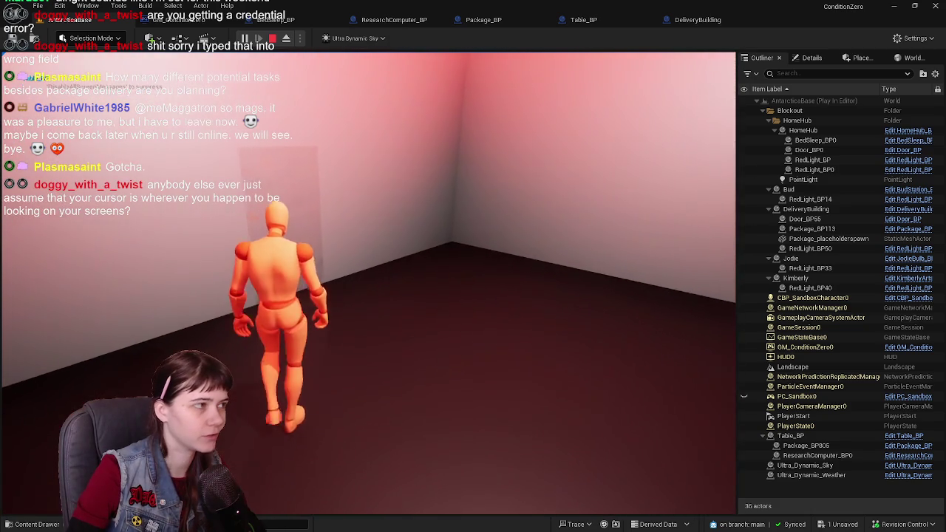
key("w")
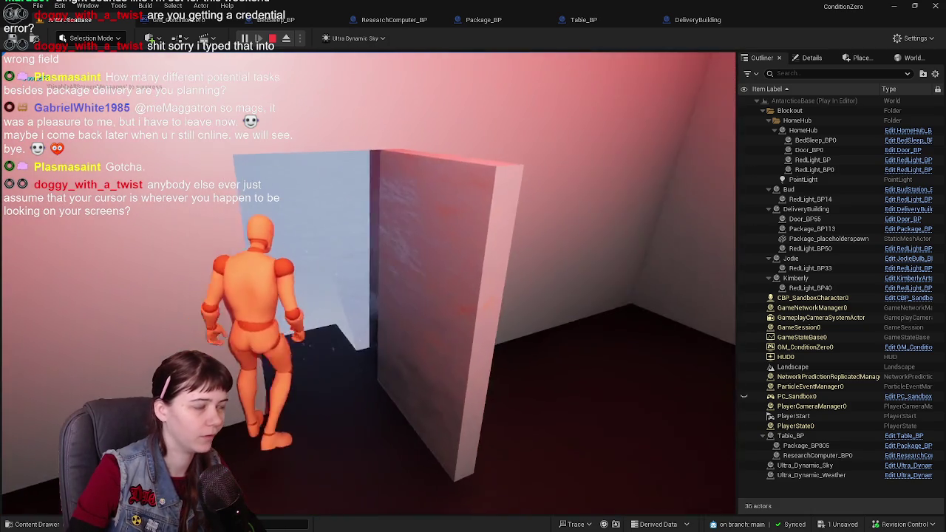
key("w")
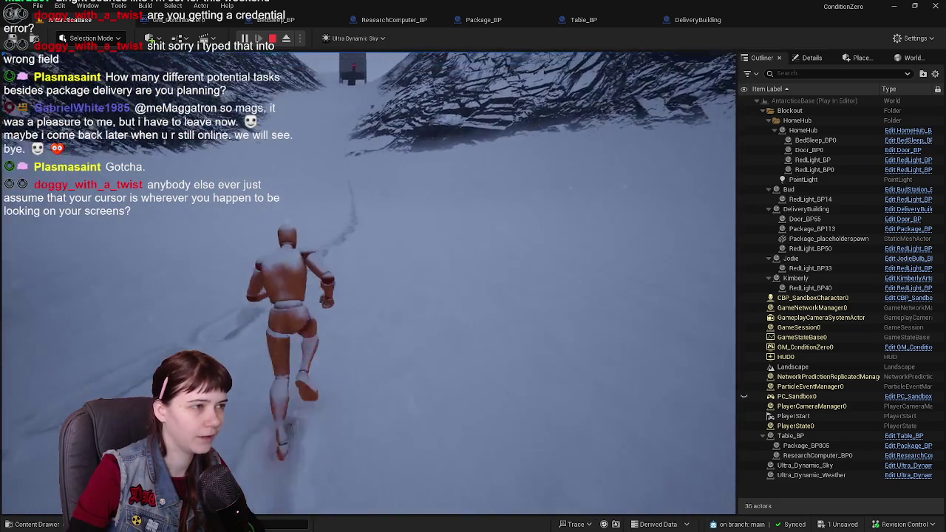
key("w")
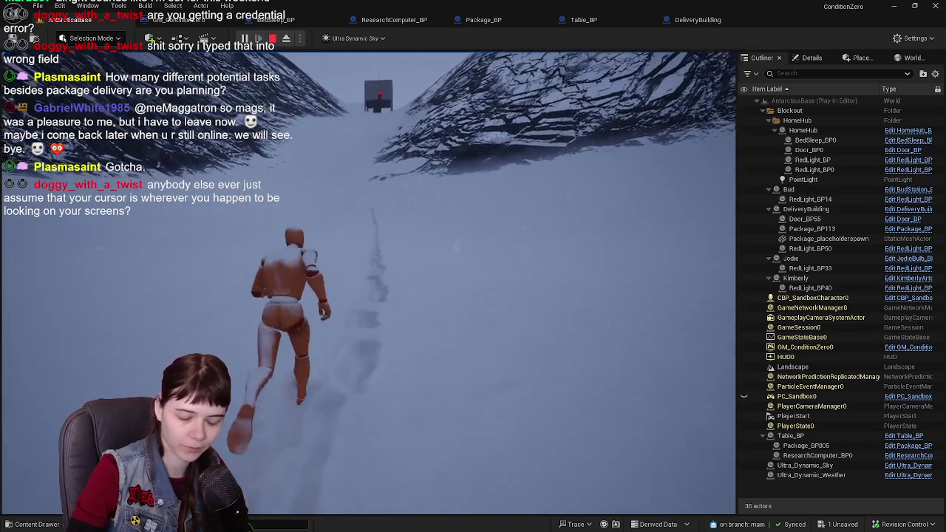
key("w")
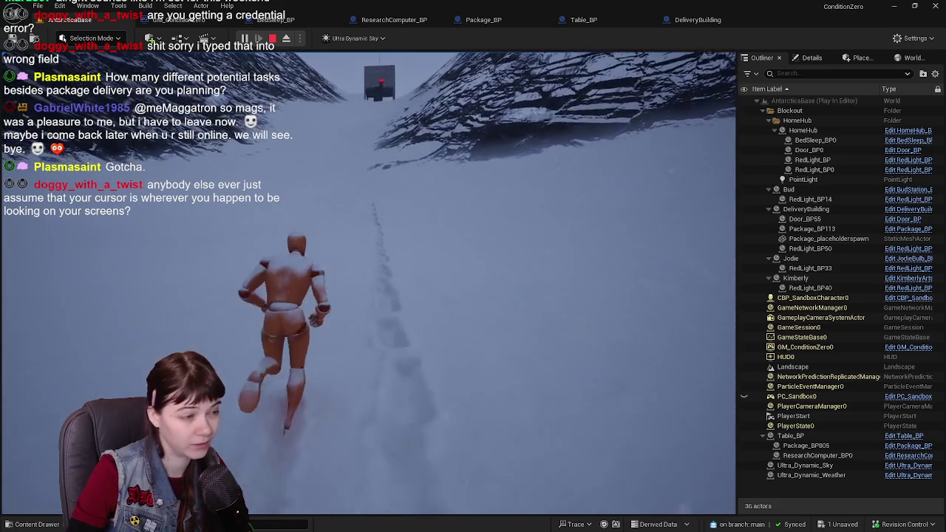
key("w")
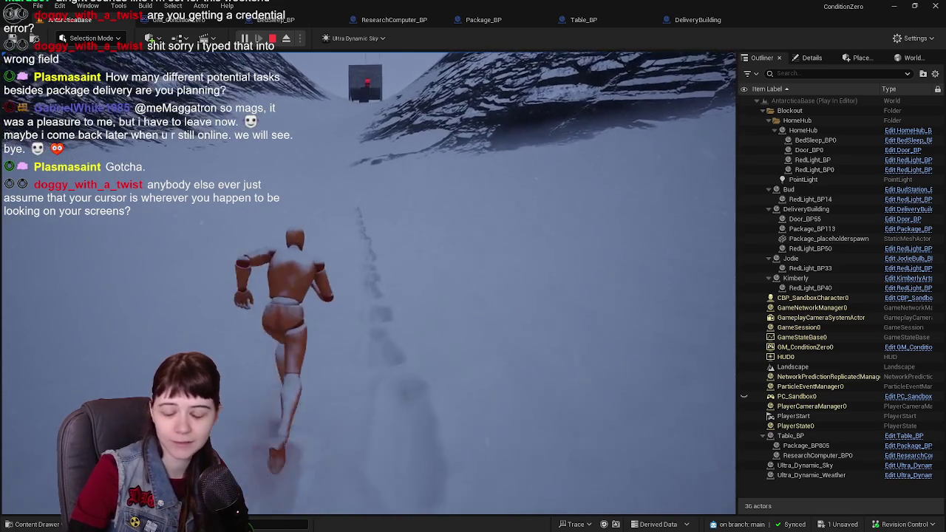
key("w")
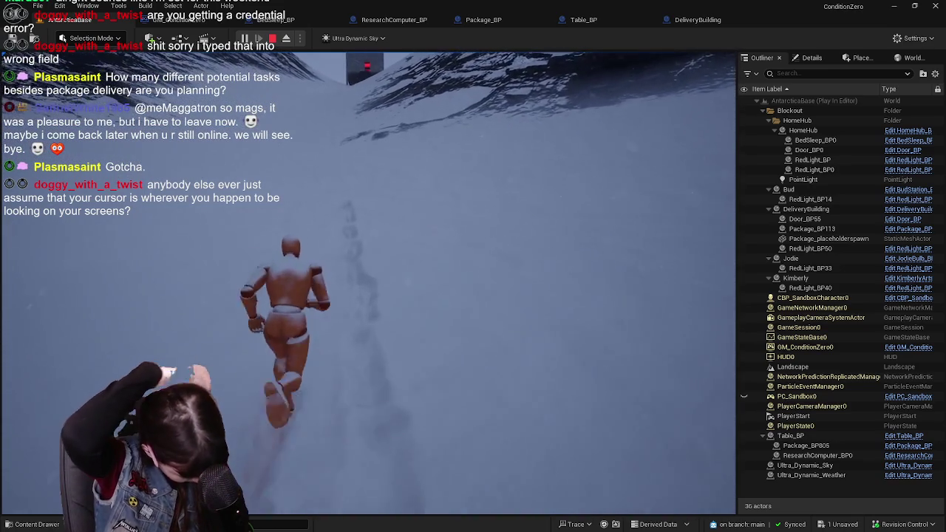
key("w")
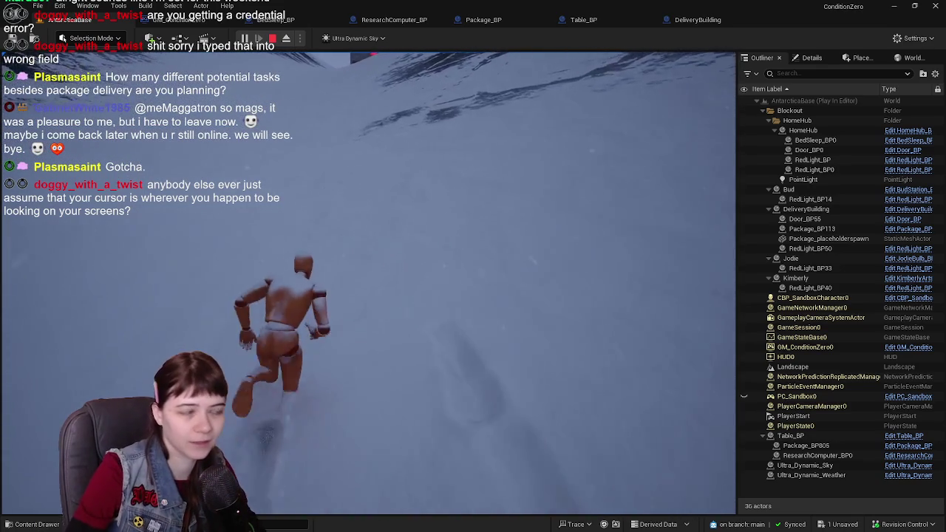
key("w")
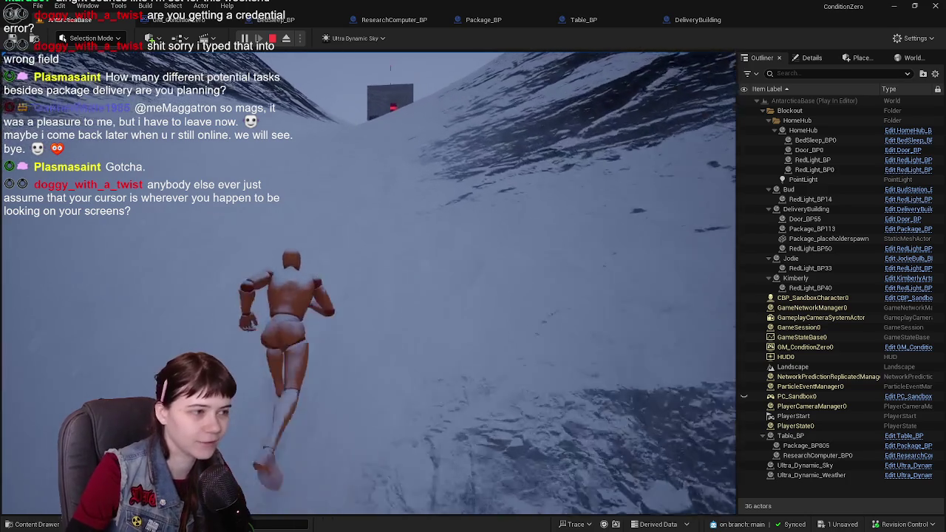
key("w")
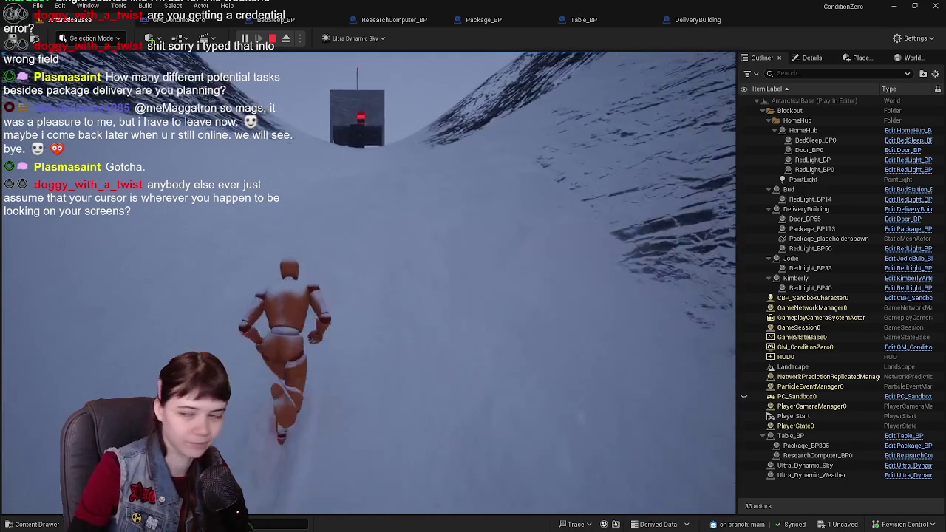
key("w")
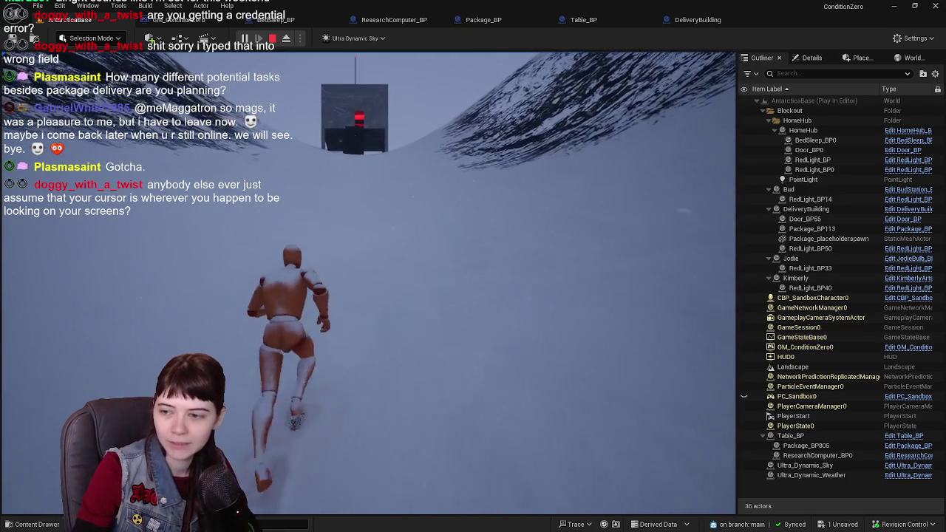
key("w")
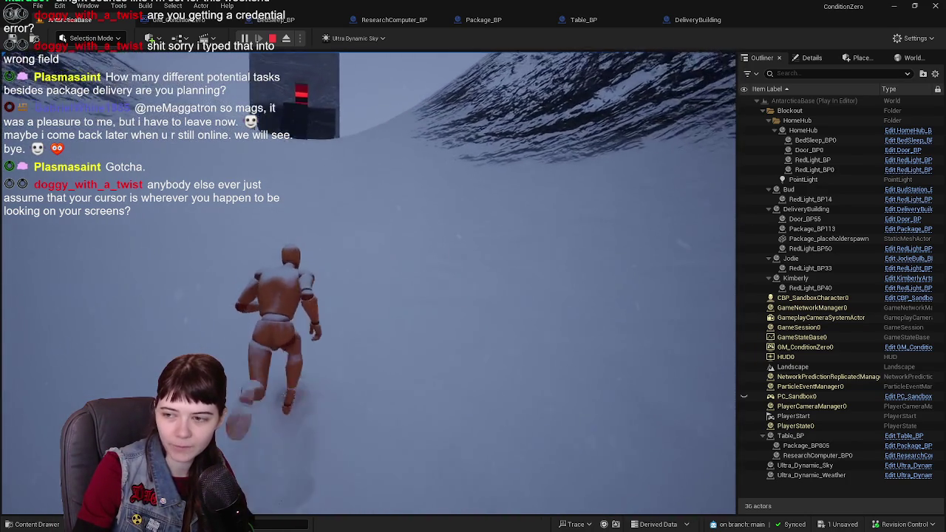
Step: Climb into the delivery building, grab a new package, and carry it down onto the snow
key("w")
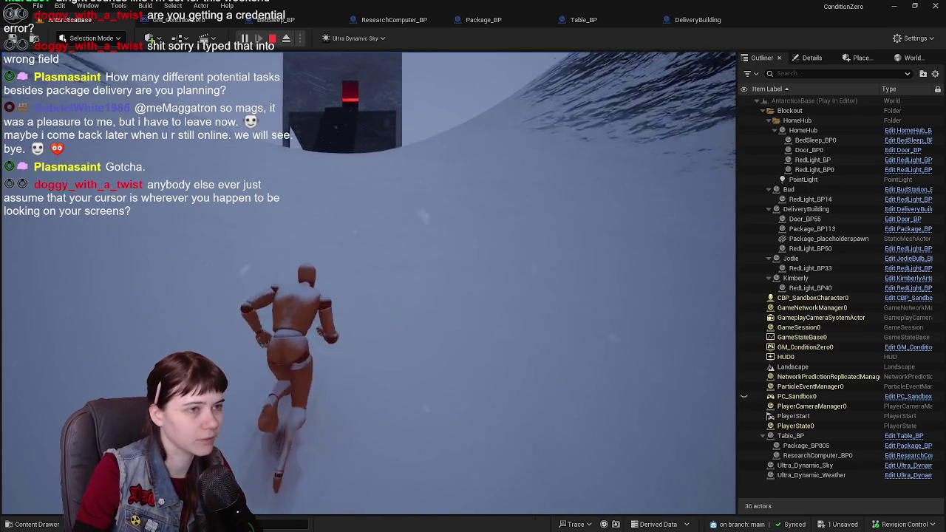
key("w")
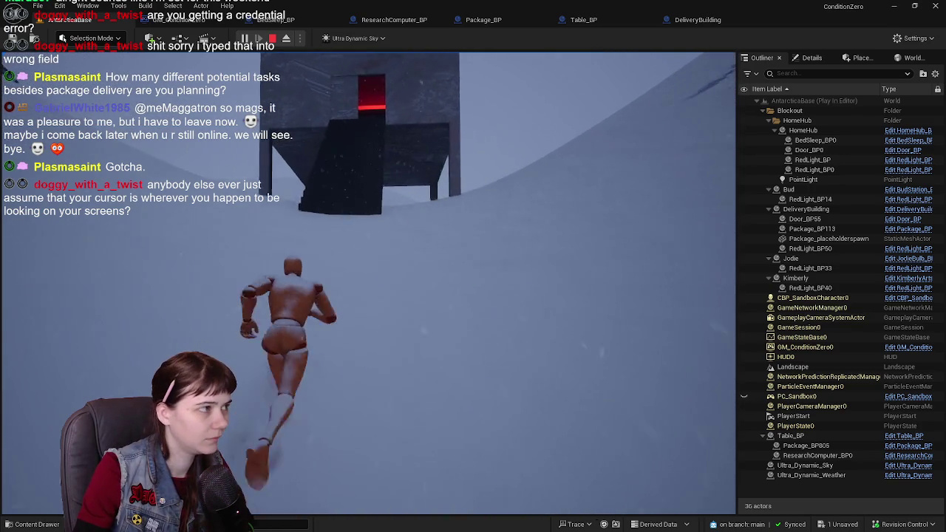
key("w")
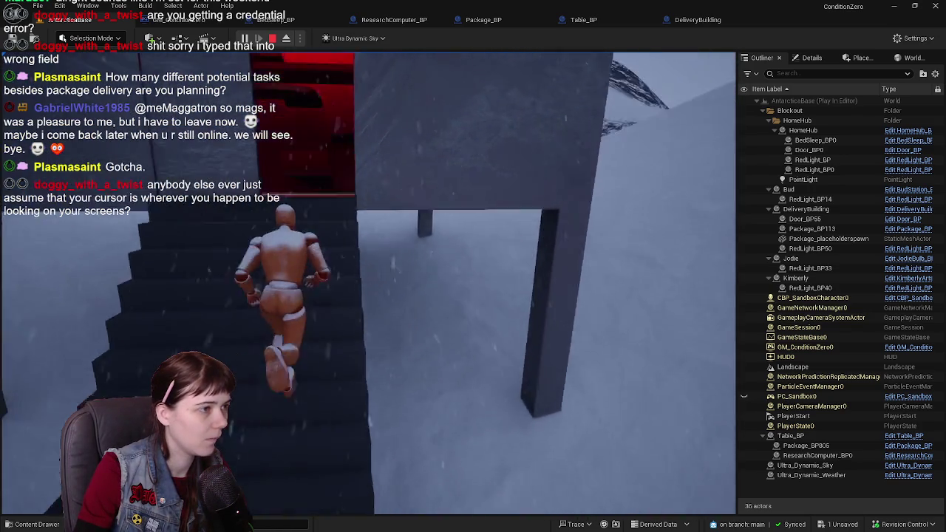
key("w")
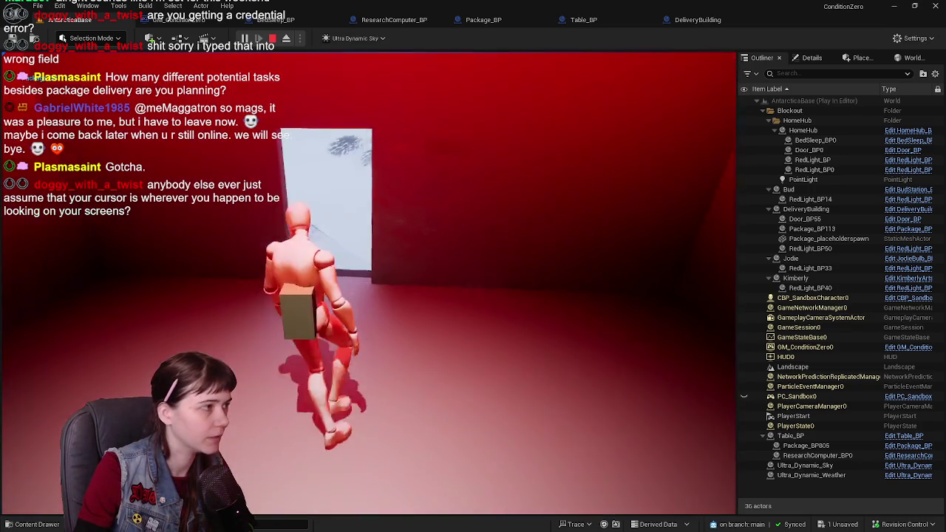
key("w")
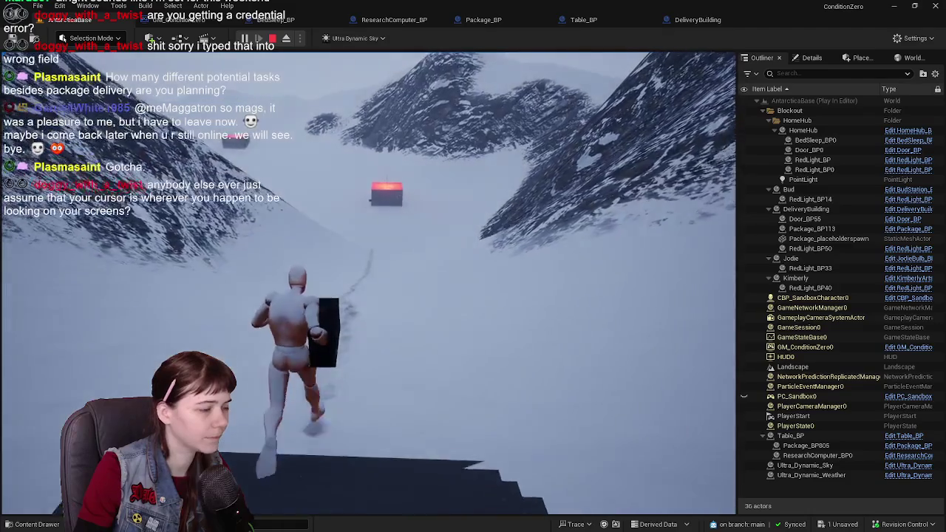
key("w")
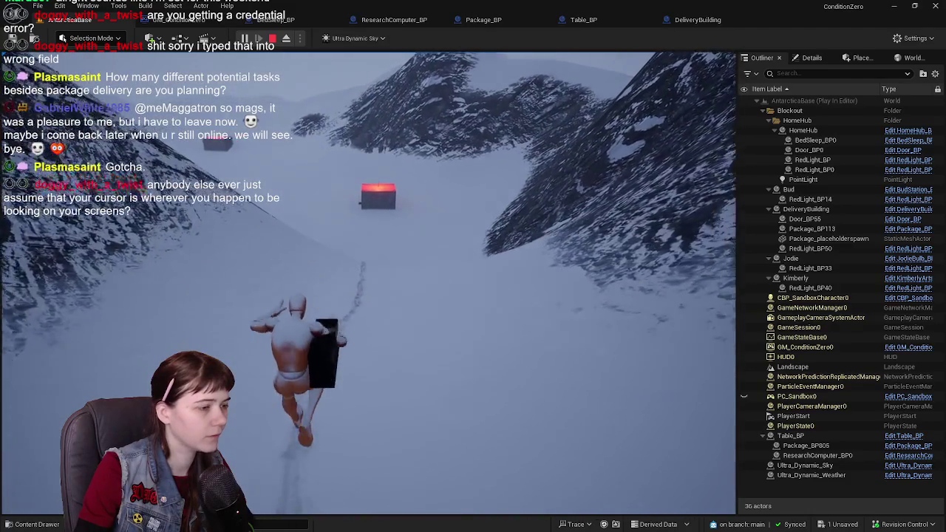
key("w")
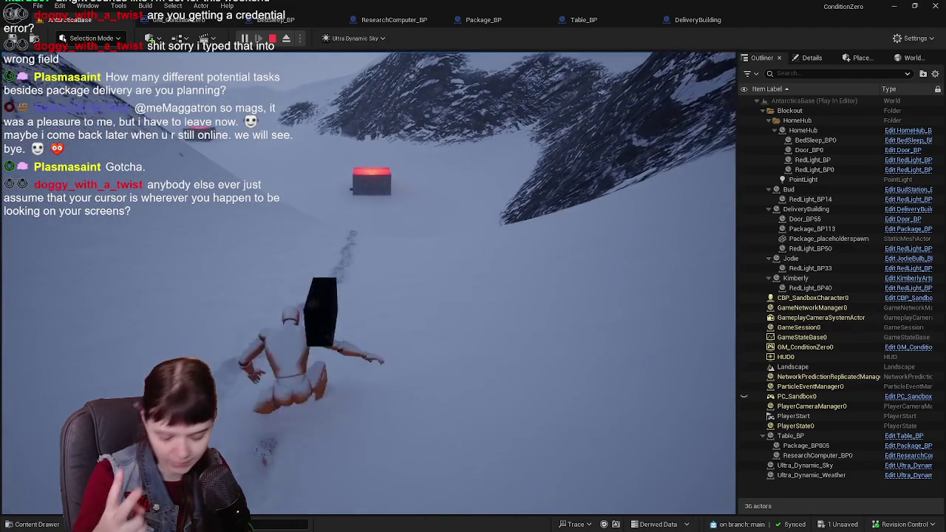
key("w")
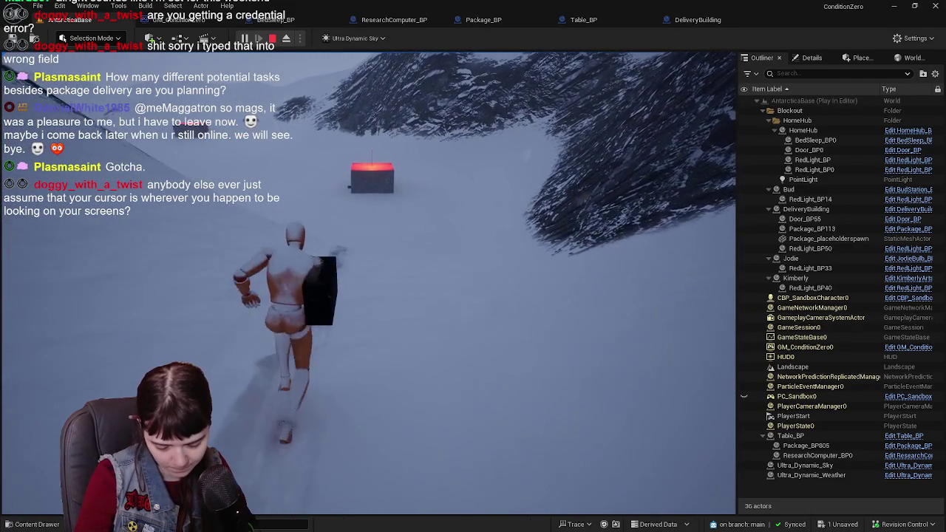
Step: Carry the package across the snow to the dark building's red-lit doorway
key("w")
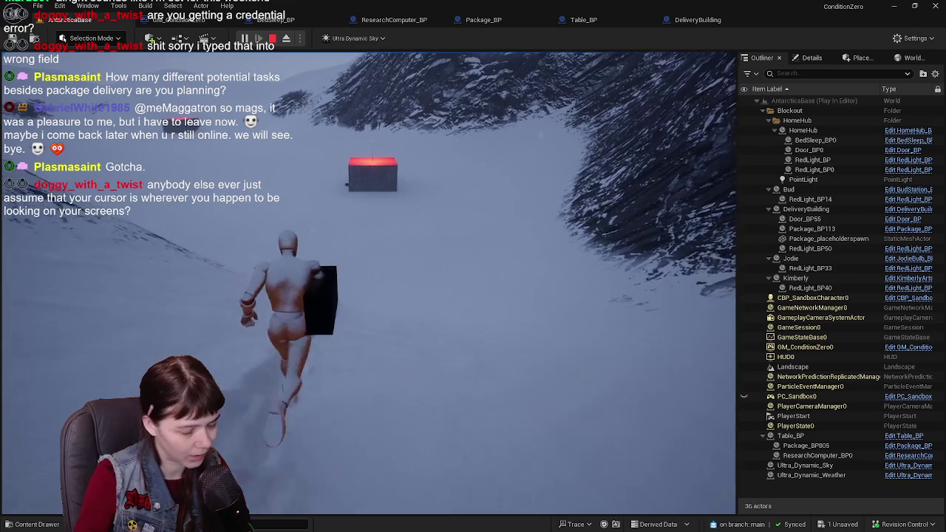
key("w")
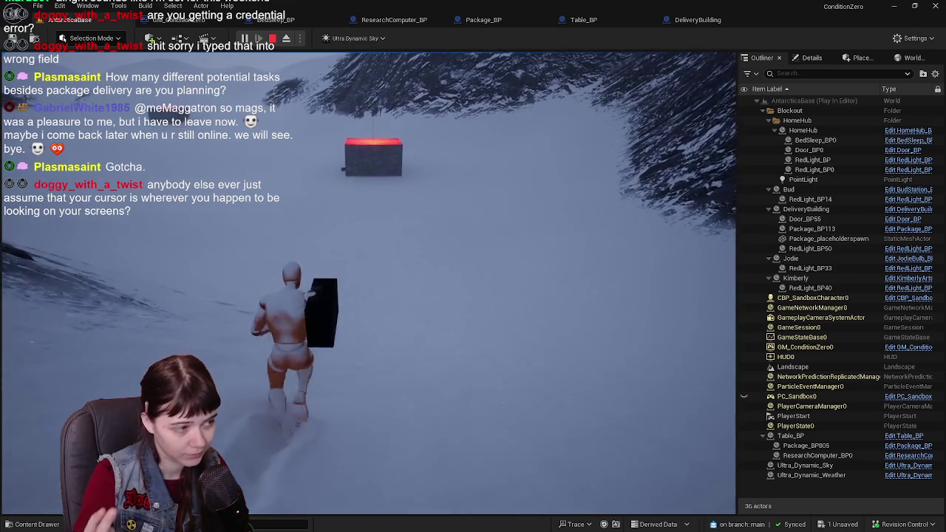
key("w")
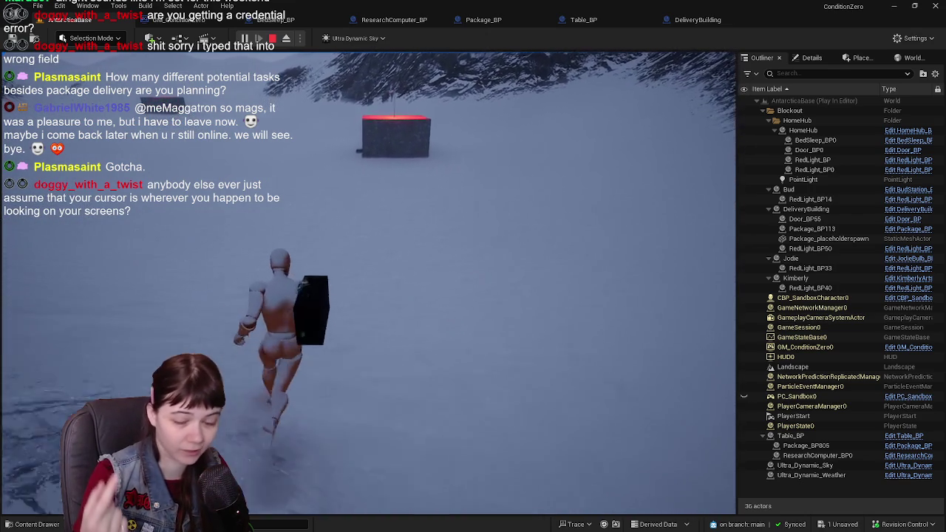
key("w")
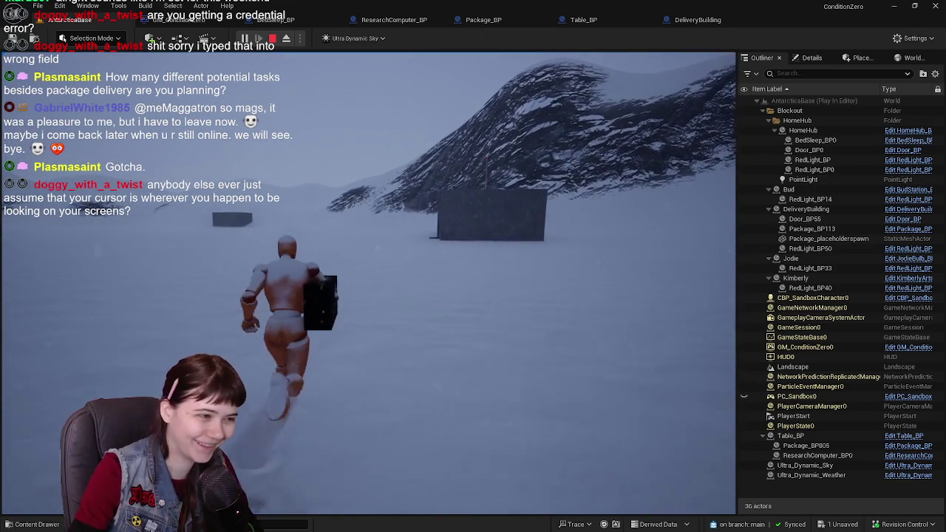
key("w")
key("w")
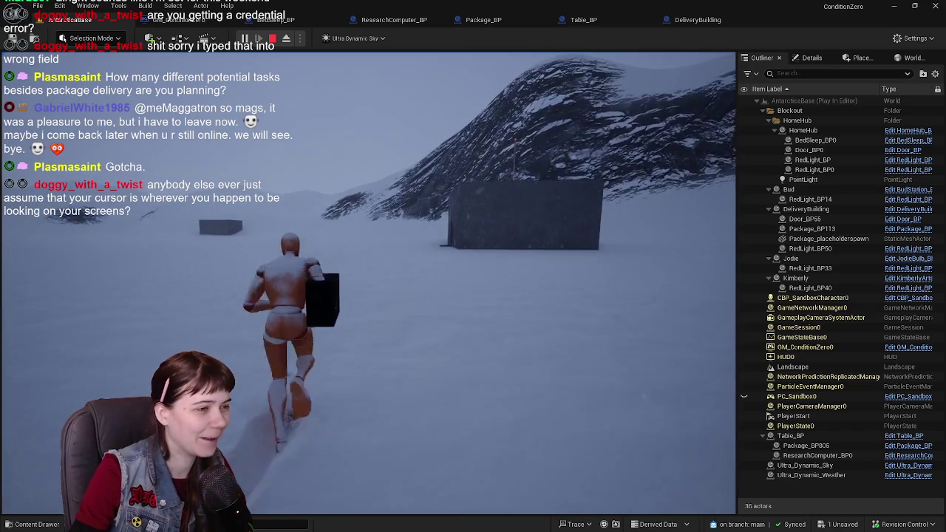
key("w")
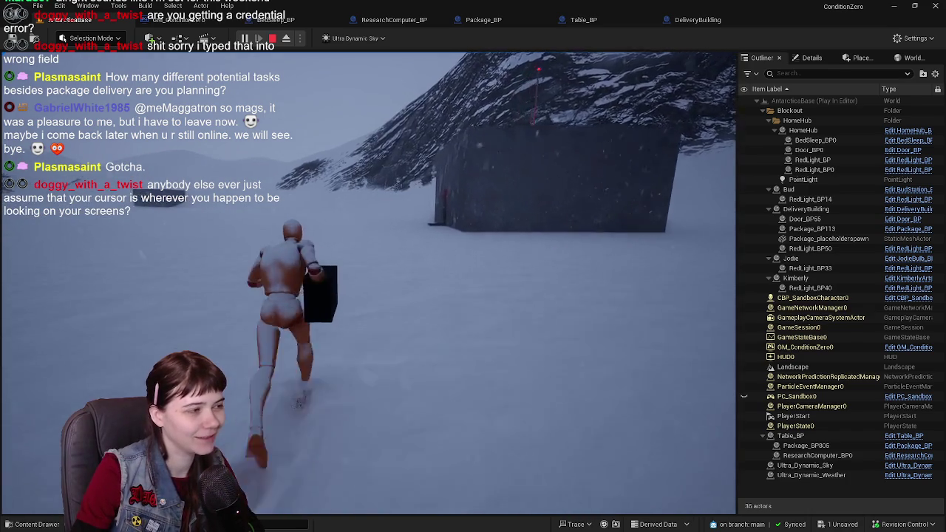
key("w")
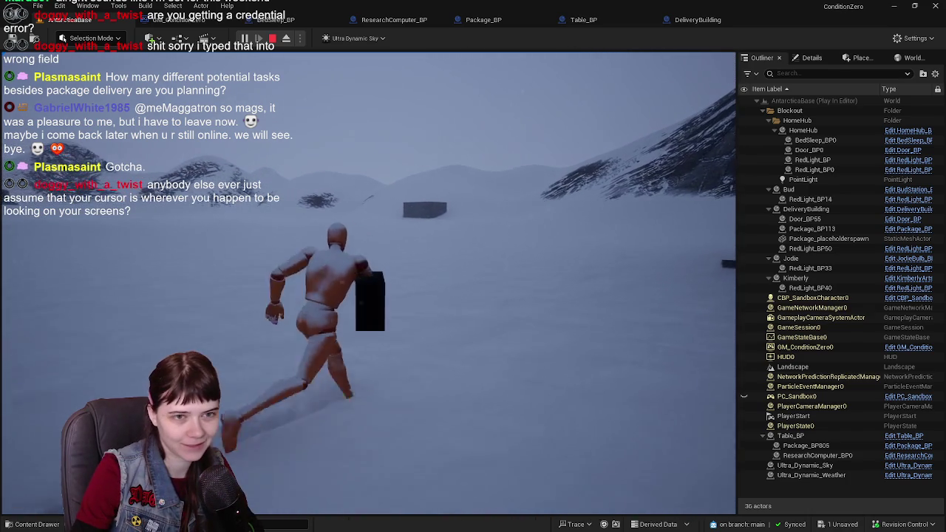
key("w")
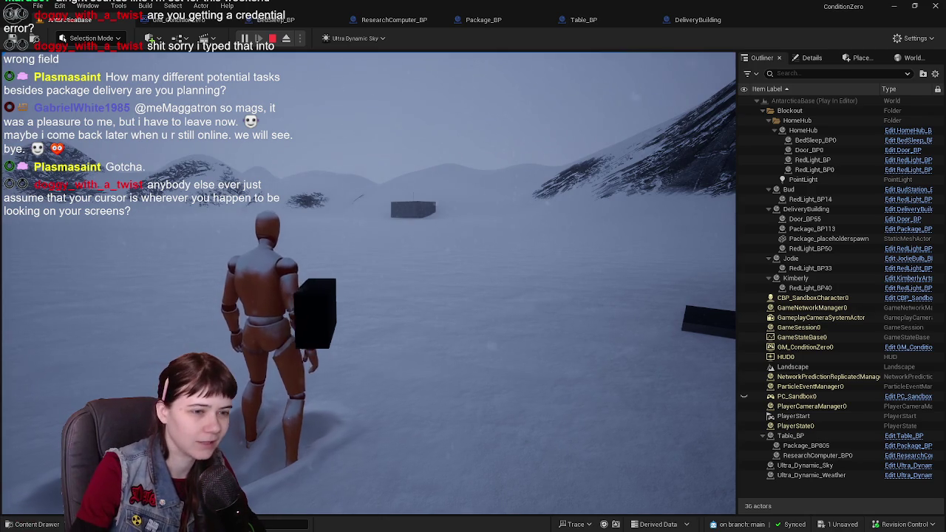
key("w")
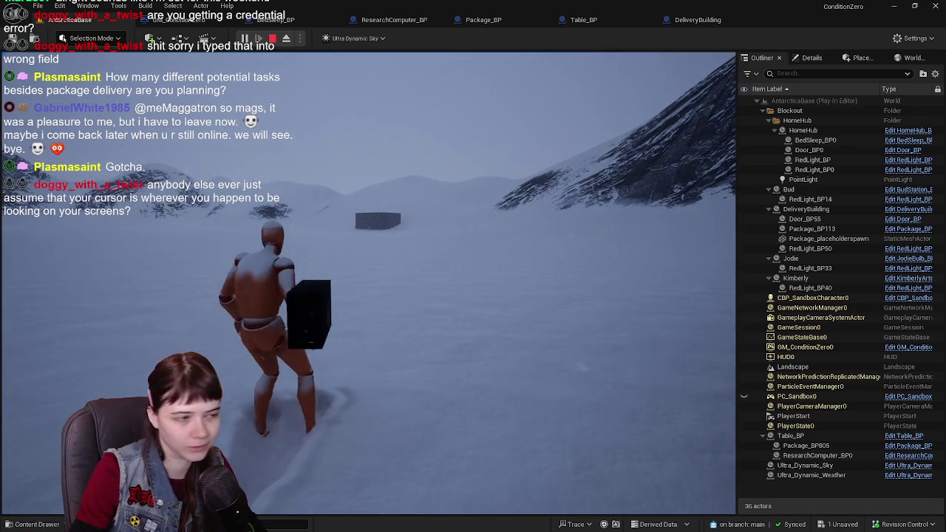
key("w")
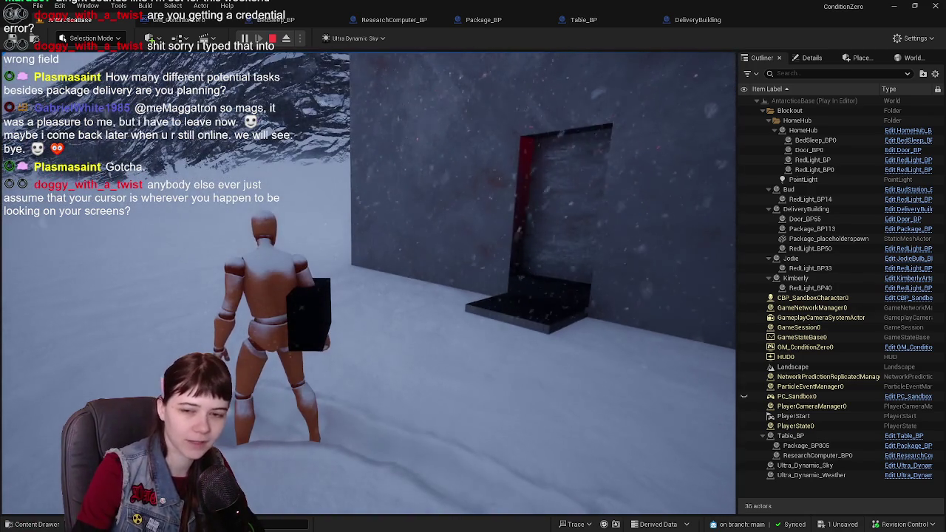
Step: Set the package down on the table in the red-lit room, then stop the playtest
key("w")
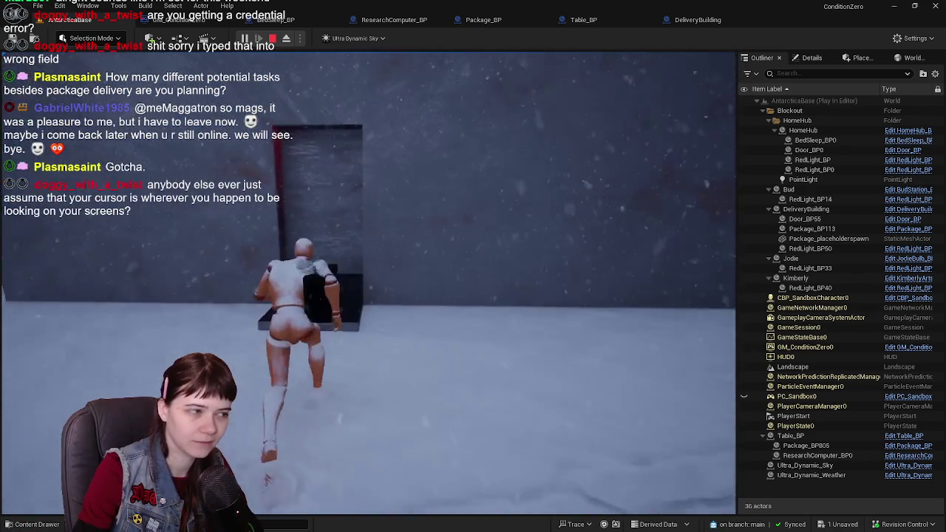
key("w")
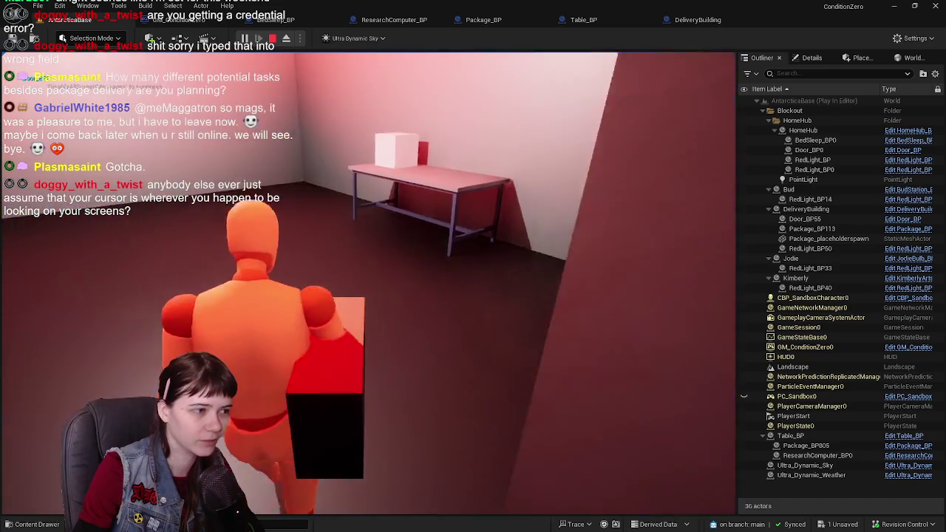
key("w")
key("e")
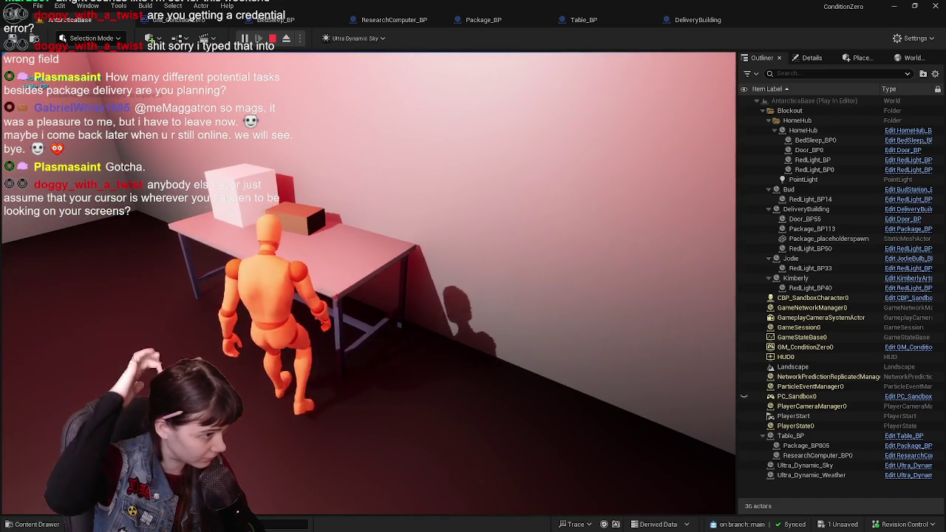
key("s")
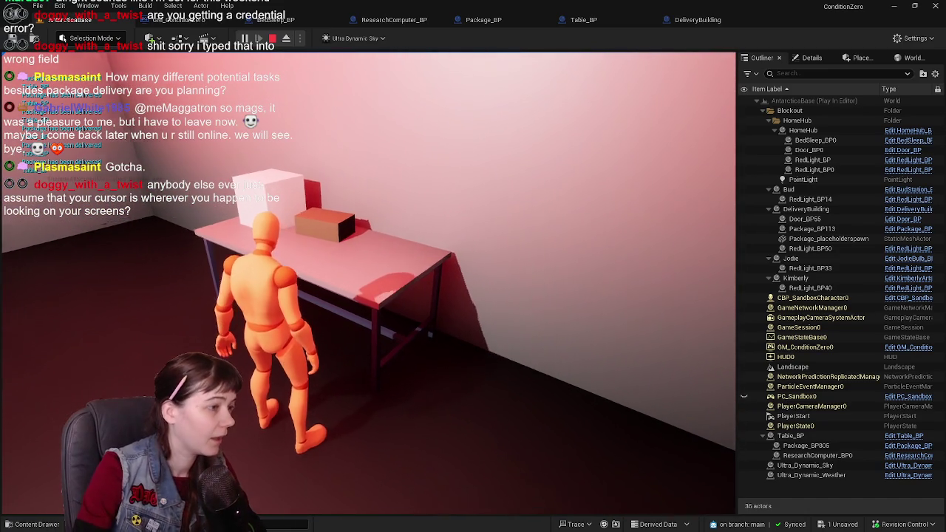
key("Escape")
Step: Inspect Table_BP's Package Recipient comparison to Player and its pickup checks
left_click(207, 20)
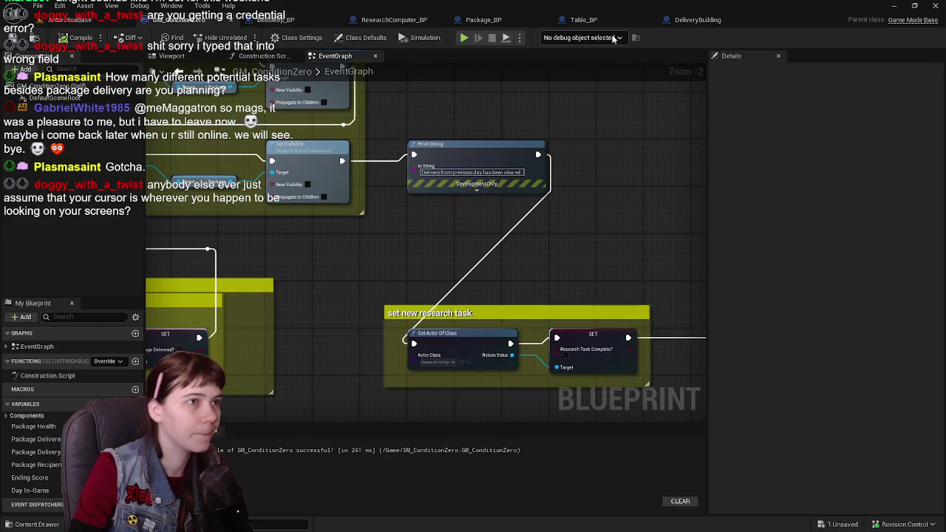
left_click(583, 20)
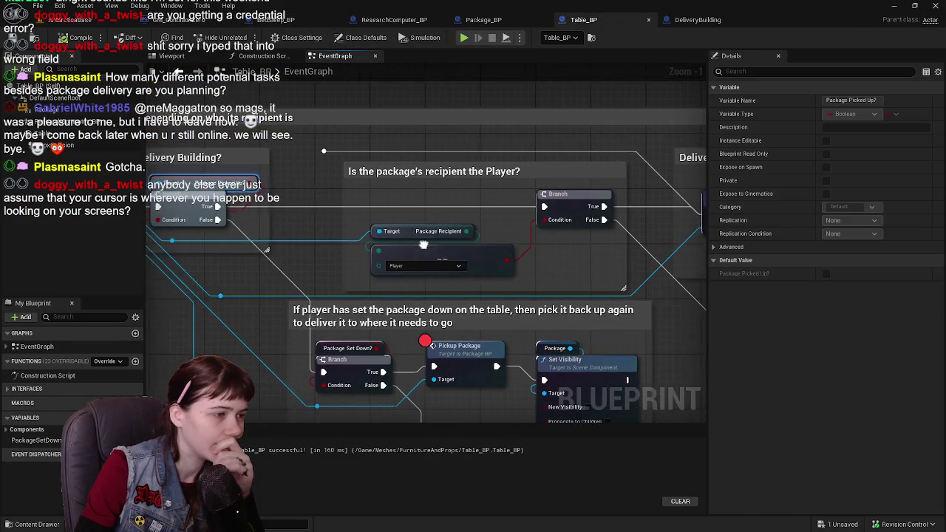
scroll(423, 244, "down", 1)
left_click(437, 256)
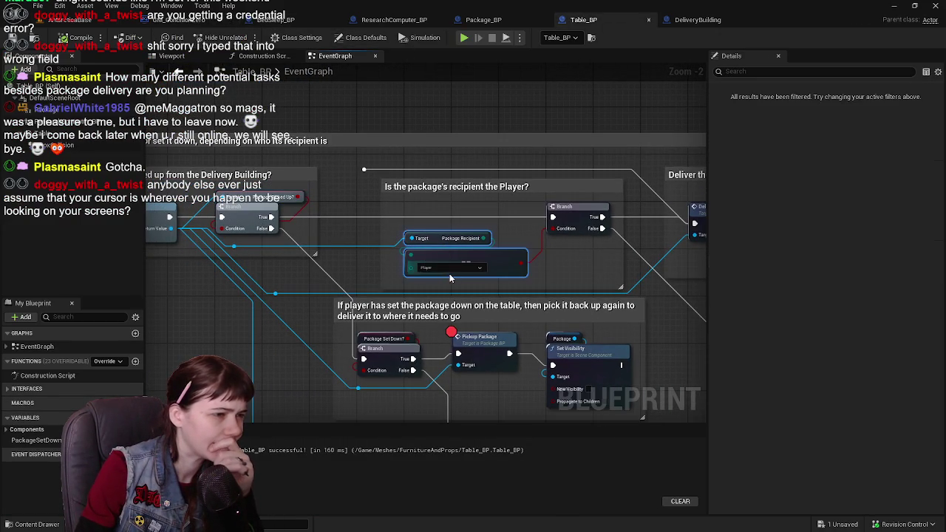
mouse_move(302, 293)
left_mouse_down()
mouse_move(384, 241)
mouse_move(443, 300)
left_mouse_up()
scroll(384, 241, "down", 2)
scroll(383, 241, "up", 2)
Step: Open Package_BP from the Package folder and pan through its event graph comment groups
left_click(294, 253)
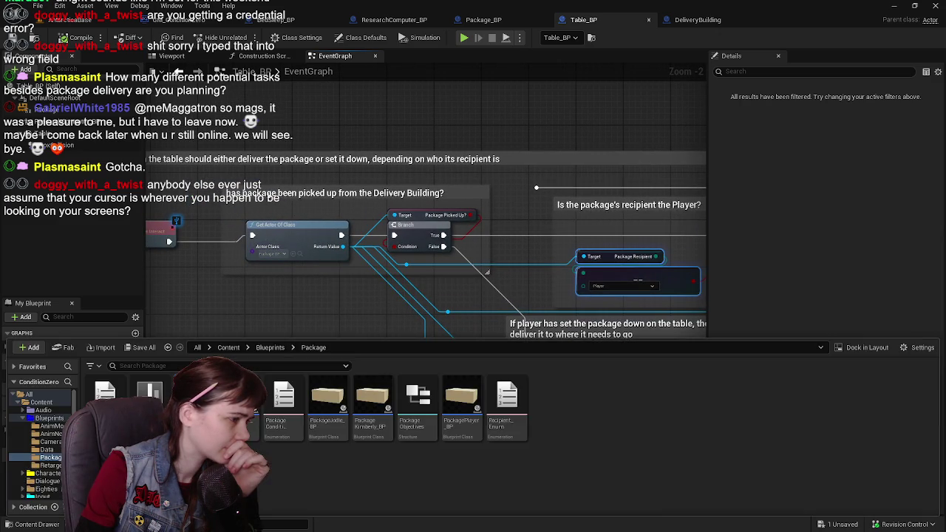
double_click(329, 399)
left_click(410, 58)
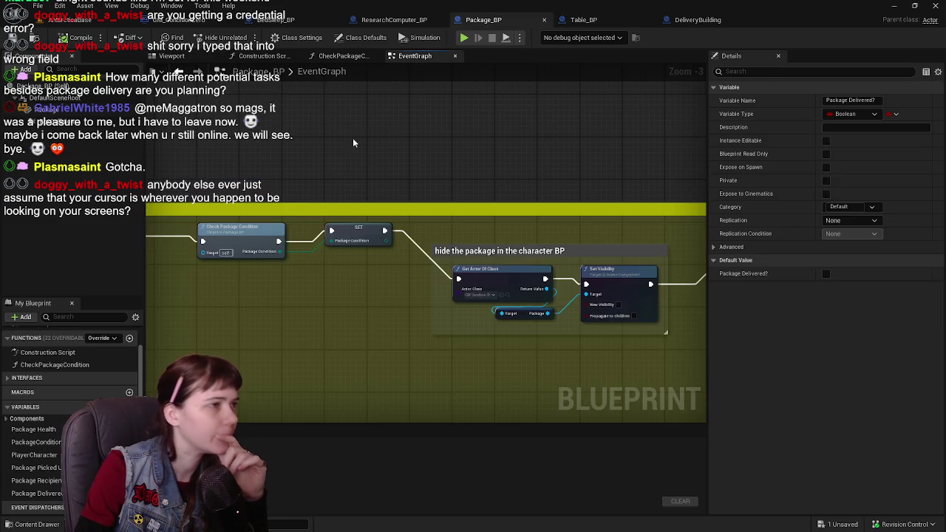
scroll(446, 240, "down", 4)
scroll(446, 241, "up", 2)
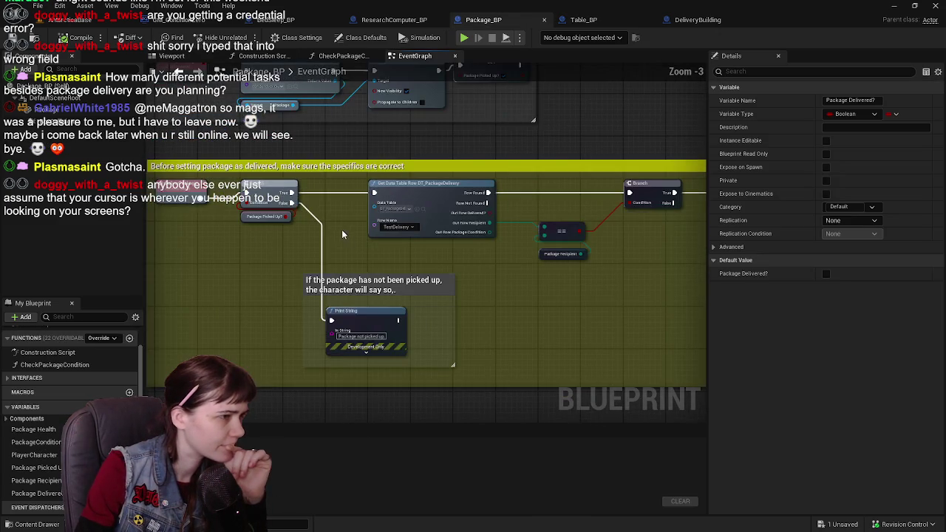
mouse_move(549, 277)
left_mouse_down()
mouse_move(448, 276)
mouse_move(369, 291)
left_mouse_up()
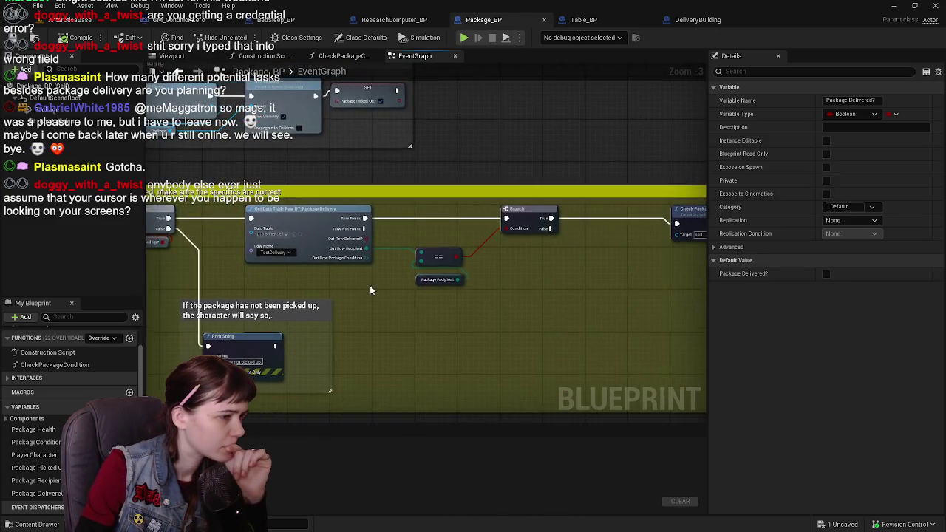
scroll(402, 271, "down", 2)
scroll(409, 265, "up", 3)
scroll(409, 265, "down", 1)
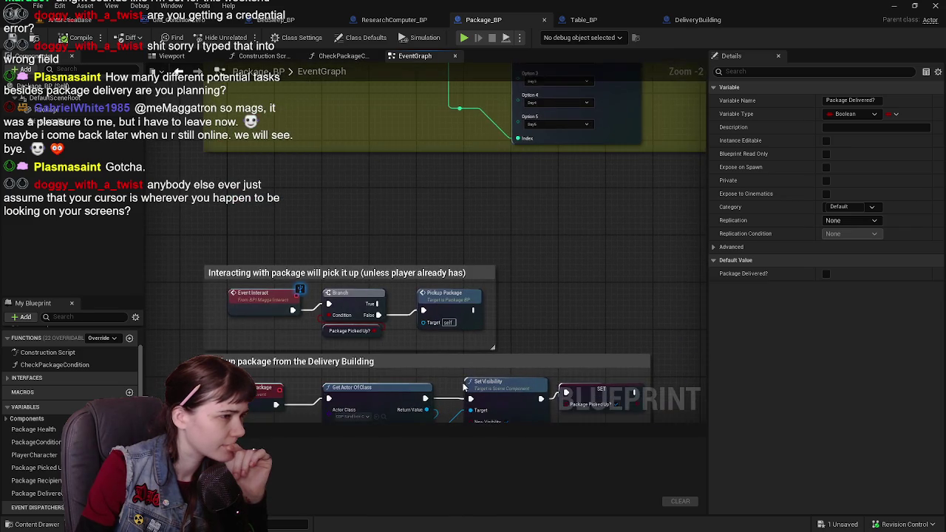
left_click_drag(484, 170, 483, 247)
scroll(484, 247, "up", 2)
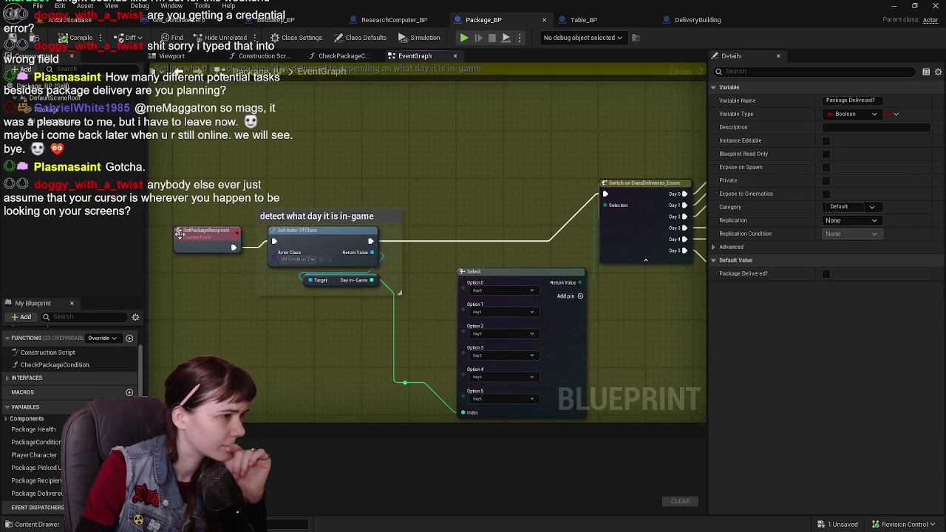
Step: Examine the SetPackageRecipient event with its day-detection and Select nodes
left_click(179, 234)
scroll(406, 285, "down", 2)
scroll(406, 286, "up", 2)
left_click_drag(259, 277, 351, 293)
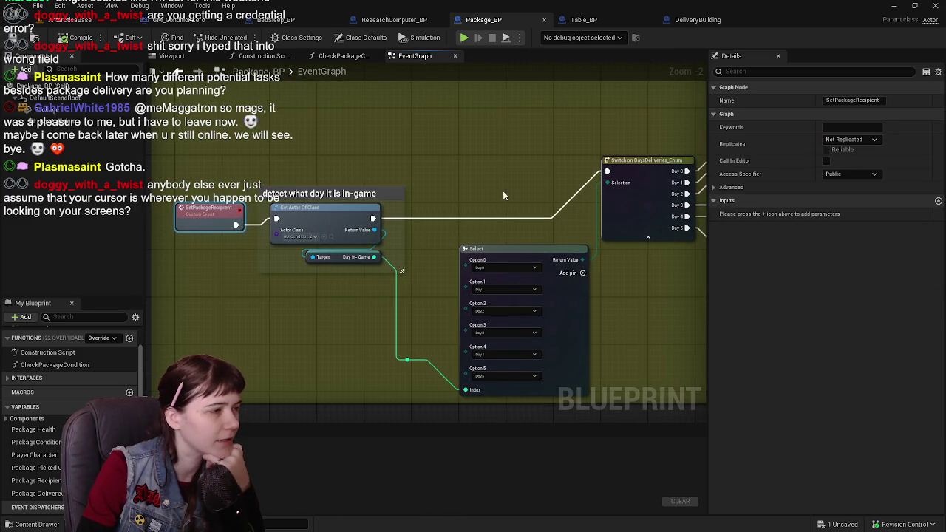
left_click_drag(503, 195, 527, 232)
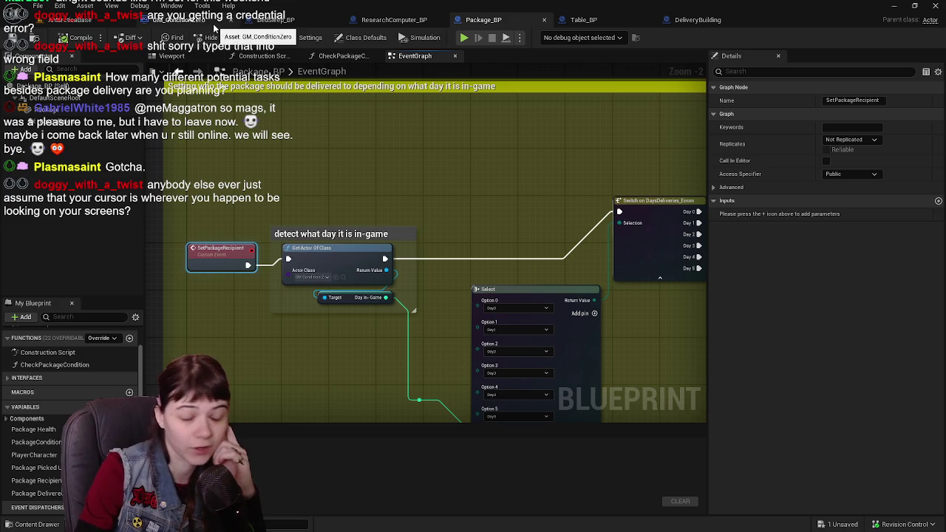
left_click_drag(515, 213, 514, 194)
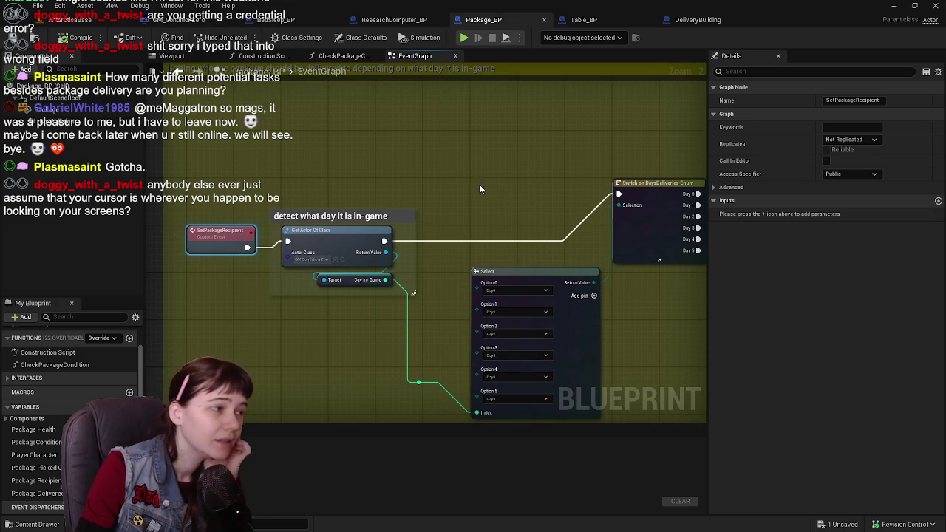
Step: In GM_ConditionZero, add a Set Package Recipient call after the Package Delivered? SET node
left_click(196, 21)
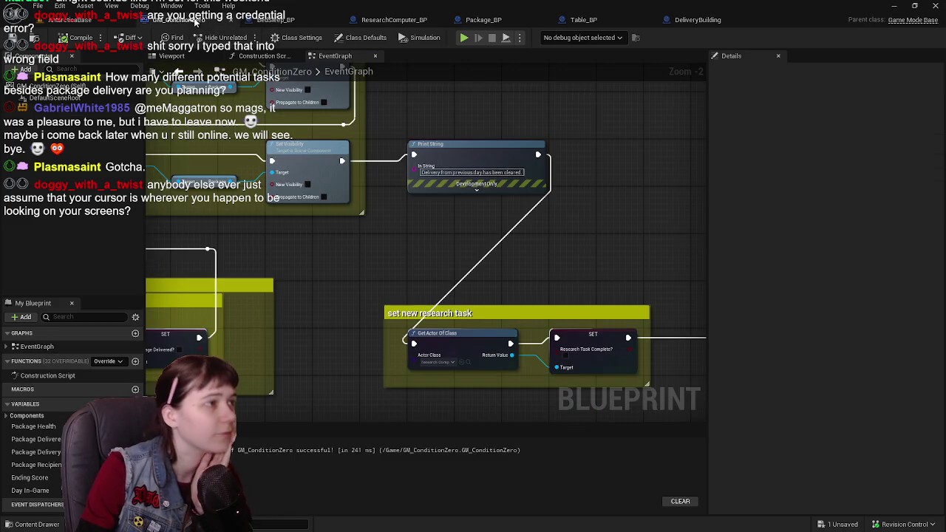
scroll(547, 251, "down", 3)
scroll(442, 215, "up", 3)
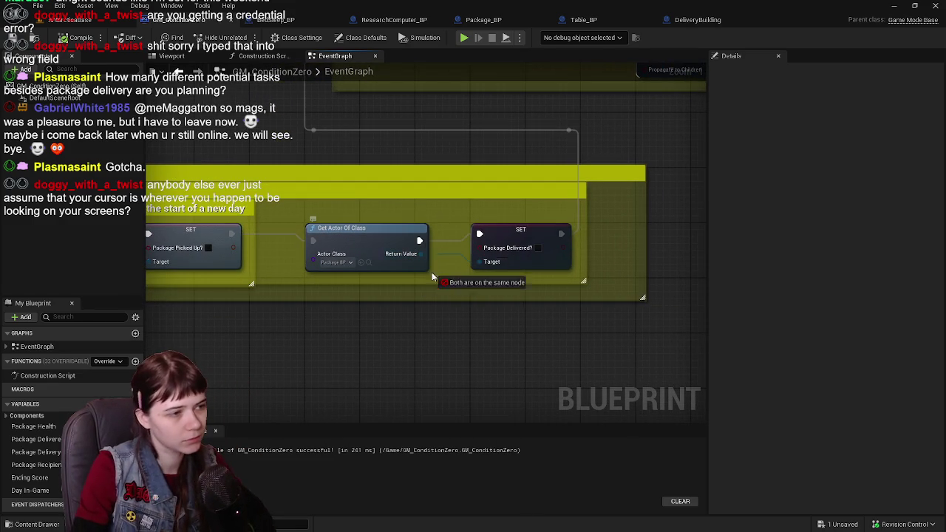
left_click_drag(434, 277, 437, 313)
type("set package")
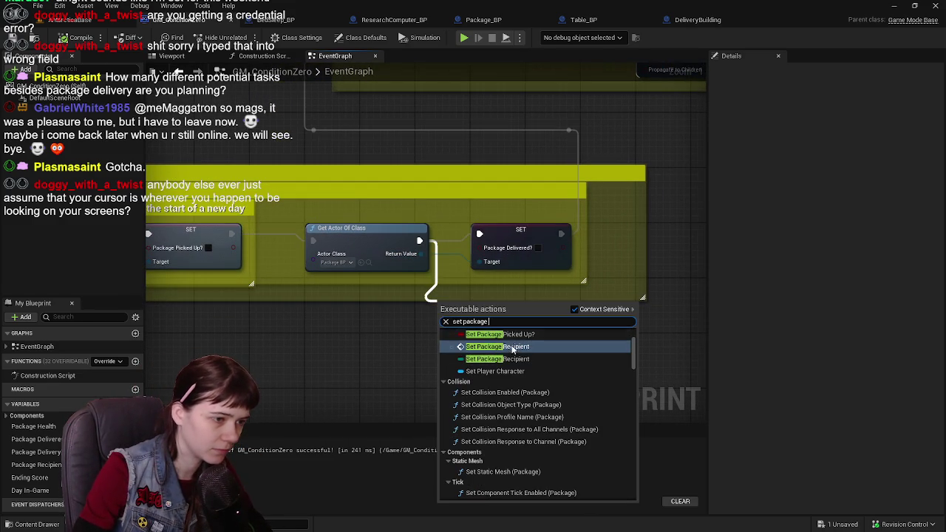
left_click(512, 346)
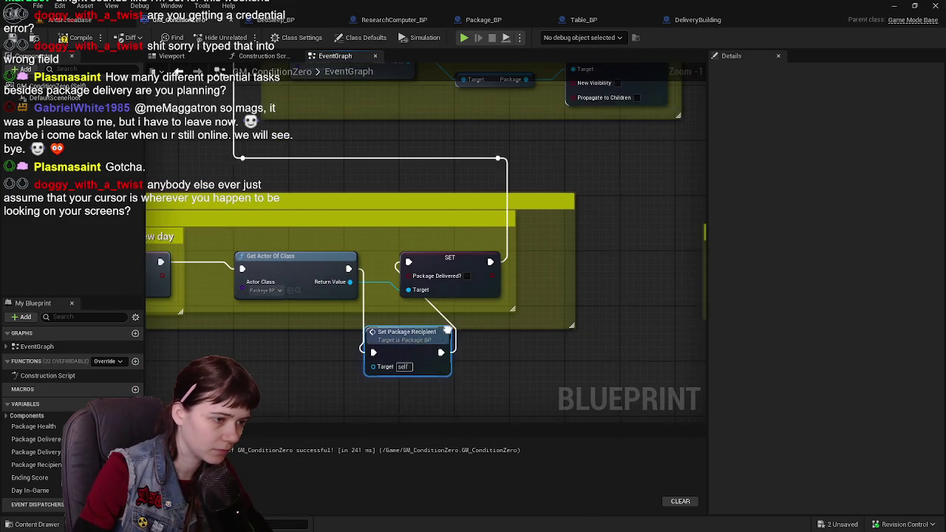
mouse_move(416, 332)
left_mouse_down()
mouse_move(458, 332)
mouse_move(549, 293)
mouse_move(445, 371)
left_mouse_up()
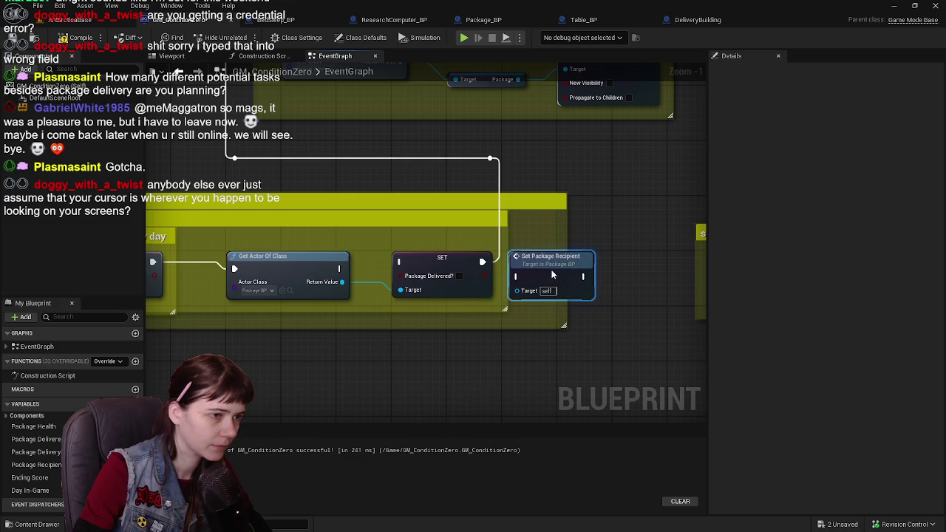
Step: Widen the daily-tasks comment around the new node, save GM_ConditionZero, and return to the level
mouse_move(546, 269)
left_mouse_down()
mouse_move(583, 272)
mouse_move(493, 260)
left_mouse_up()
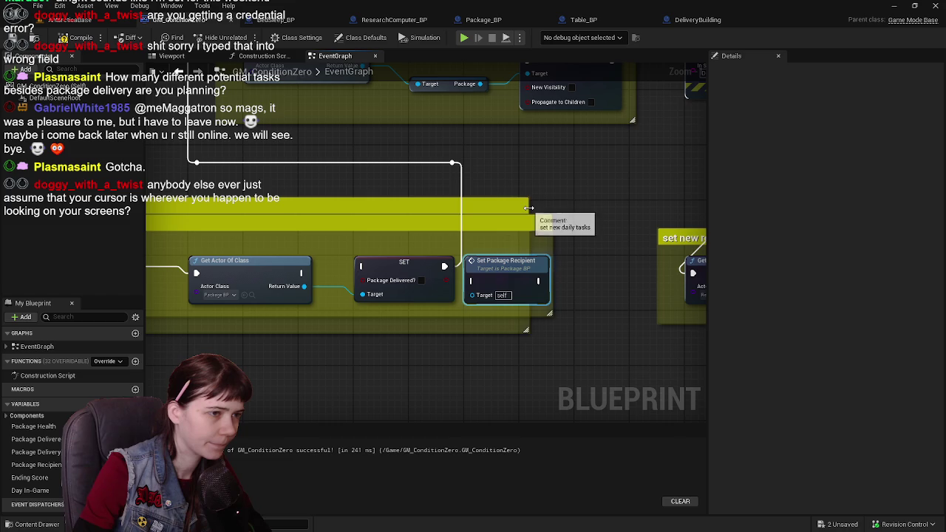
left_click_drag(530, 208, 623, 210)
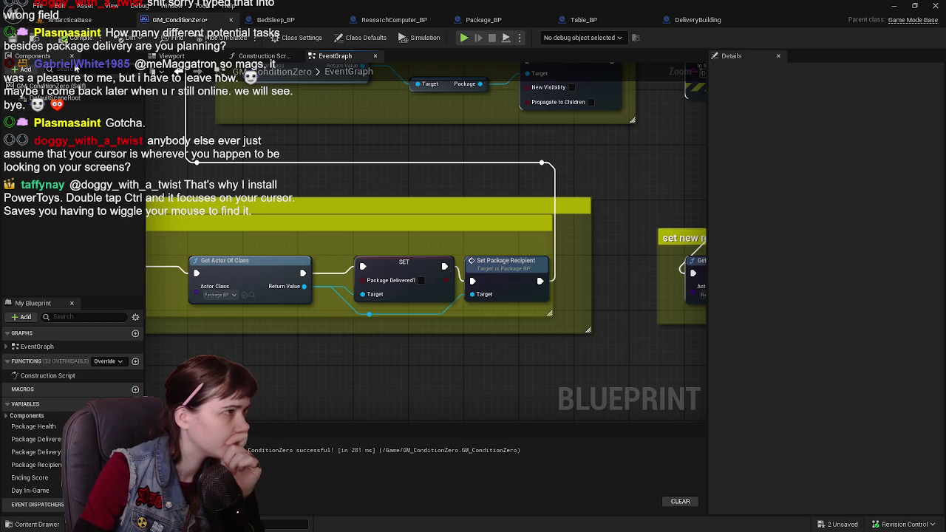
key("ctrl+s")
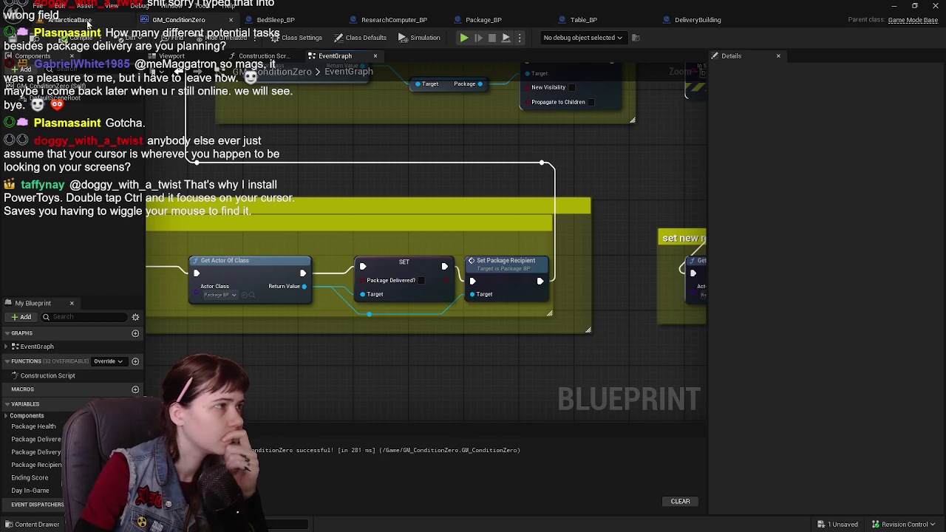
left_click(521, 20)
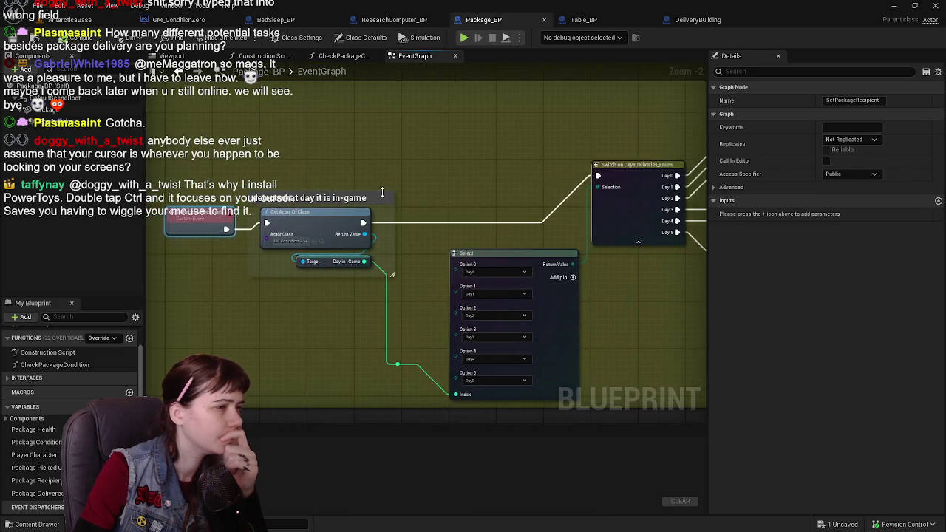
left_click(77, 20)
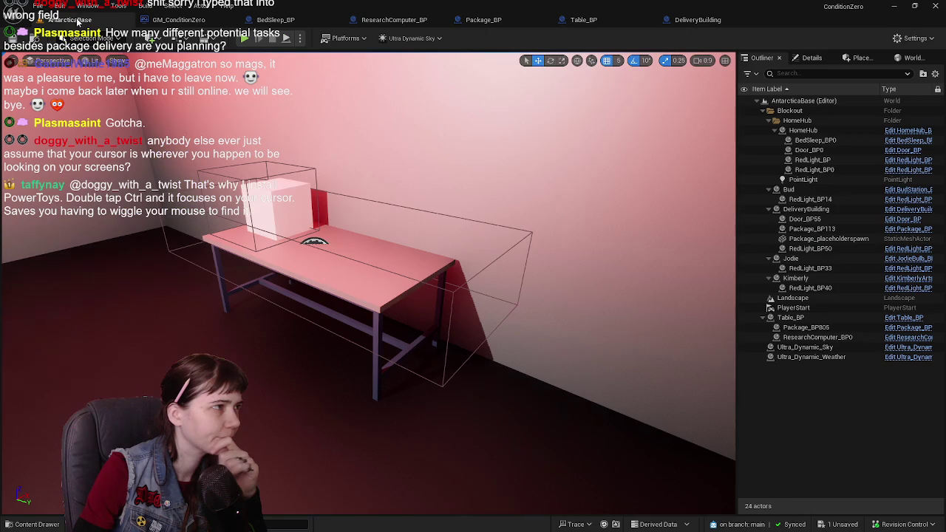
Step: Start a playtest and run to the red-lit delivery building to pick up the package
left_click(244, 39)
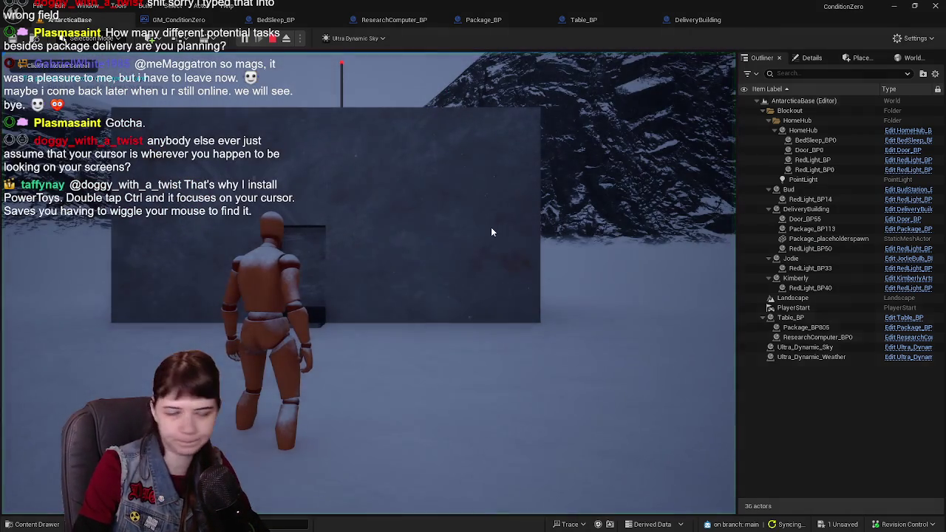
key("w")
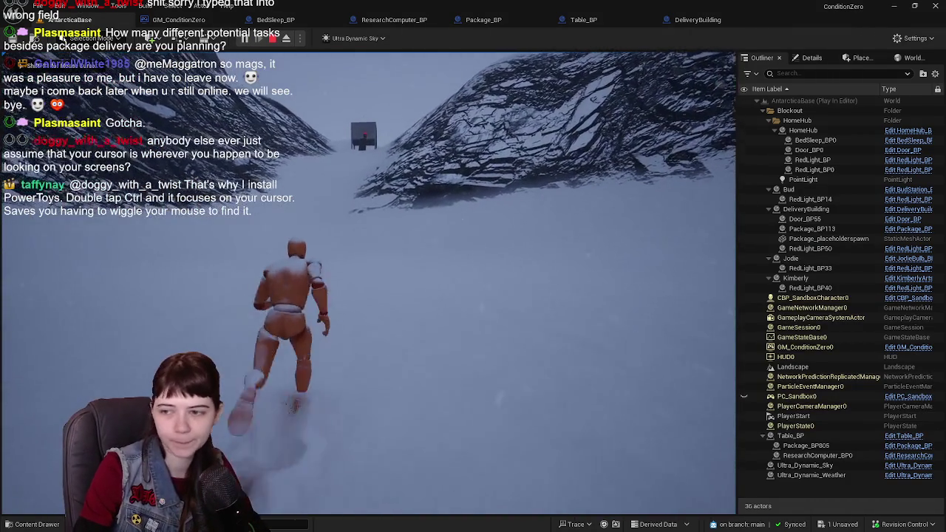
key("w")
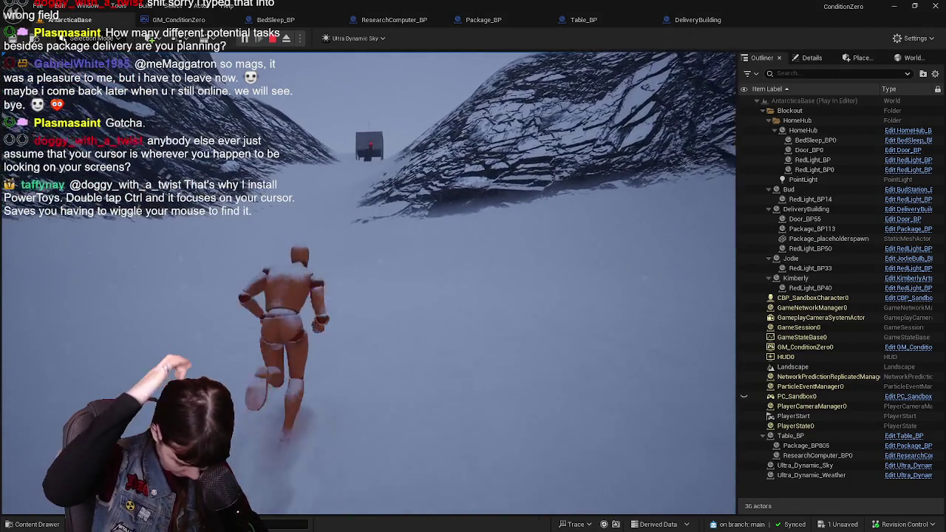
key("w")
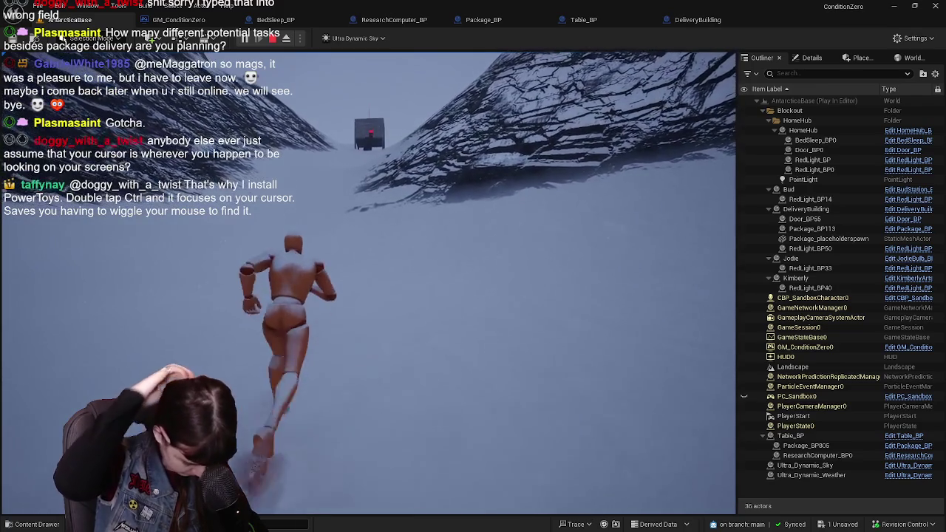
key("w")
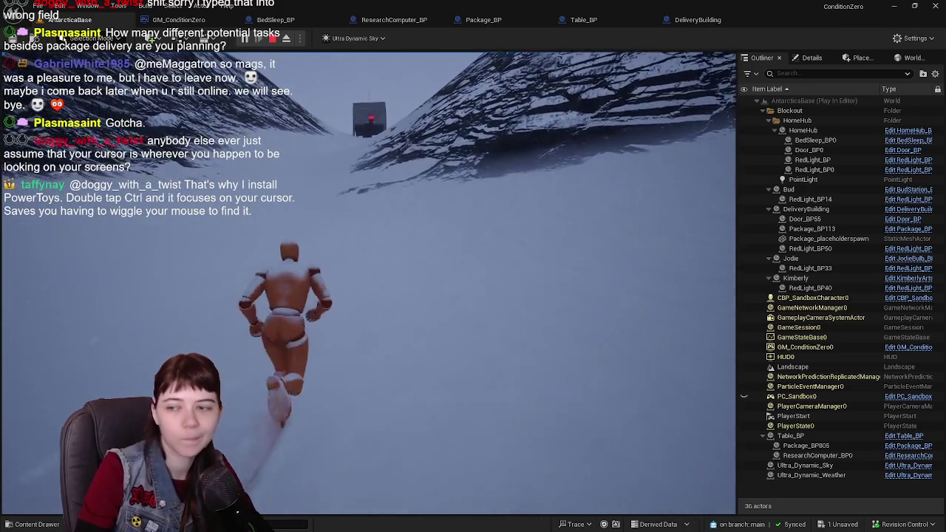
key("w")
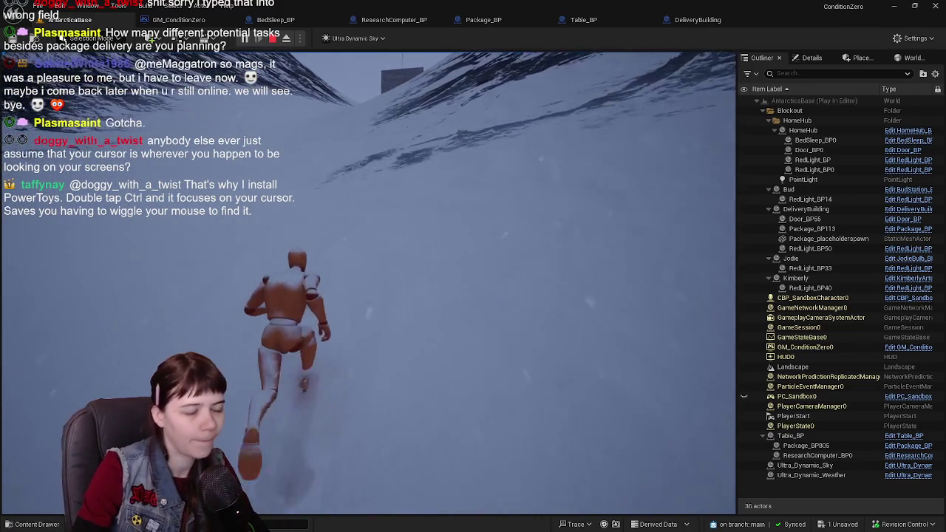
key("w")
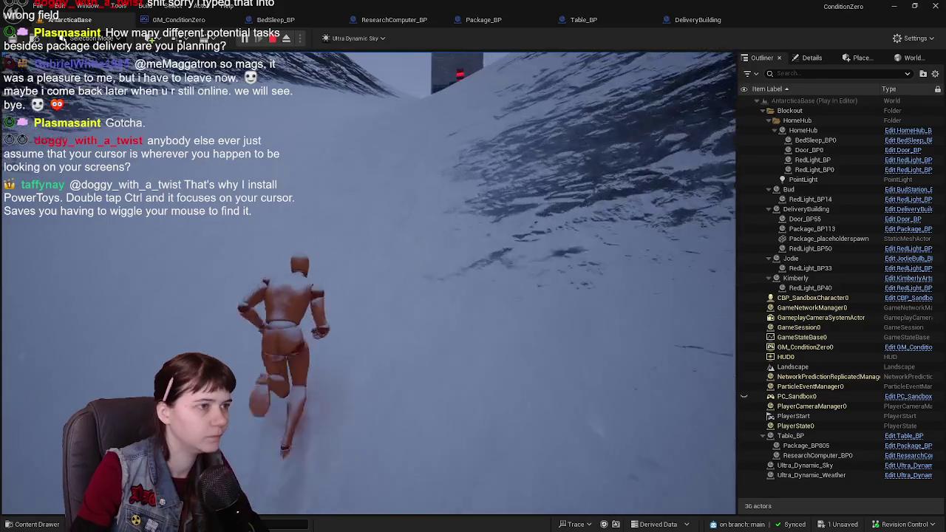
key("w")
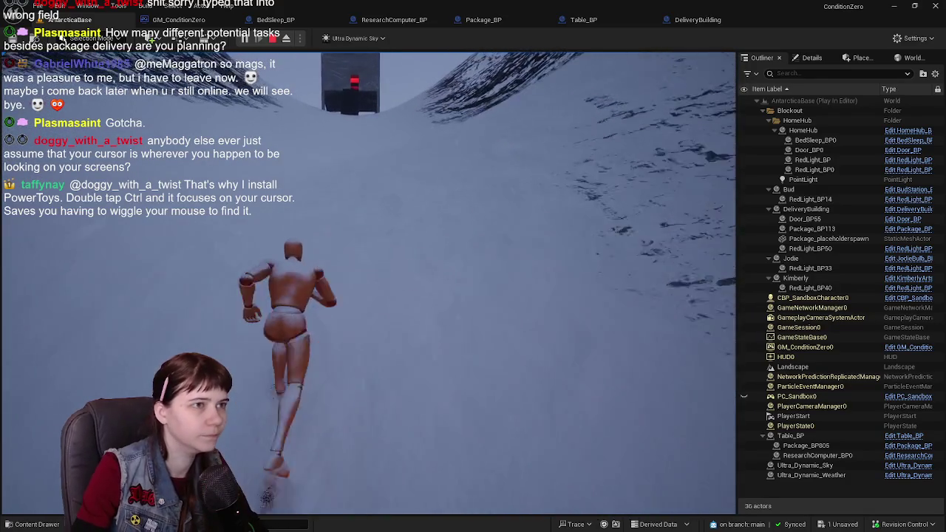
key("w")
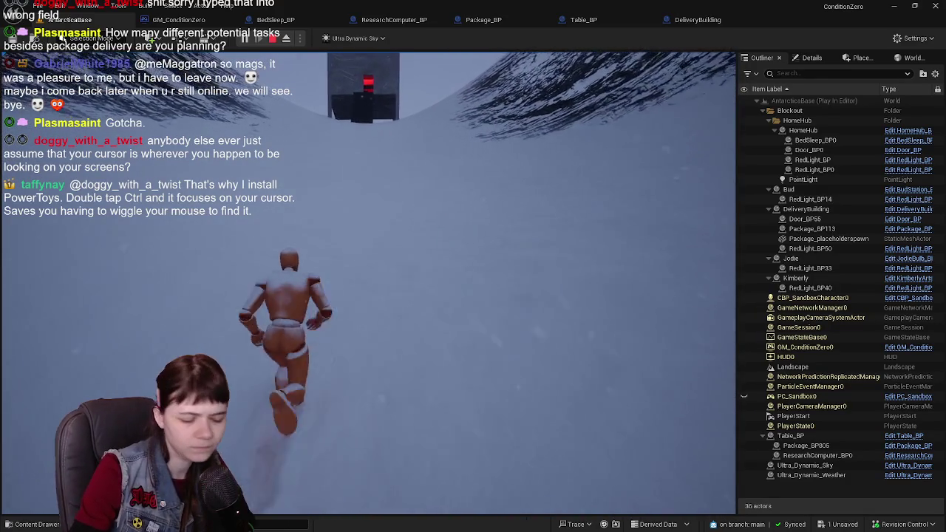
key("w")
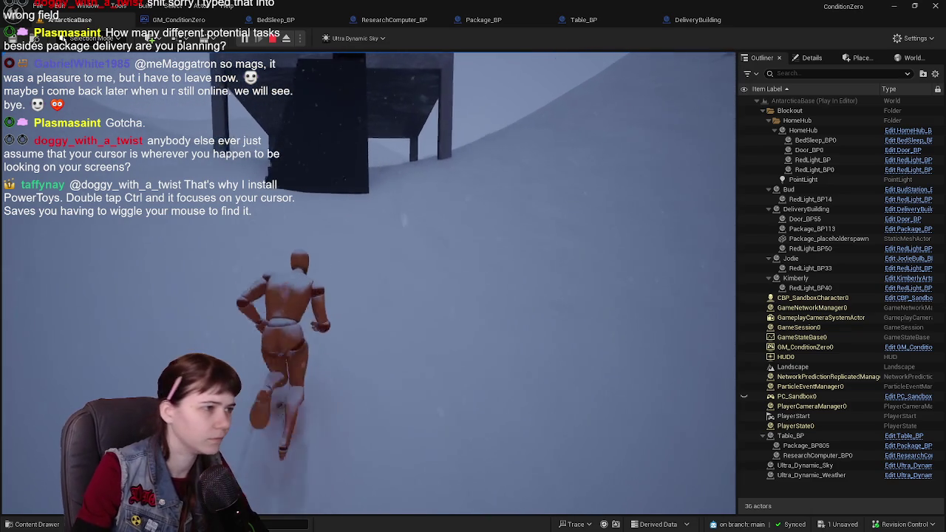
key("w")
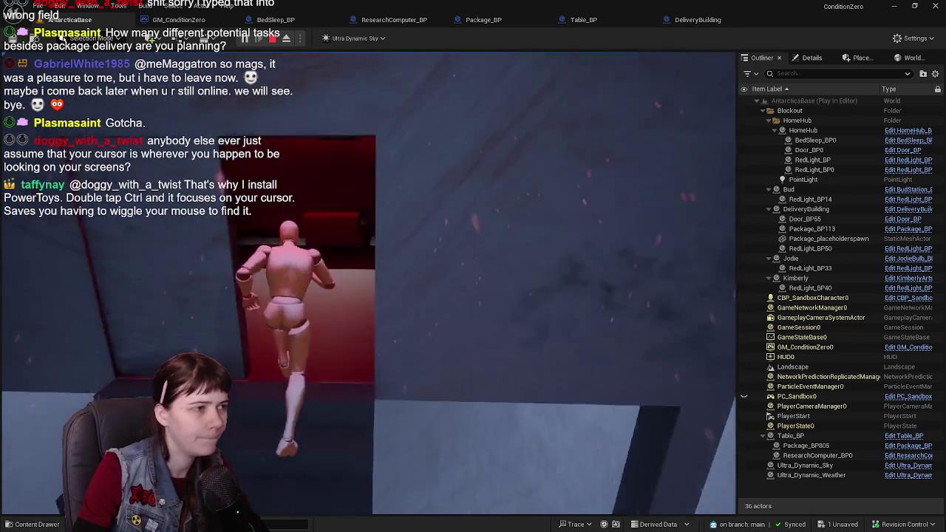
key("w")
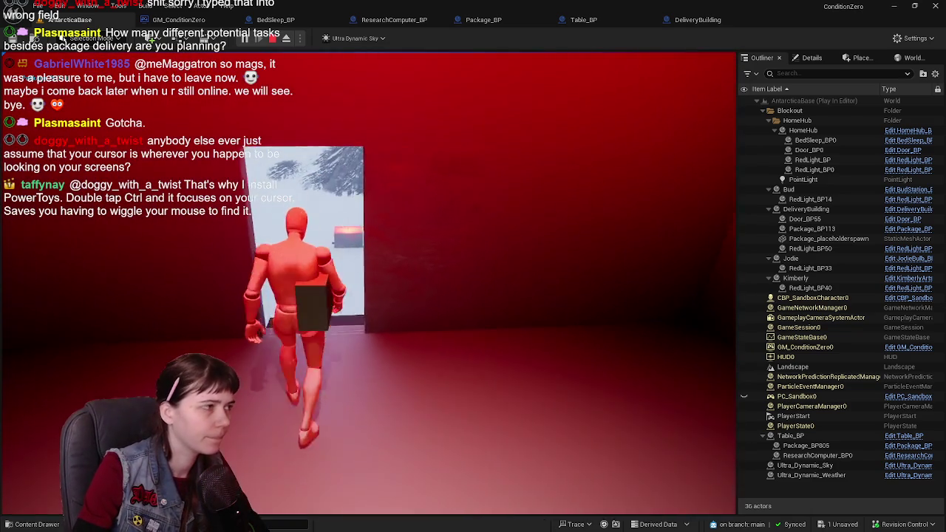
Step: Carry the package across the snow up to the table room, then stop the playtest
key("w")
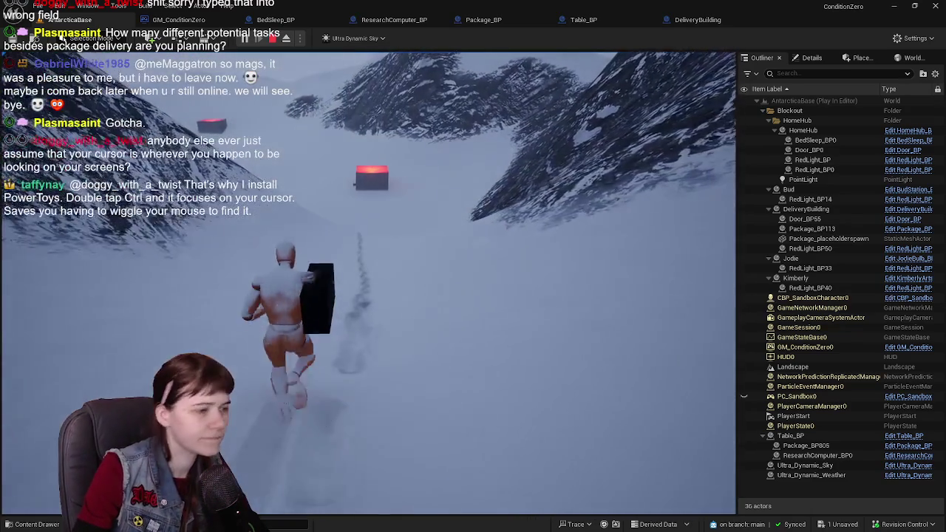
key("w")
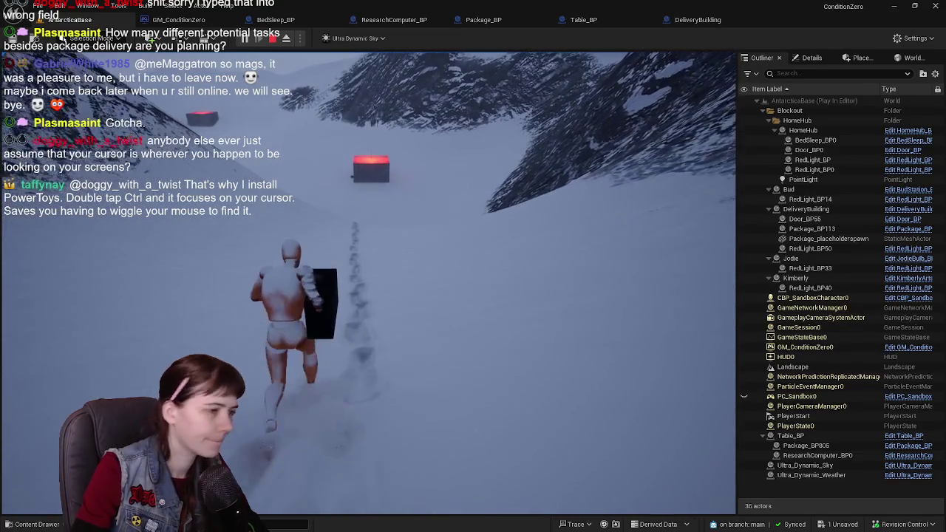
key("w")
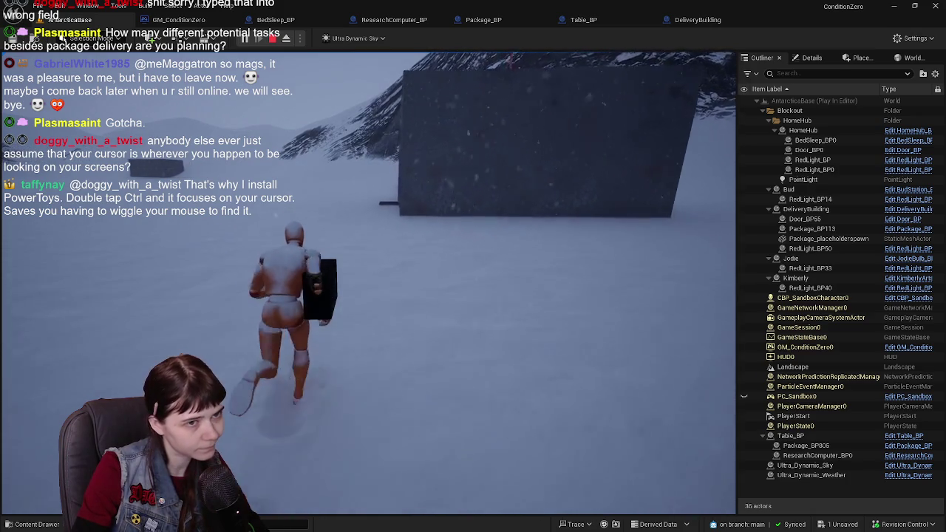
key("w")
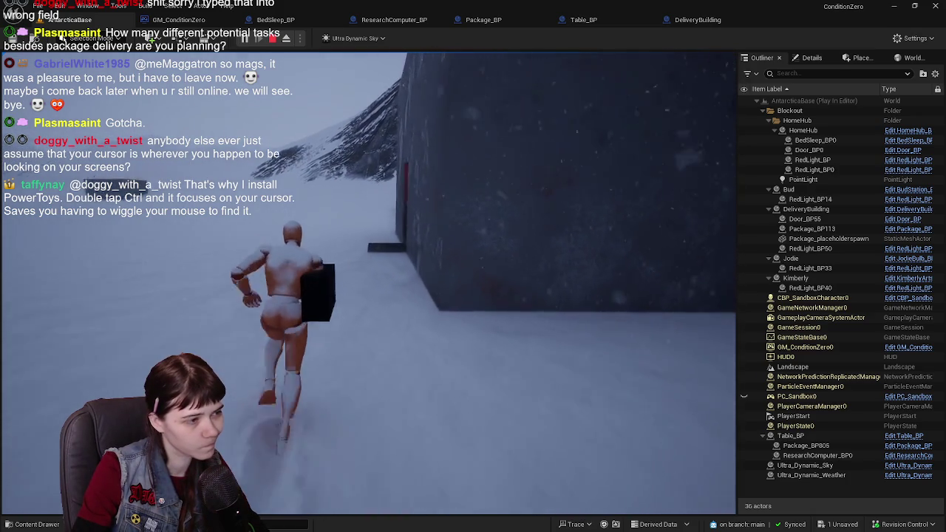
key("w")
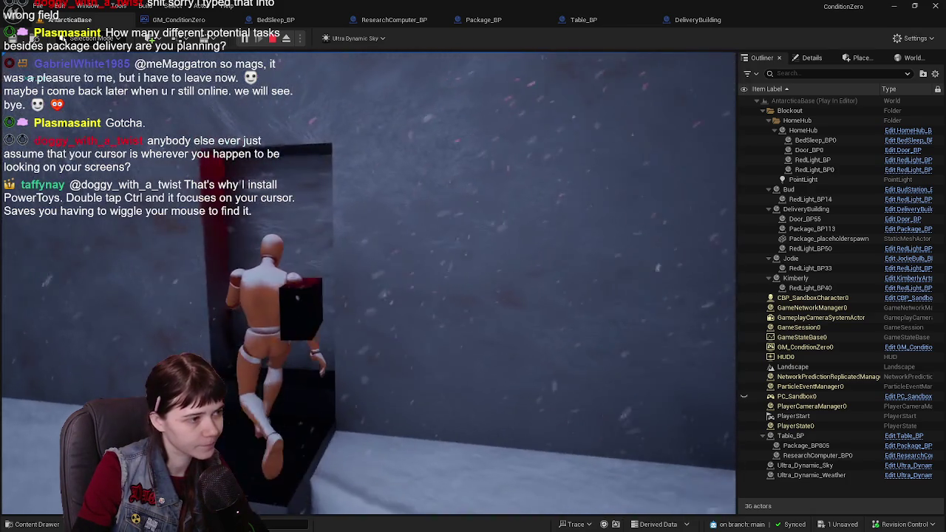
key("w")
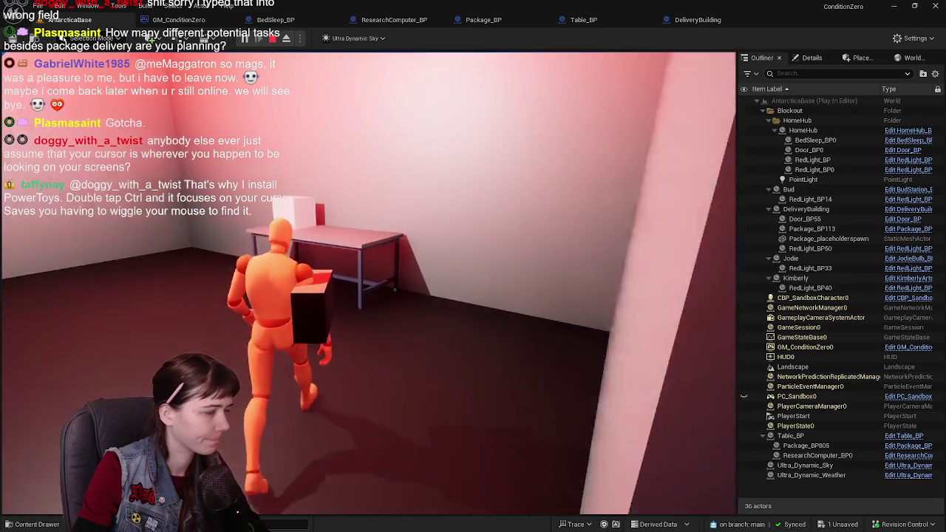
key("w")
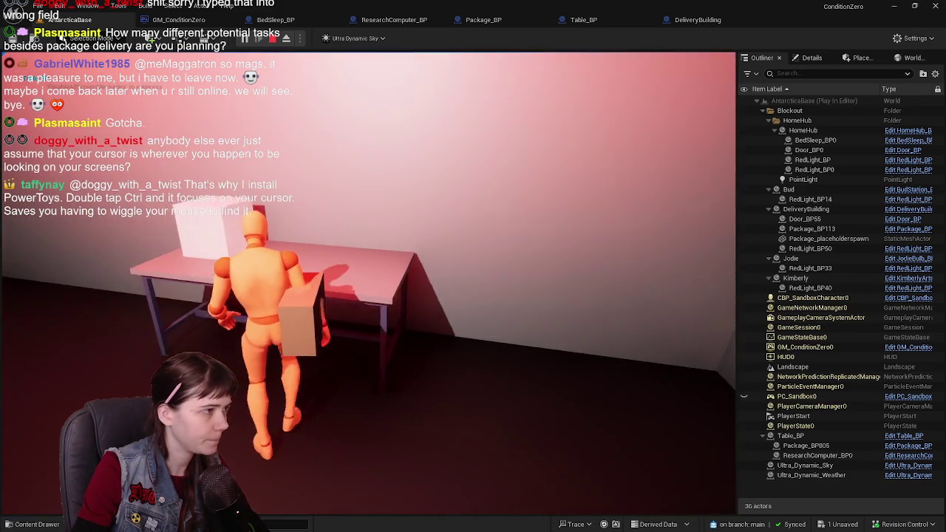
key("w")
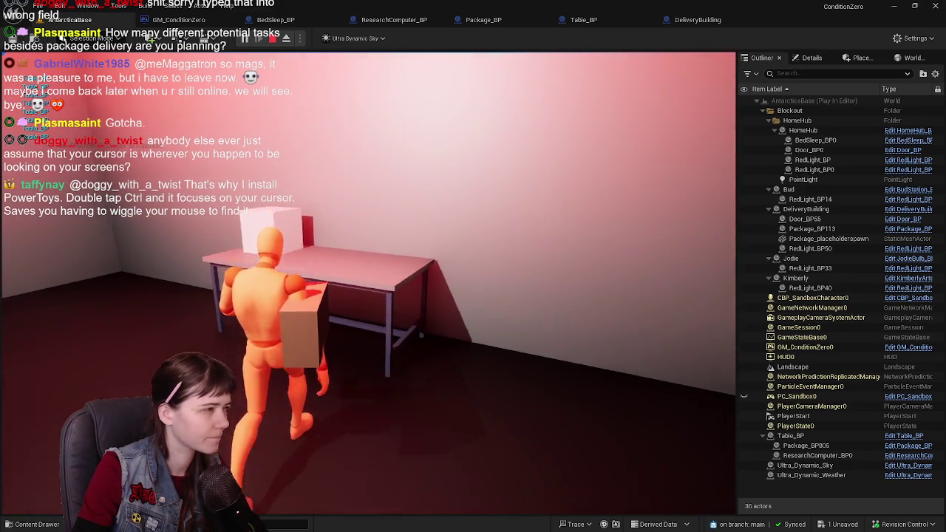
key("w")
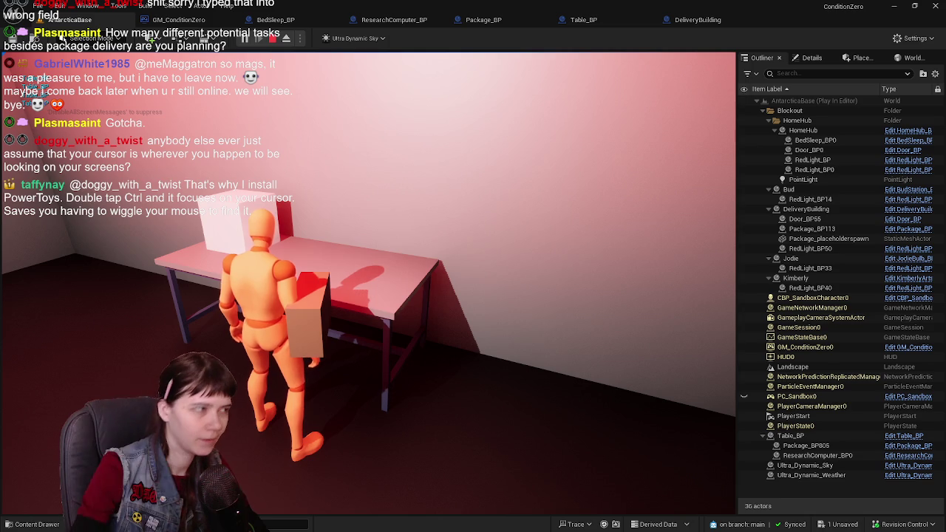
key("Escape")
Step: Select the table in the level and open Table_BP for editing
left_click(337, 280)
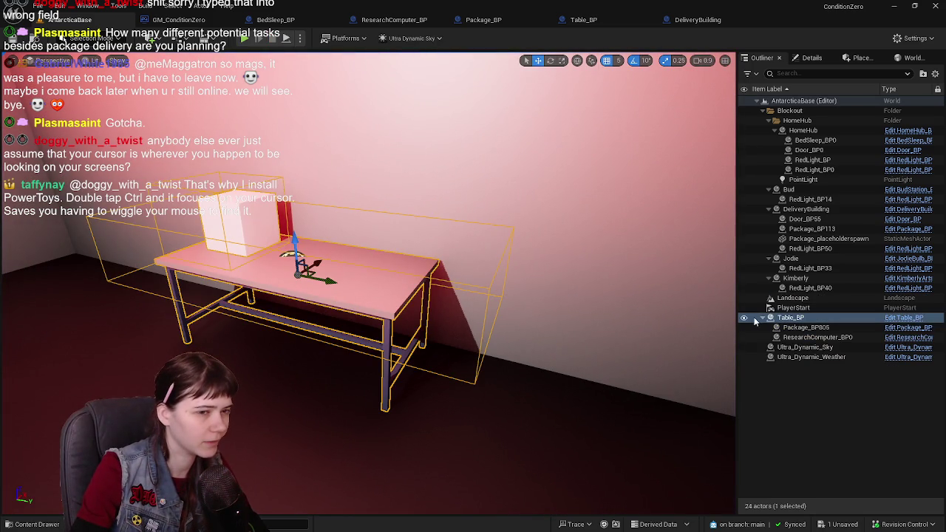
left_click_drag(444, 295, 354, 296)
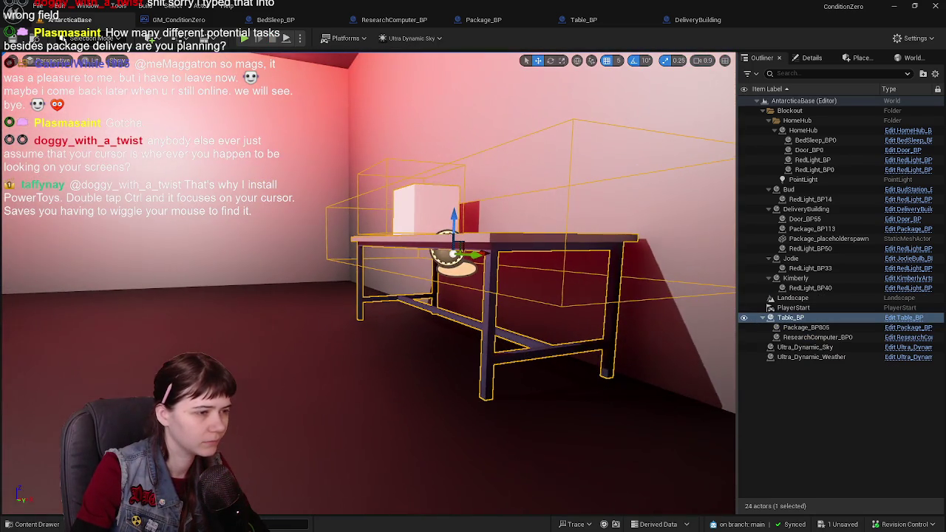
mouse_move(443, 295)
left_mouse_down()
mouse_move(414, 295)
mouse_move(443, 295)
mouse_move(450, 281)
left_mouse_up()
left_click(903, 318)
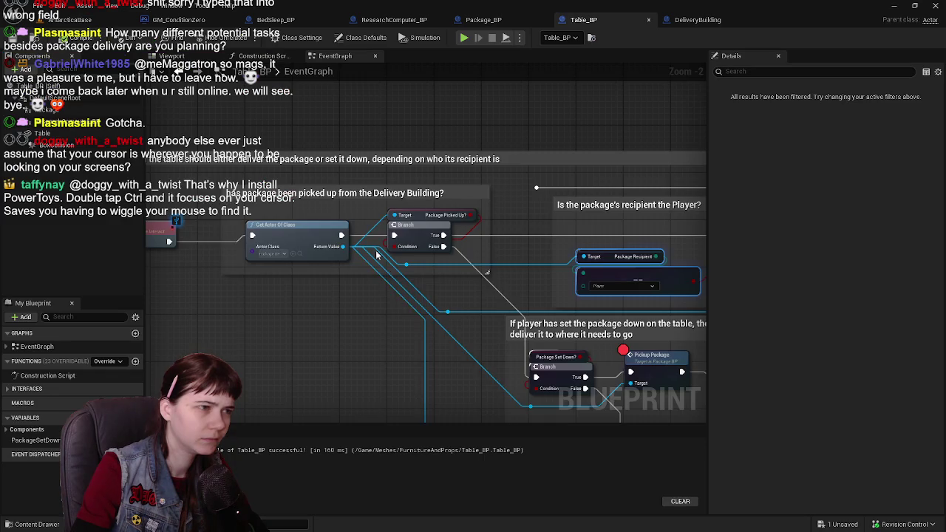
Step: Add breakpoints on the Package Picked Up? branch and the Deliver Package node
scroll(567, 296, "up", 3)
mouse_move(582, 277)
left_mouse_down()
mouse_move(391, 282)
mouse_move(414, 271)
mouse_move(475, 280)
mouse_move(296, 225)
mouse_move(459, 259)
left_mouse_up()
right_click(370, 251)
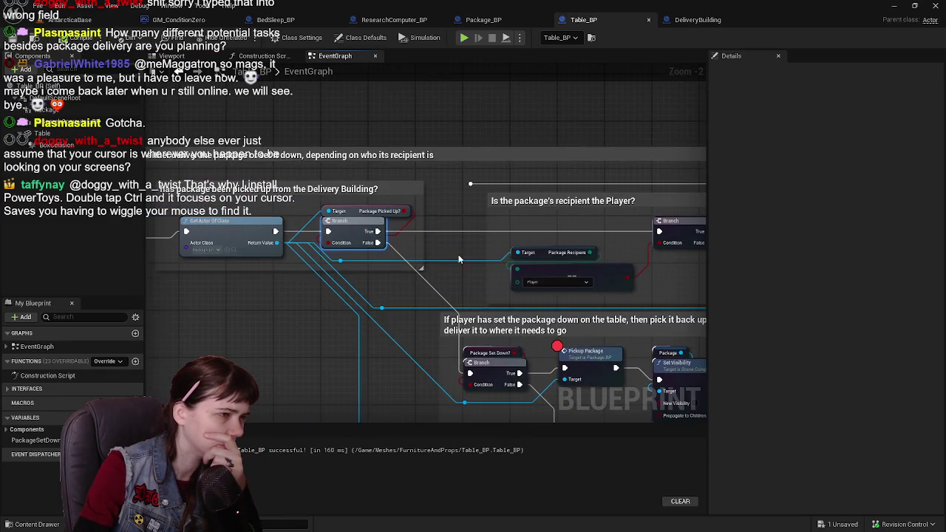
right_click(362, 225)
left_click(414, 407)
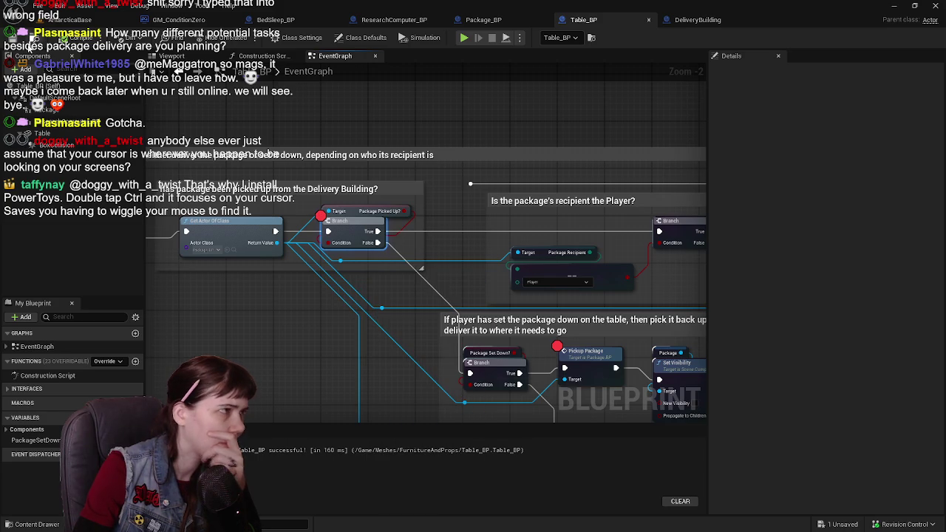
left_click_drag(448, 157, 212, 113)
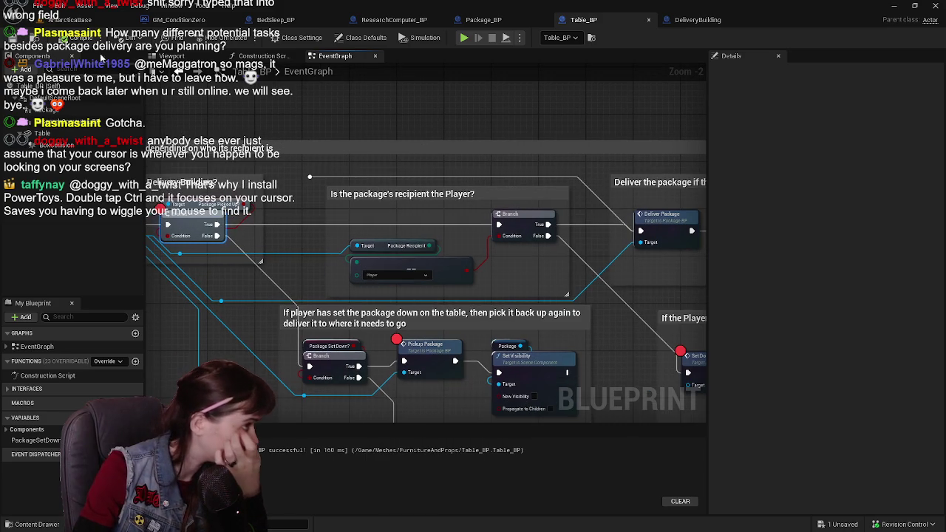
left_click_drag(562, 201, 479, 188)
right_click(584, 212)
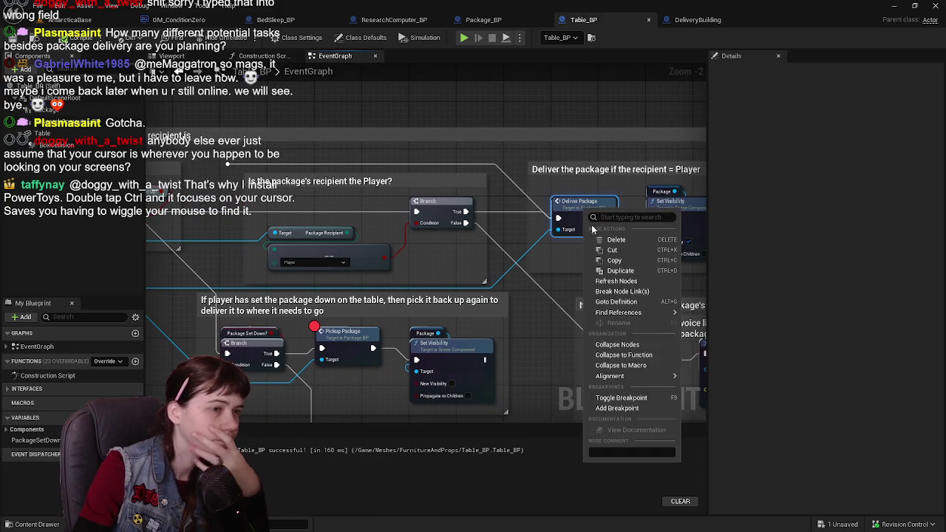
left_click(618, 399)
Step: Check the Pickup Package node's options without changes, then return to the AntarcticaBase level
mouse_move(376, 250)
left_mouse_down()
mouse_move(503, 250)
mouse_move(529, 229)
mouse_move(337, 202)
left_mouse_up()
mouse_move(421, 236)
left_mouse_down()
mouse_move(508, 233)
mouse_move(388, 221)
mouse_move(590, 259)
left_mouse_up()
right_click(482, 312)
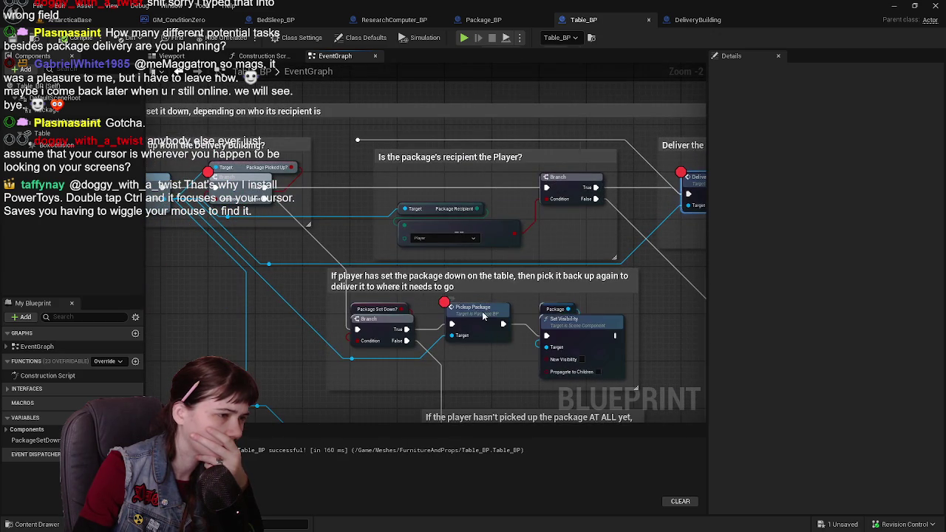
left_click(328, 252)
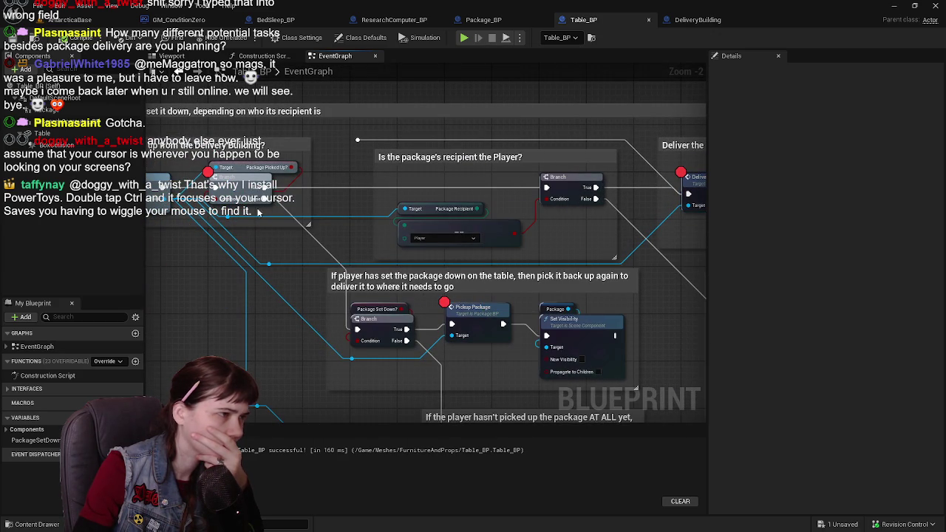
left_click(70, 19)
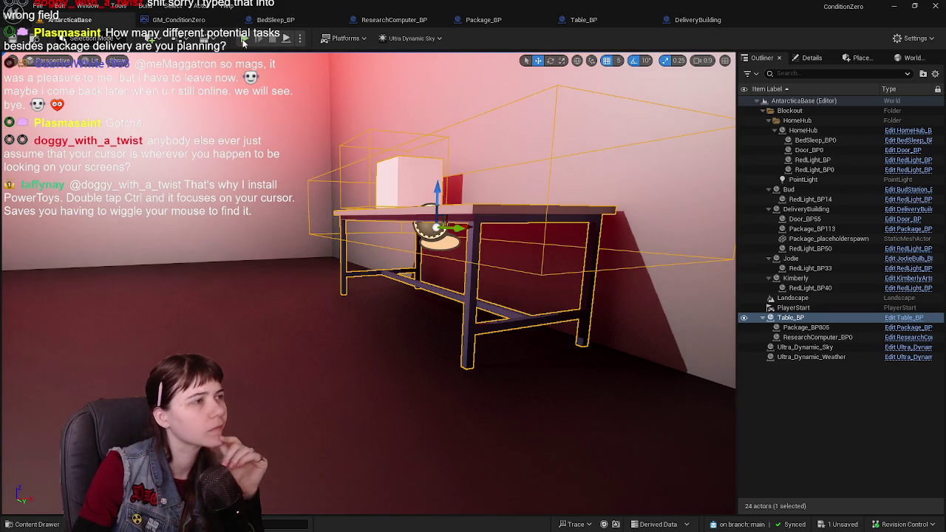
Step: Start a new playtest with Alt+P and run the character toward the delivery building and table
key("alt+p")
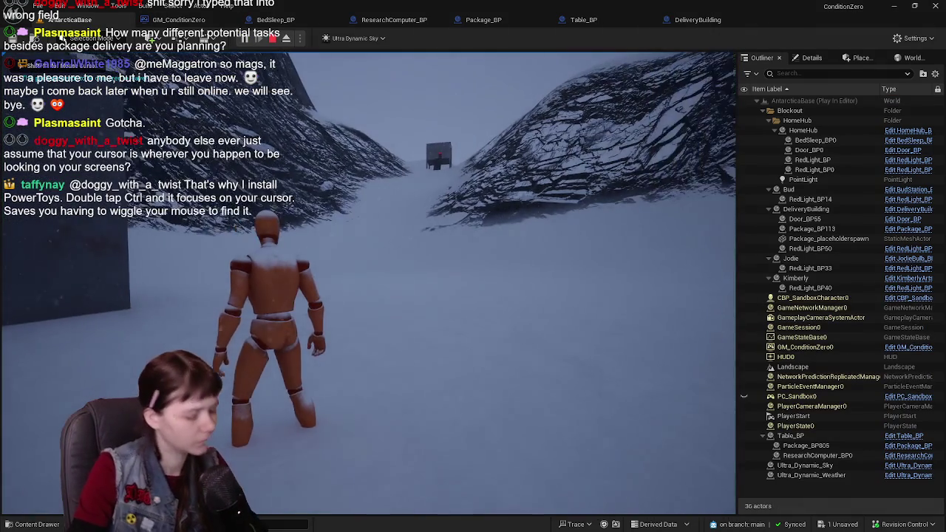
key("w")
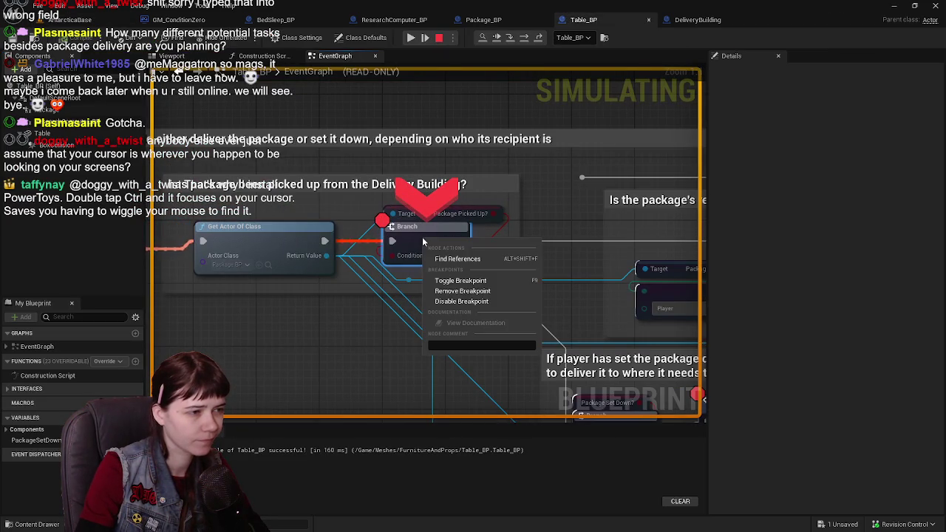
Step: Disable the pickup-check Branch breakpoint, resume play, and inspect Table_BP's Package Picked Up? variable
left_click(466, 302)
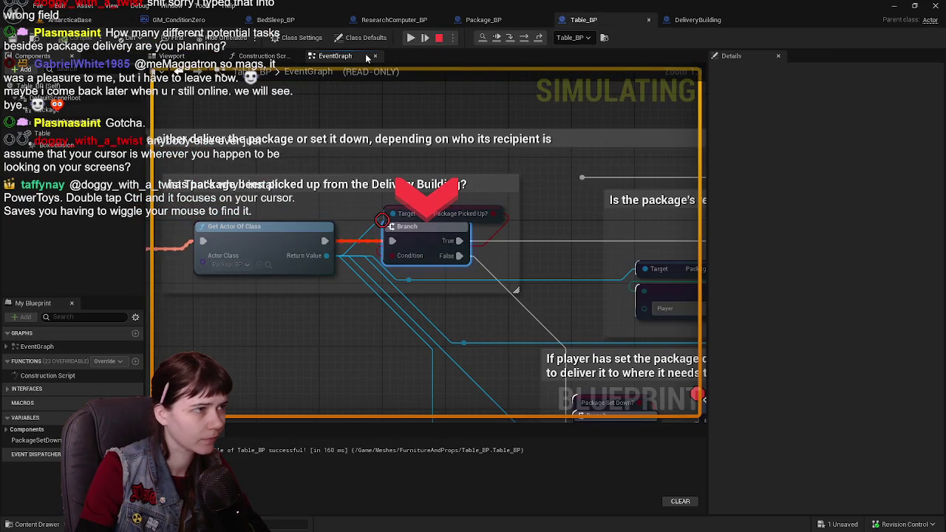
left_click(410, 38)
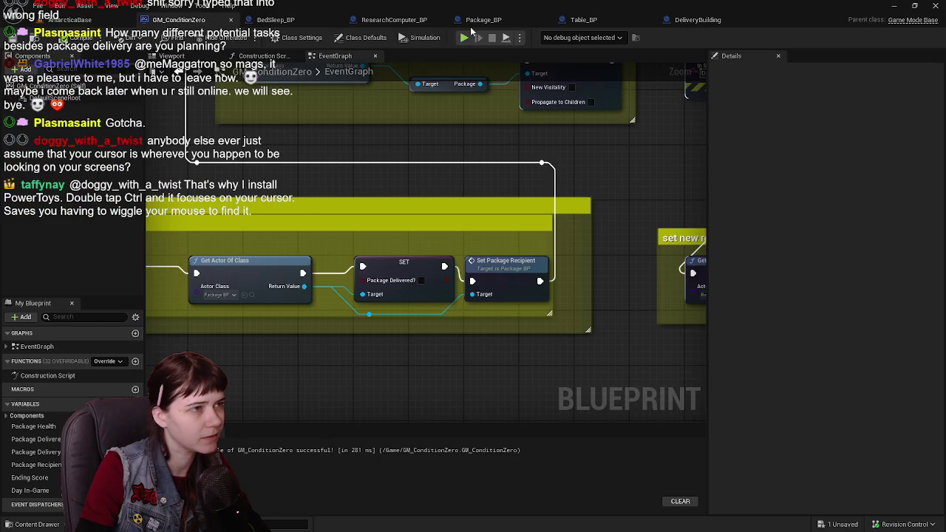
left_click(583, 20)
scroll(423, 183, "down", 1)
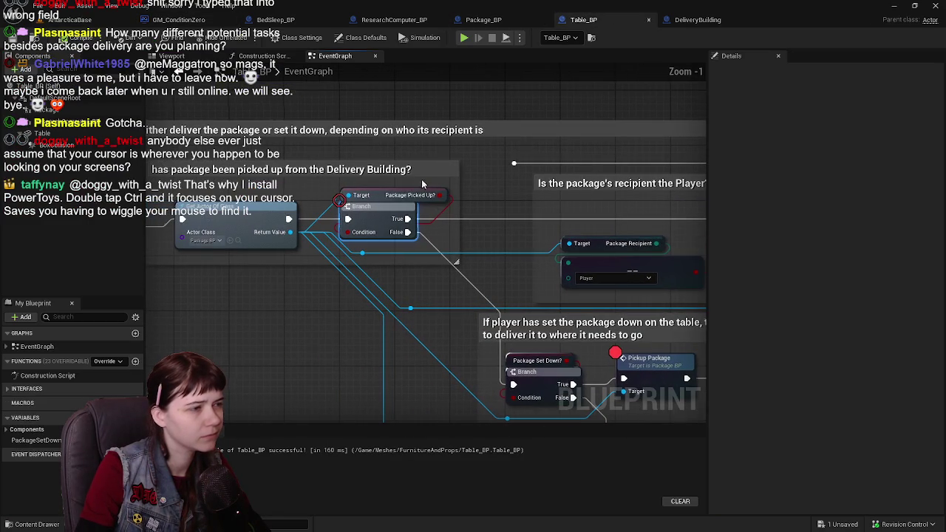
left_click(383, 195)
Step: Add a breakpoint to the recipient-check Branch and return to the level editor
scroll(414, 200, "down", 1)
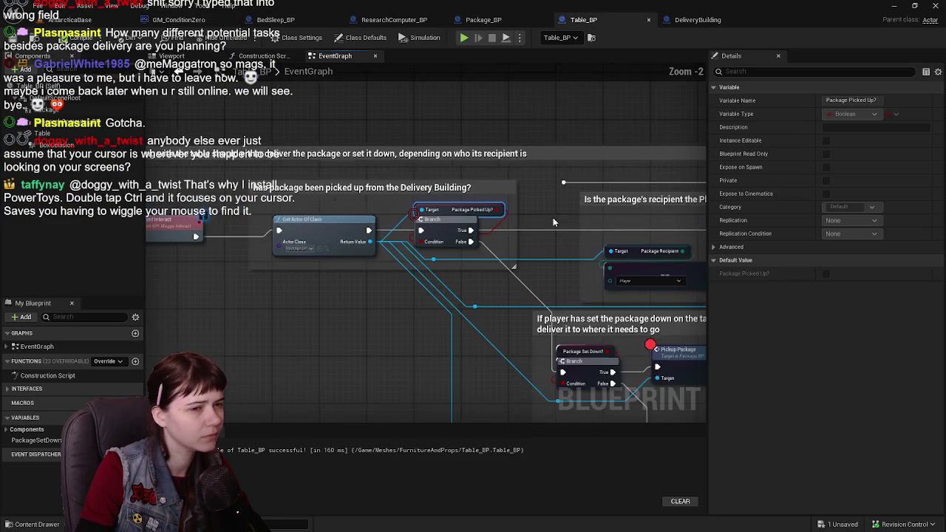
mouse_move(479, 201)
left_mouse_down()
mouse_move(365, 213)
mouse_move(477, 213)
mouse_move(354, 185)
left_mouse_up()
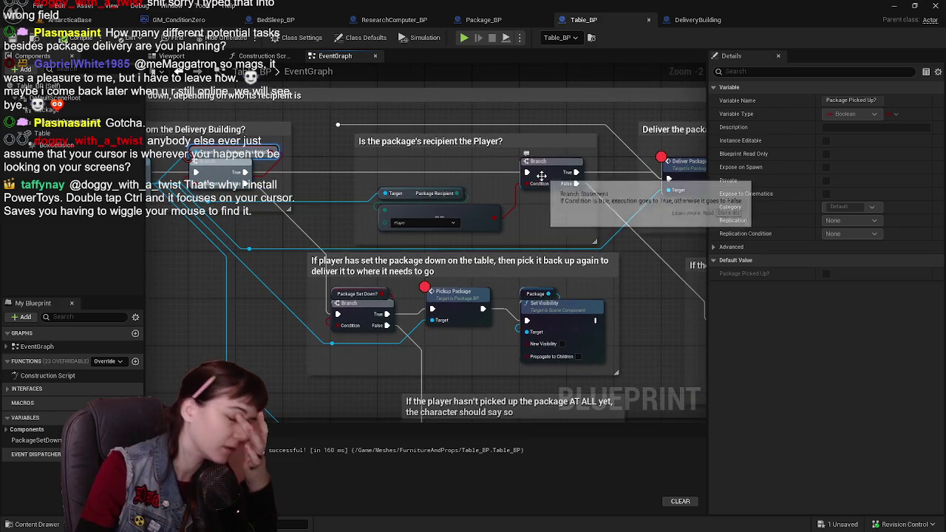
left_click_drag(547, 164, 413, 166)
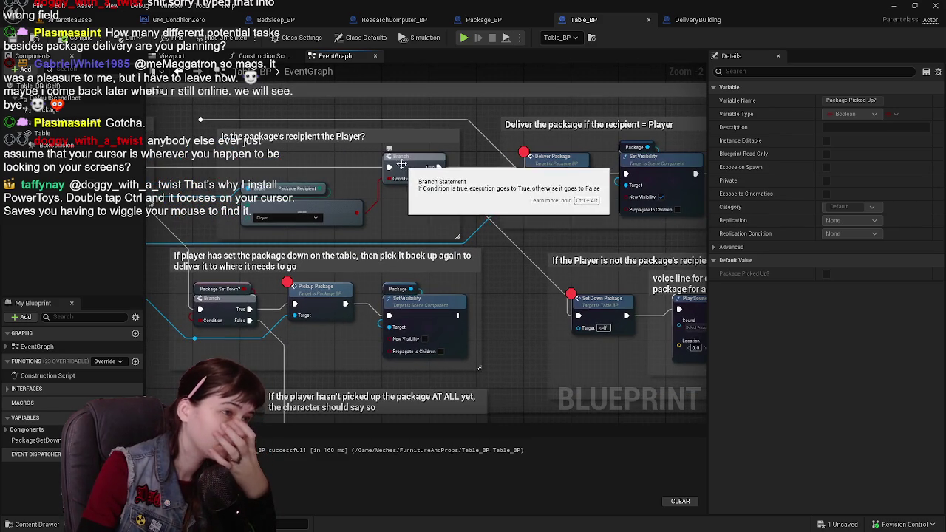
right_click(410, 169)
left_click_drag(285, 170, 473, 185)
right_click(566, 185)
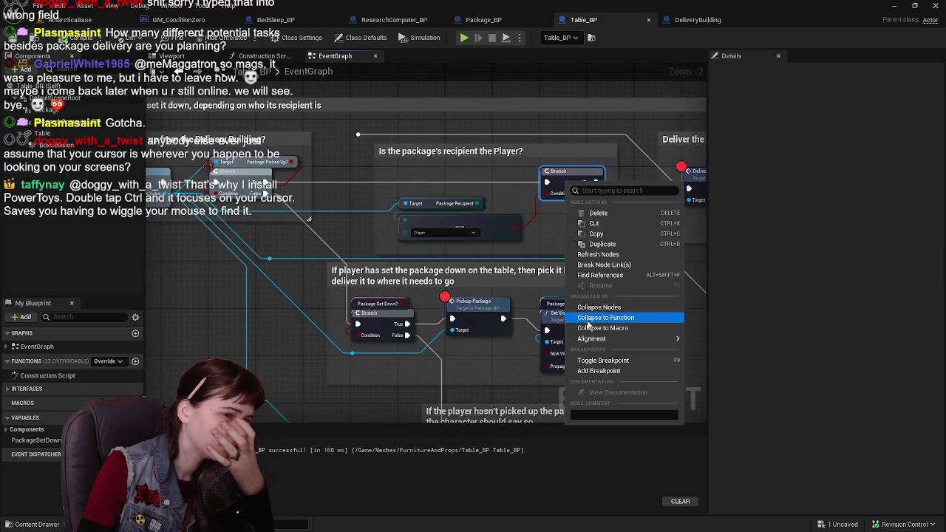
left_click(599, 361)
left_click(90, 22)
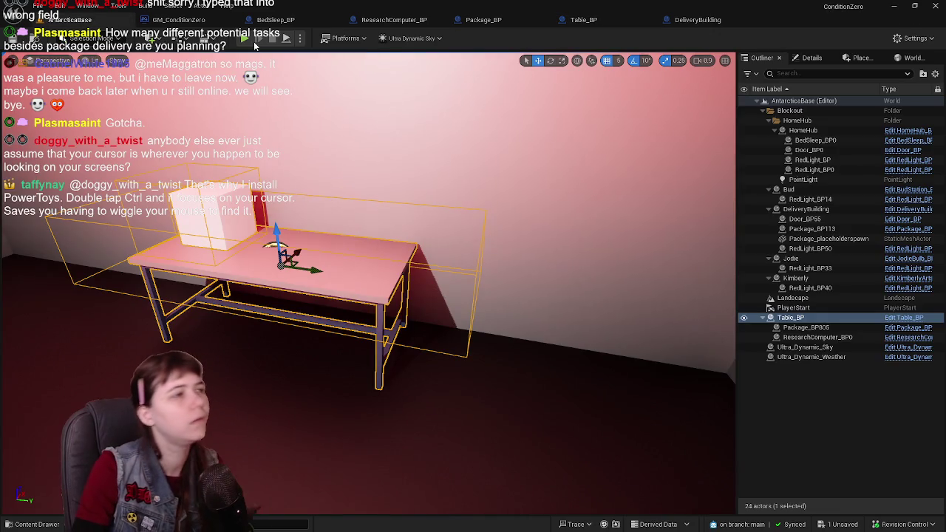
Step: Playtest by carrying the package through the building into the red-lit room to the table, then stop
left_click(246, 38)
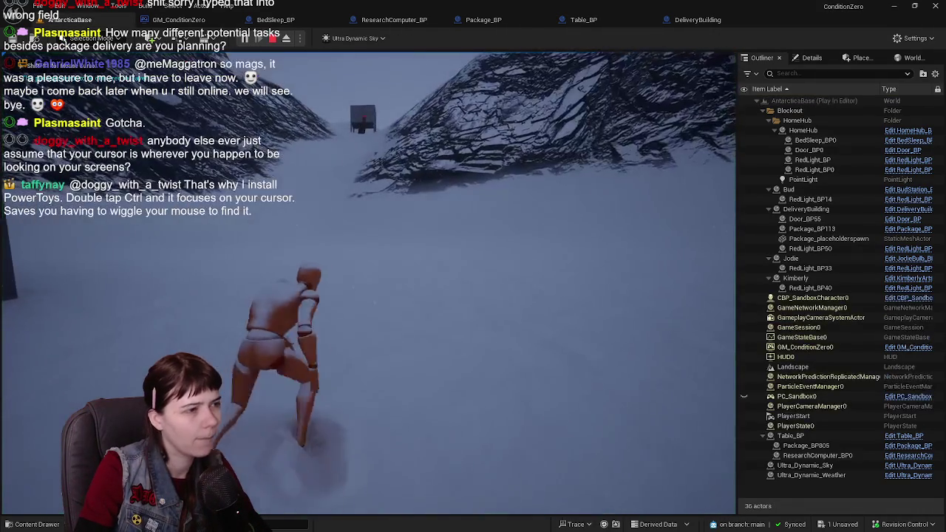
key("w")
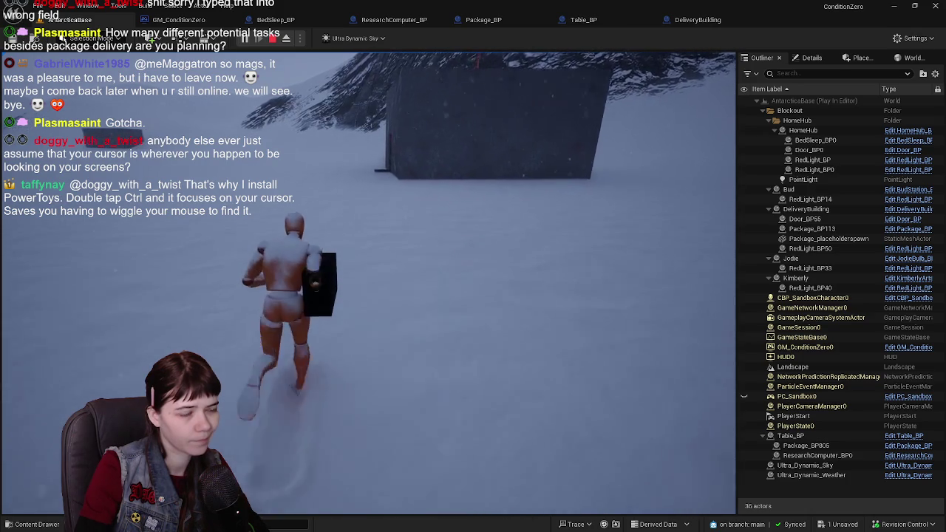
key("w")
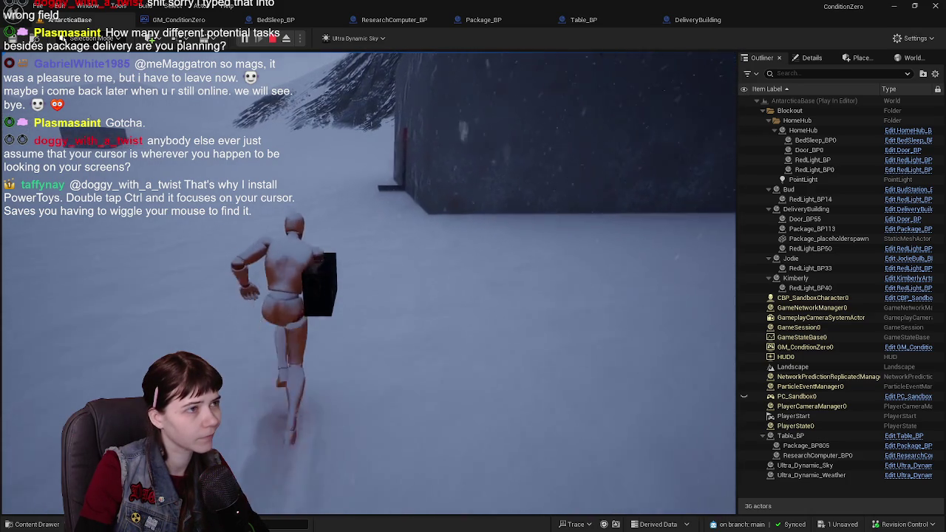
key("w")
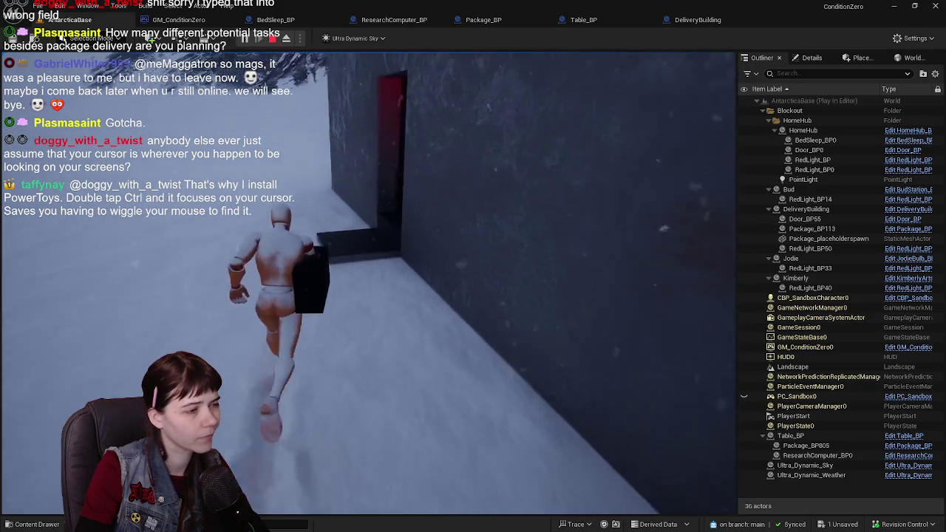
key("w")
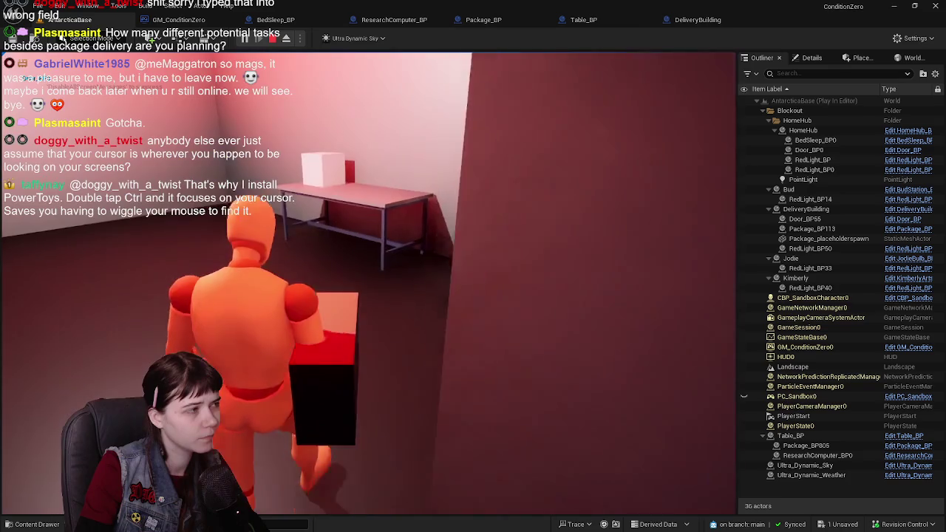
key("w")
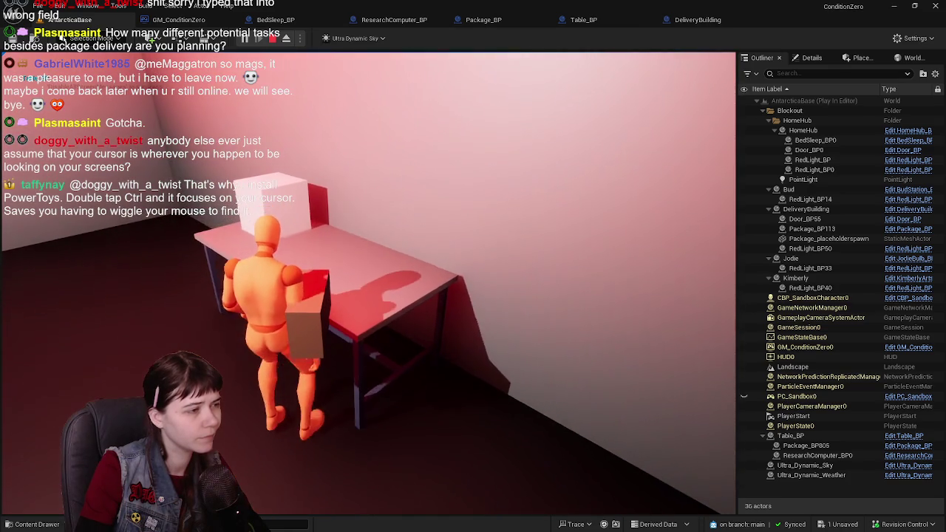
key("w")
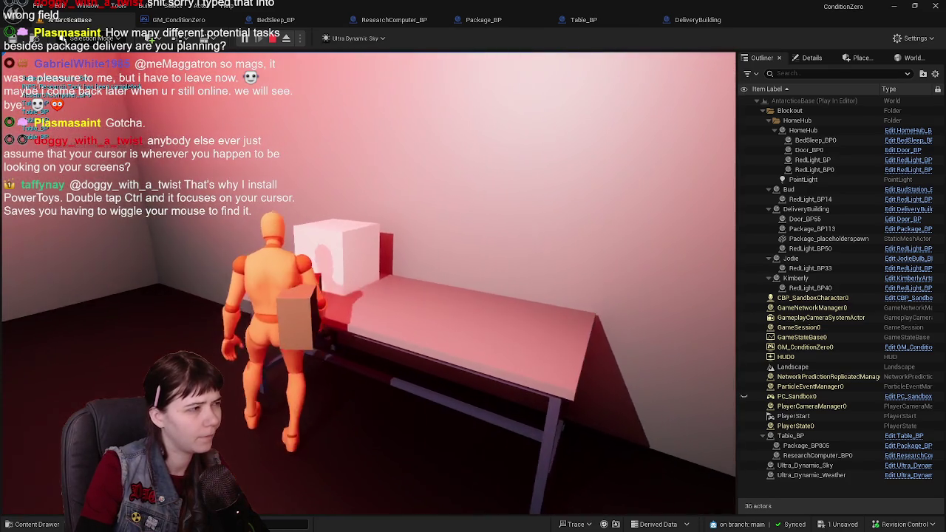
key("w")
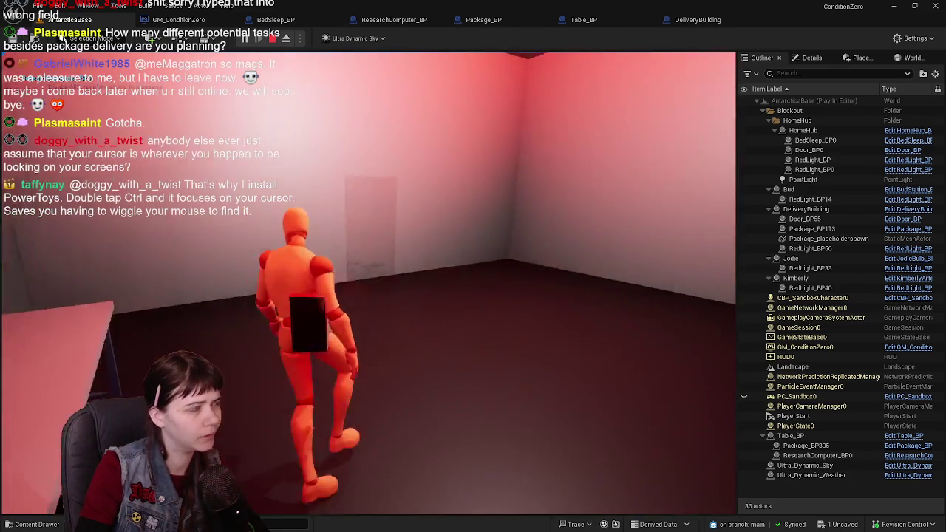
key("Escape")
Step: Frame Table_BP, then review GM_ConditionZero's Sleep to next day group
key("f")
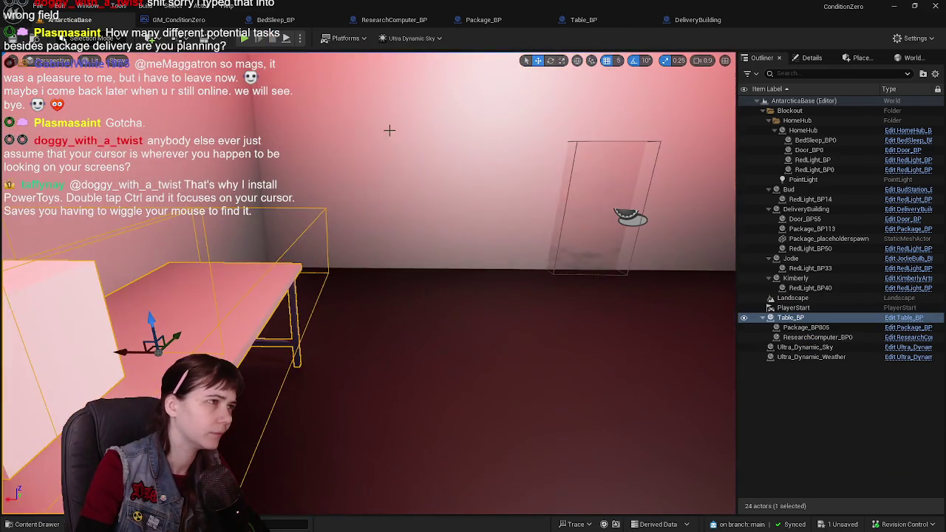
left_click(185, 22)
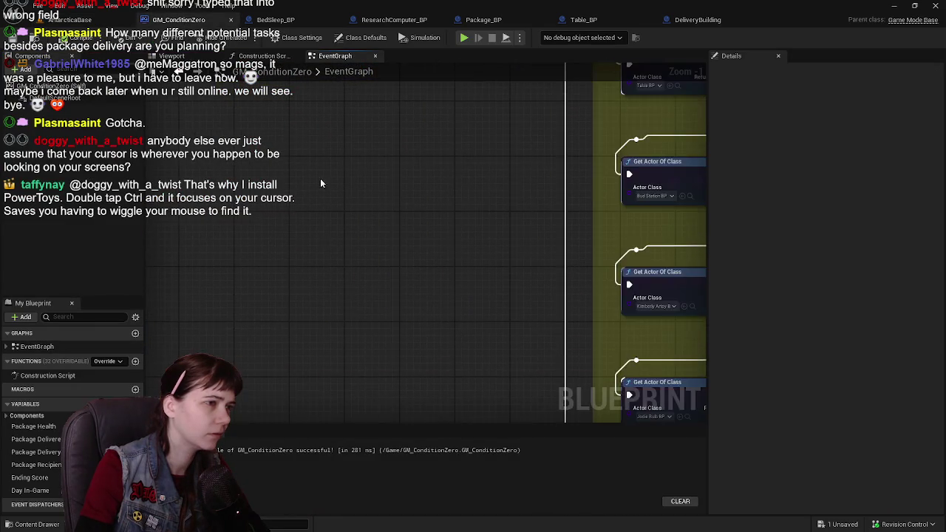
left_click_drag(371, 252, 375, 343)
scroll(548, 240, "up", 3)
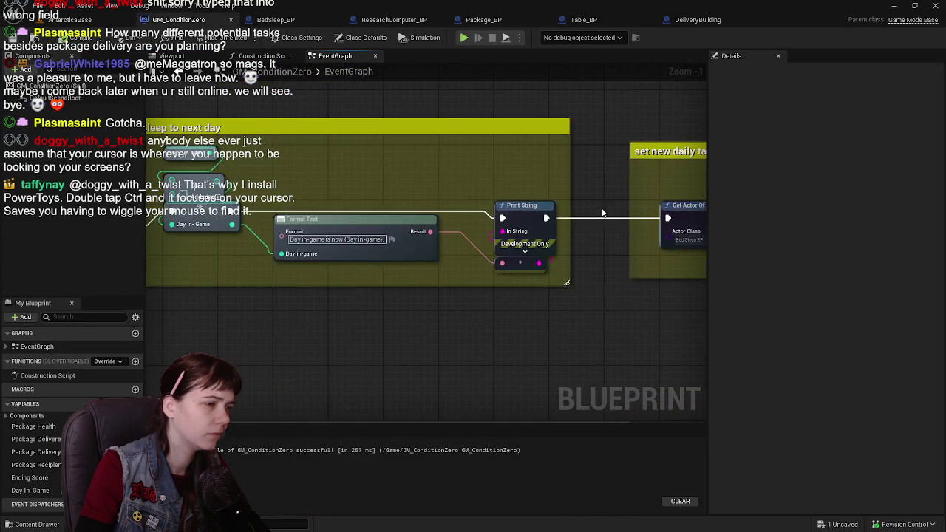
scroll(548, 240, "down", 4)
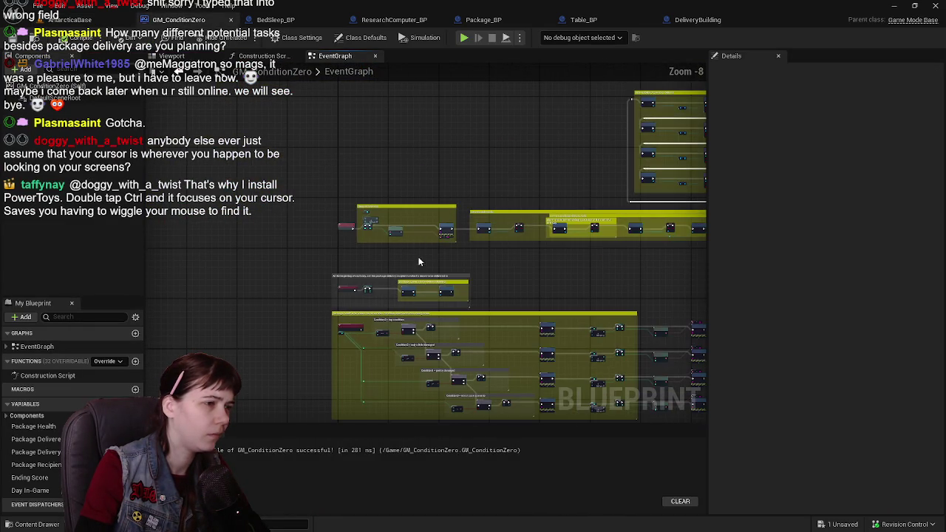
scroll(391, 206, "up", 3)
scroll(391, 206, "down", 1)
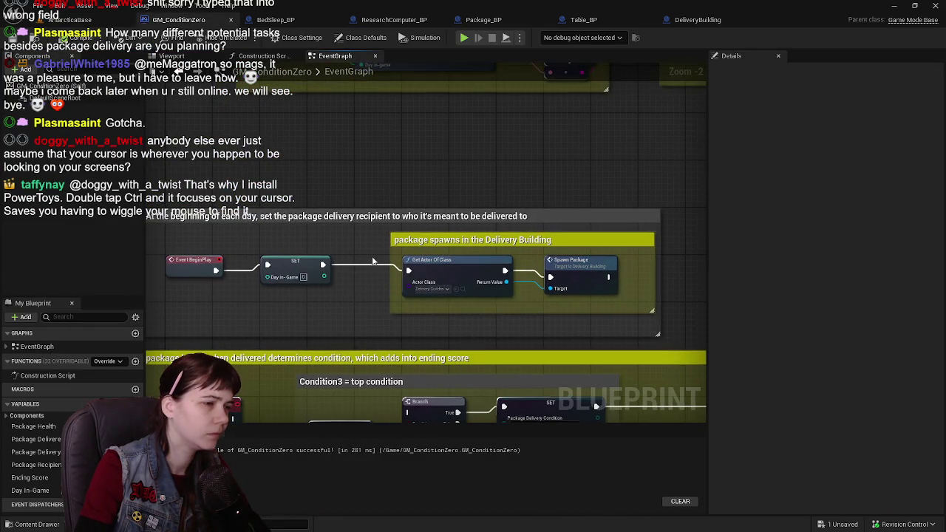
Step: Follow the package spawn and new delivery task nodes, then move the Table_BP tab next to GM_ConditionZero
mouse_move(372, 255)
left_mouse_down()
mouse_move(605, 186)
mouse_move(507, 317)
mouse_move(546, 216)
mouse_move(566, 323)
mouse_move(534, 323)
mouse_move(556, 169)
left_mouse_up()
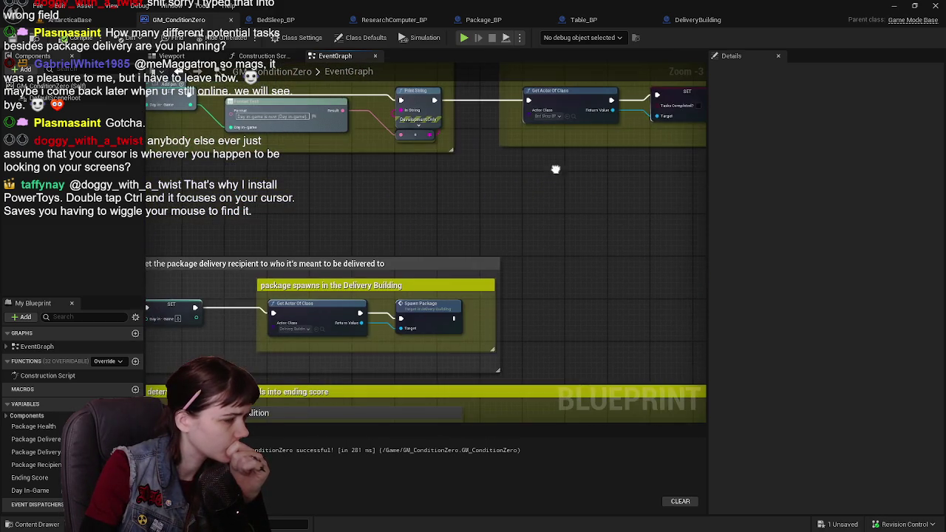
mouse_move(424, 303)
left_mouse_down()
mouse_move(507, 287)
mouse_move(304, 304)
mouse_move(343, 317)
left_mouse_up()
mouse_move(481, 322)
left_mouse_down()
mouse_move(451, 321)
mouse_move(335, 368)
left_mouse_up()
left_click_drag(424, 360, 453, 309)
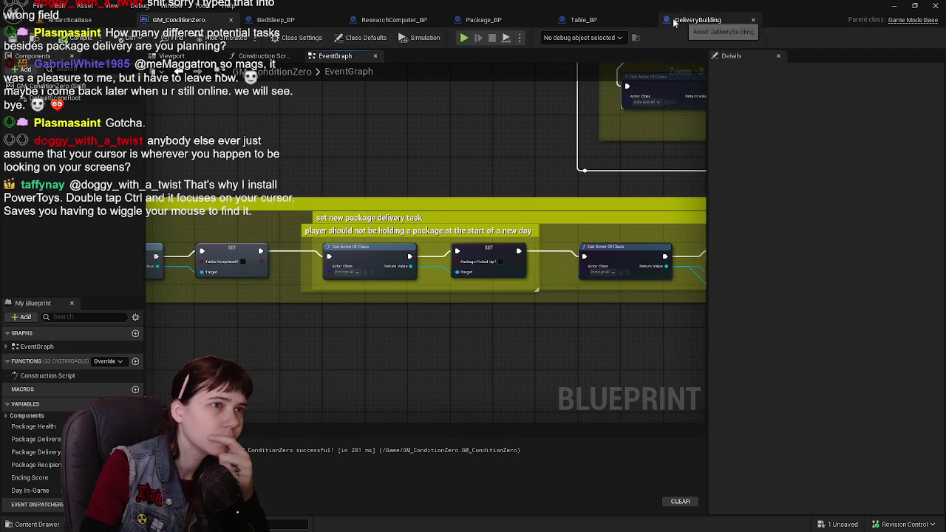
left_click_drag(588, 20, 367, 25)
Step: Review Table_BP's Get Actor Of Class node and Package_BP's SetPackageRecipient event, placing Package_BP beside Table_BP
scroll(473, 250, "down", 3)
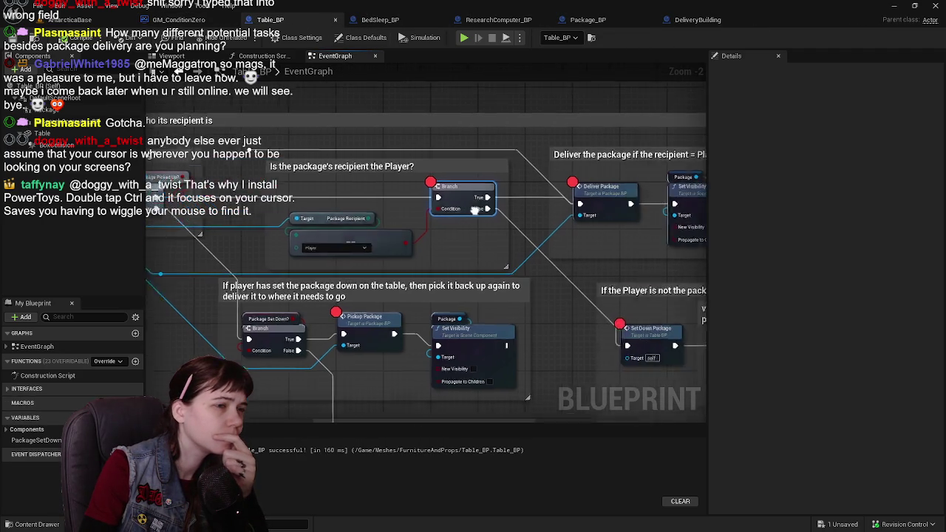
scroll(473, 249, "up", 4)
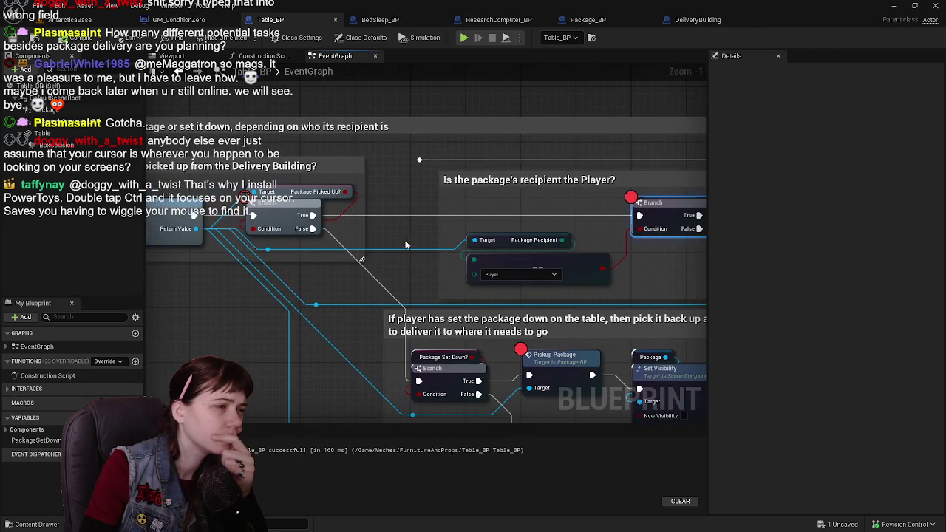
left_click_drag(439, 241, 395, 237)
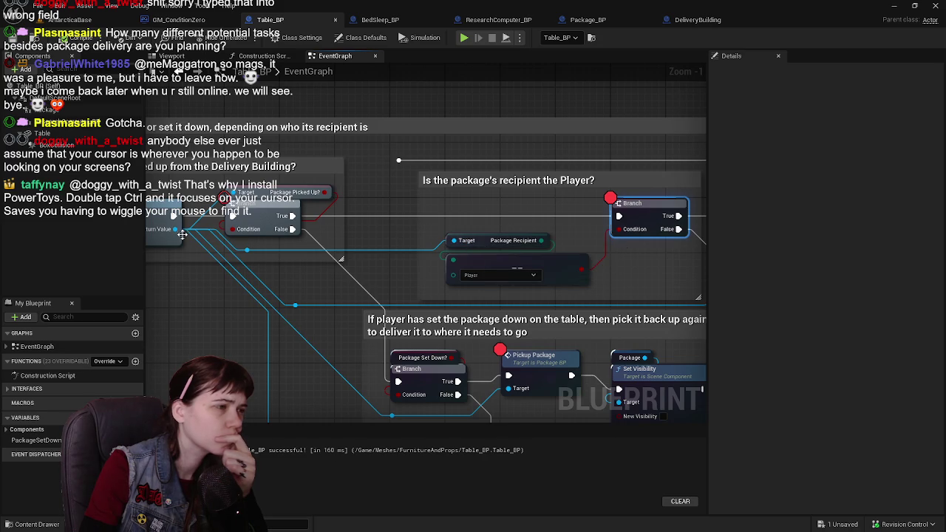
left_click_drag(181, 233, 355, 235)
left_click_drag(647, 25, 389, 22)
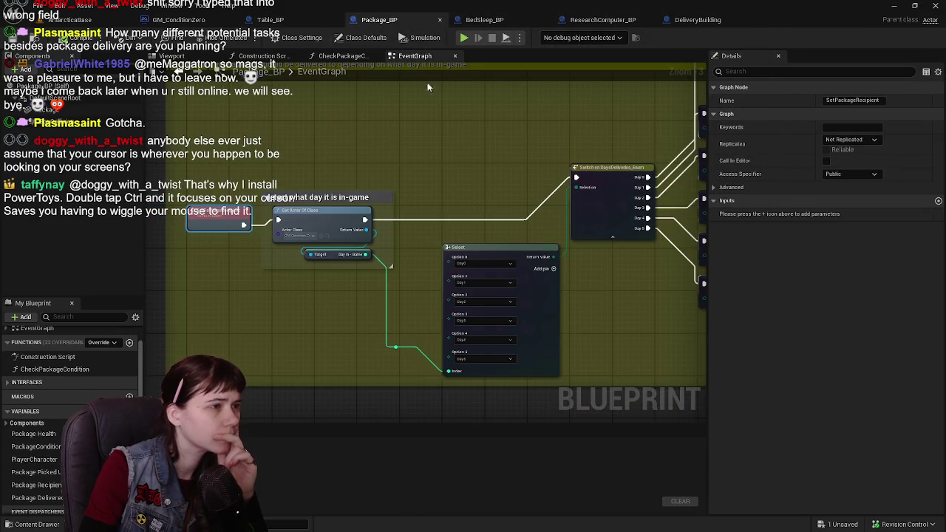
mouse_move(427, 87)
left_mouse_down()
mouse_move(441, 142)
mouse_move(457, 143)
mouse_move(418, 178)
mouse_move(460, 208)
mouse_move(475, 263)
left_mouse_up()
scroll(459, 262, "down", 1)
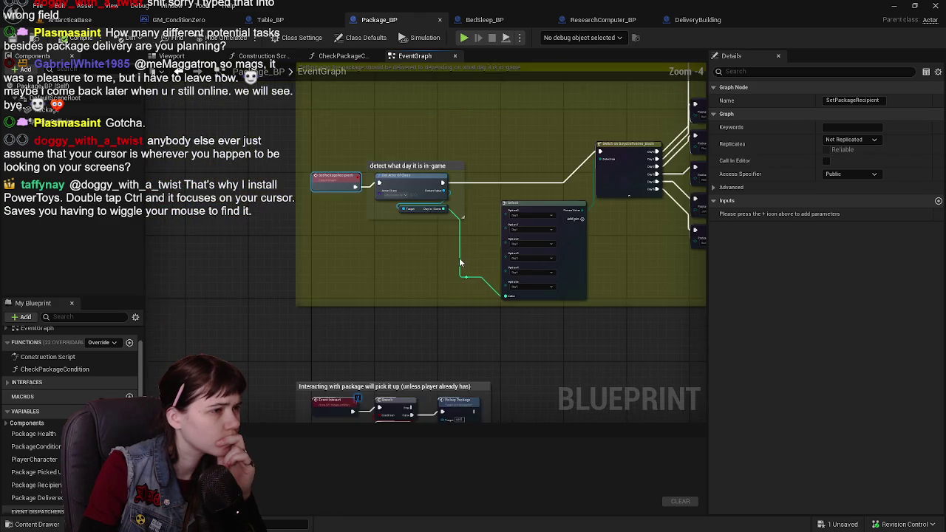
scroll(459, 263, "up", 1)
Step: In GM_ConditionZero, pick the Spawn Package call and jump to its definition in DeliveryBuilding
left_click(272, 19)
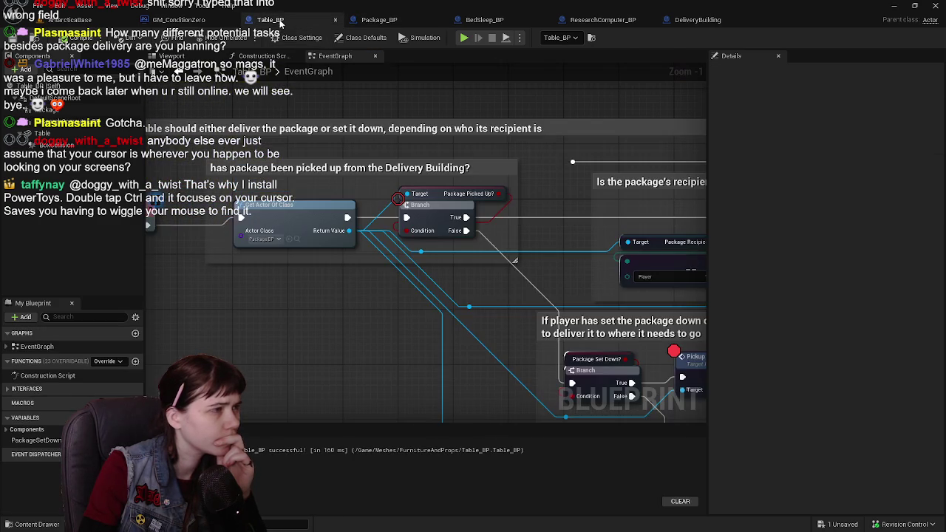
left_click(367, 20)
left_click(177, 19)
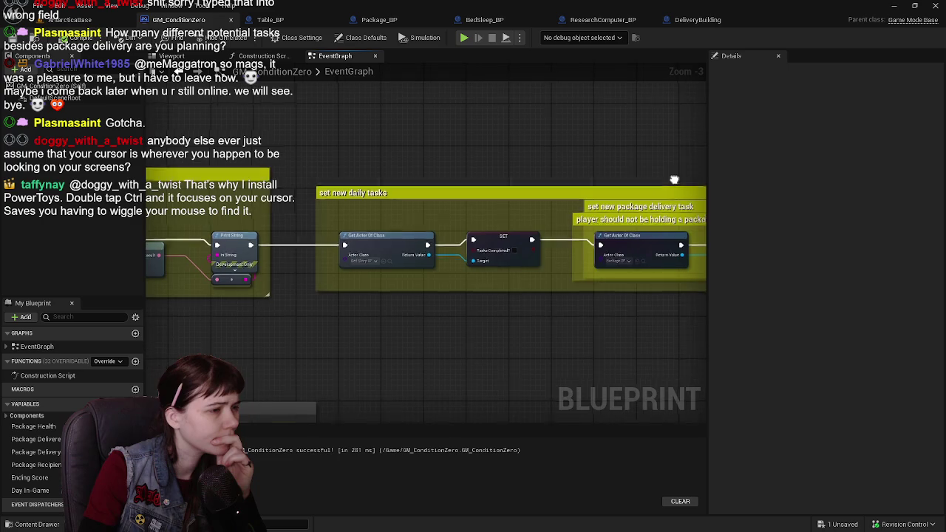
mouse_move(674, 180)
left_mouse_down()
mouse_move(724, 193)
mouse_move(468, 211)
mouse_move(519, 275)
mouse_move(412, 165)
left_mouse_up()
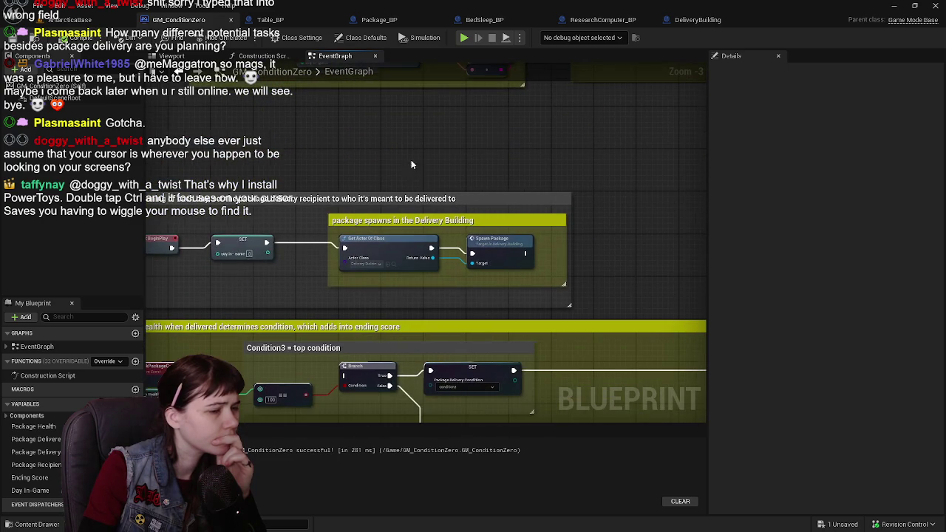
left_click(504, 247)
mouse_move(388, 236)
left_mouse_down()
mouse_move(498, 74)
mouse_move(439, 159)
mouse_move(296, 217)
left_mouse_up()
double_click(416, 228)
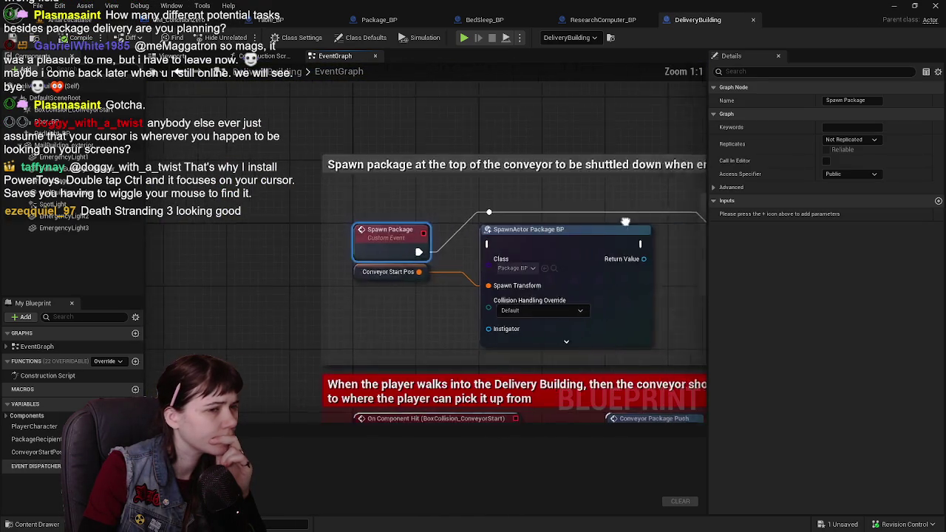
Step: Widen DeliveryBuilding's package-spawn comment box and look at SetPackageRecipient in Package_BP
scroll(538, 233, "down", 1)
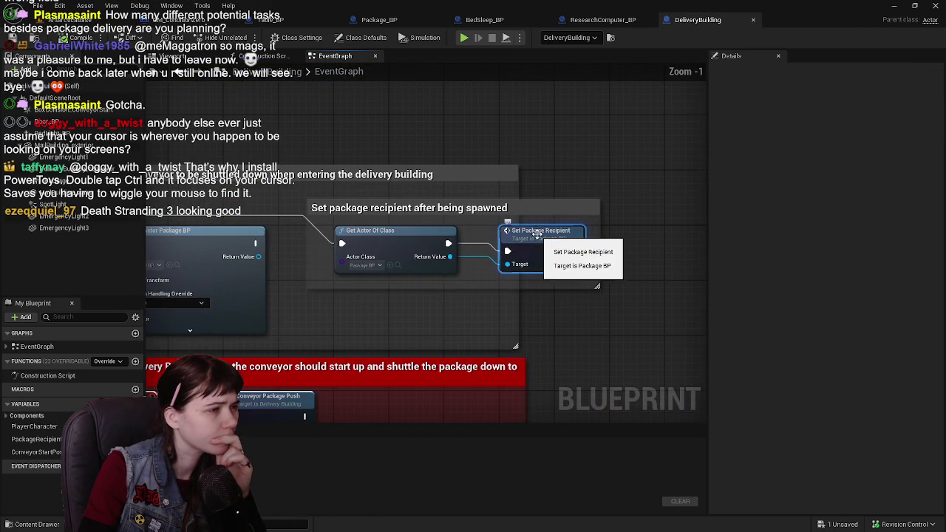
left_click_drag(518, 301, 615, 295)
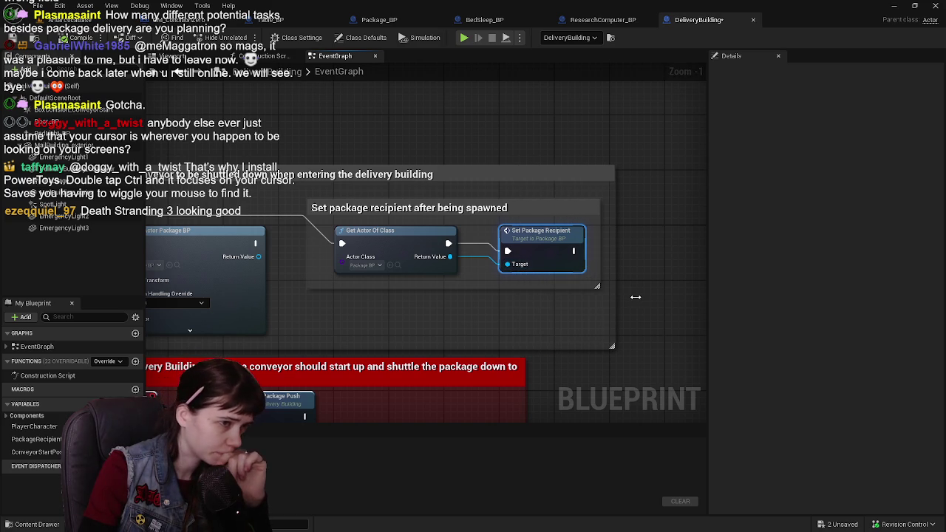
double_click(519, 246)
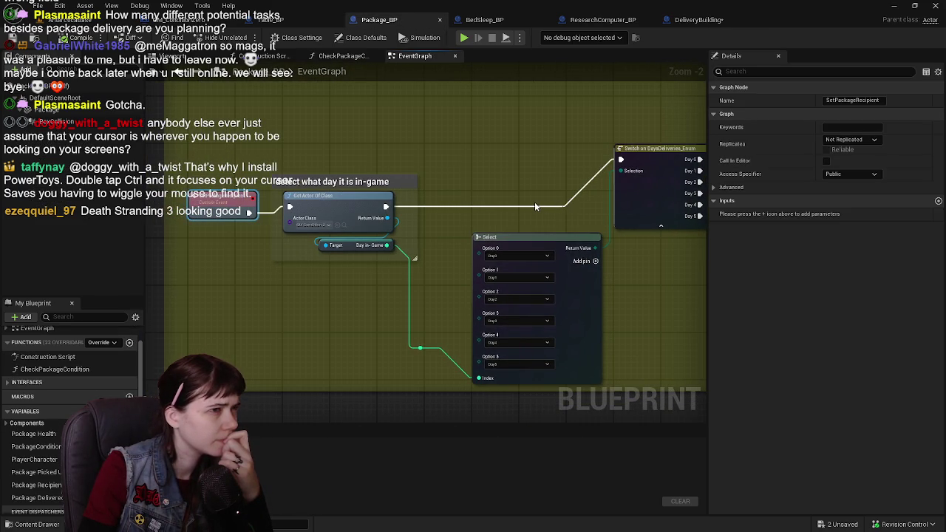
left_click_drag(536, 207, 459, 181)
Step: Back in GM_ConditionZero, locate the package spawn comment
left_click(236, 26)
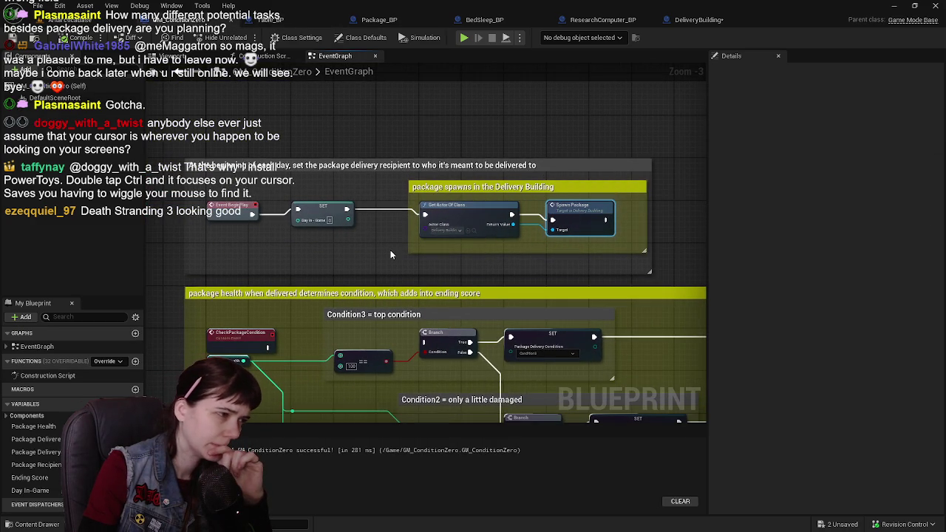
scroll(390, 255, "down", 1)
scroll(384, 262, "up", 1)
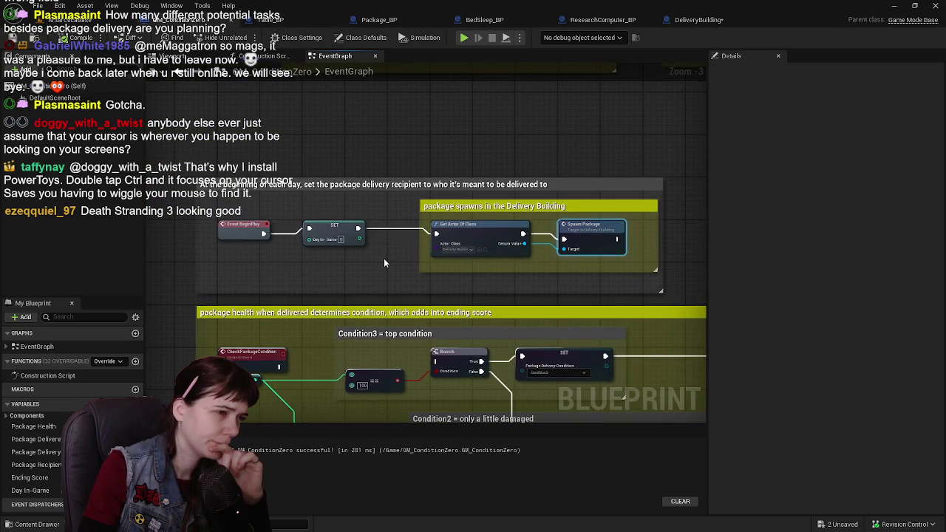
mouse_move(384, 258)
left_mouse_down()
mouse_move(455, 259)
mouse_move(453, 271)
left_mouse_up()
scroll(454, 259, "up", 1)
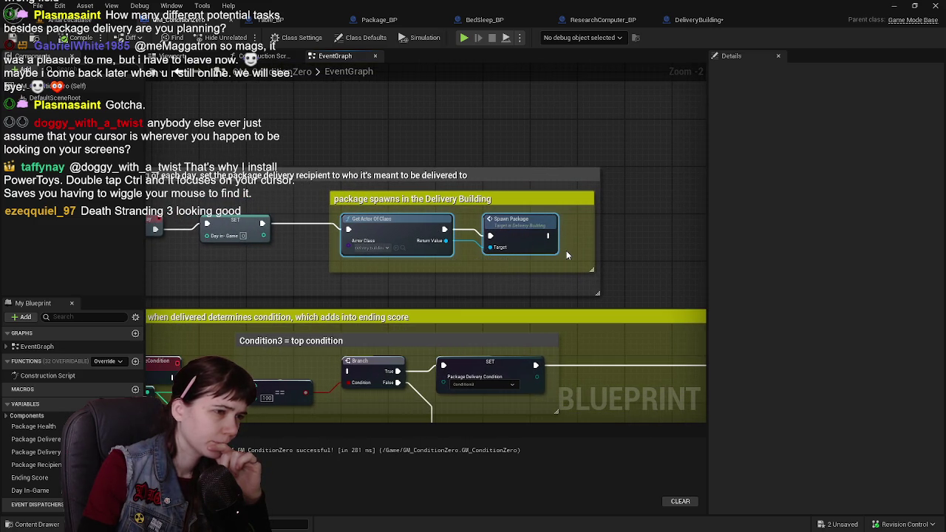
Step: Reopen DeliveryBuilding's Spawn Package event and select its Set Package Recipient node
double_click(521, 229)
mouse_move(514, 244)
left_mouse_down()
mouse_move(423, 242)
mouse_move(503, 247)
left_mouse_up()
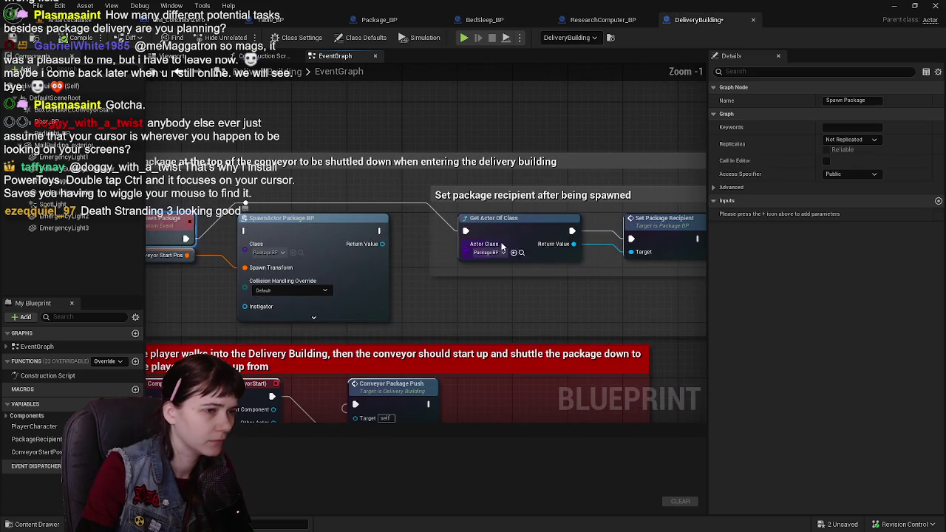
left_click(664, 222)
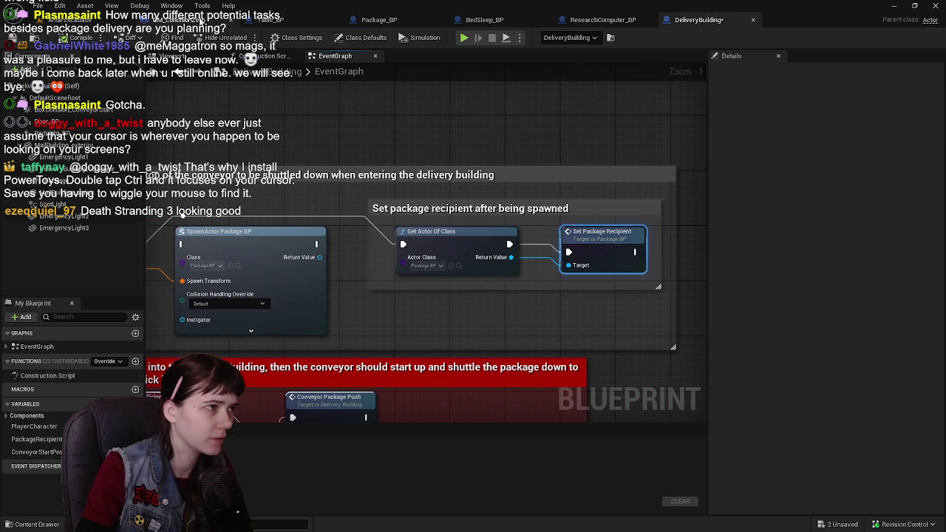
left_click(244, 19)
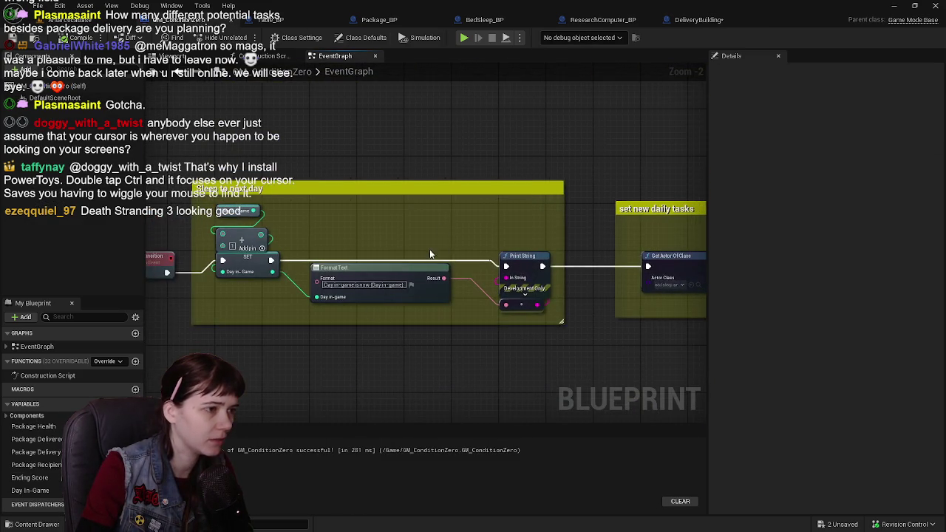
Step: Paste Get Actor Of Class and Spawn Package below the delivery task, wire the exec chain, and save
mouse_move(429, 254)
left_mouse_down()
mouse_move(497, 264)
mouse_move(507, 303)
mouse_move(459, 300)
mouse_move(357, 334)
mouse_move(426, 212)
left_mouse_up()
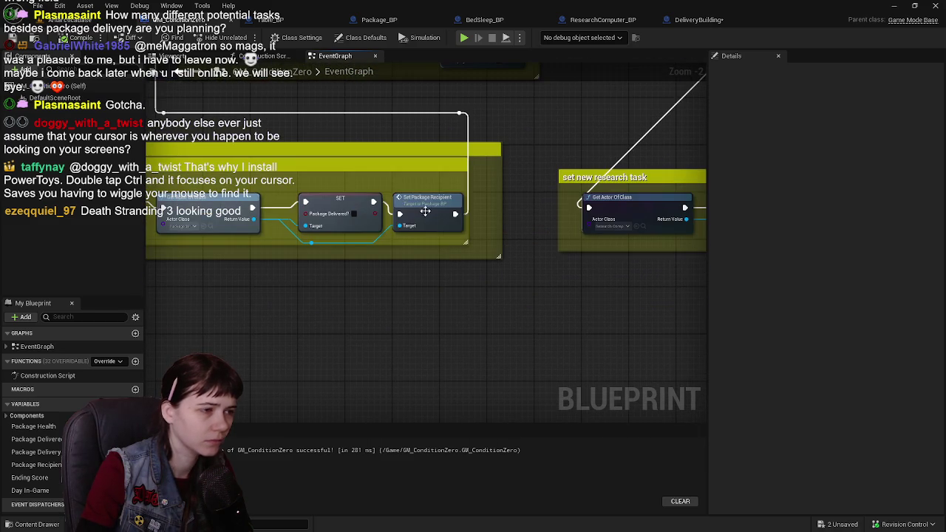
key("ctrl+v")
mouse_move(314, 320)
left_mouse_down()
mouse_move(382, 282)
mouse_move(361, 298)
mouse_move(421, 301)
left_mouse_up()
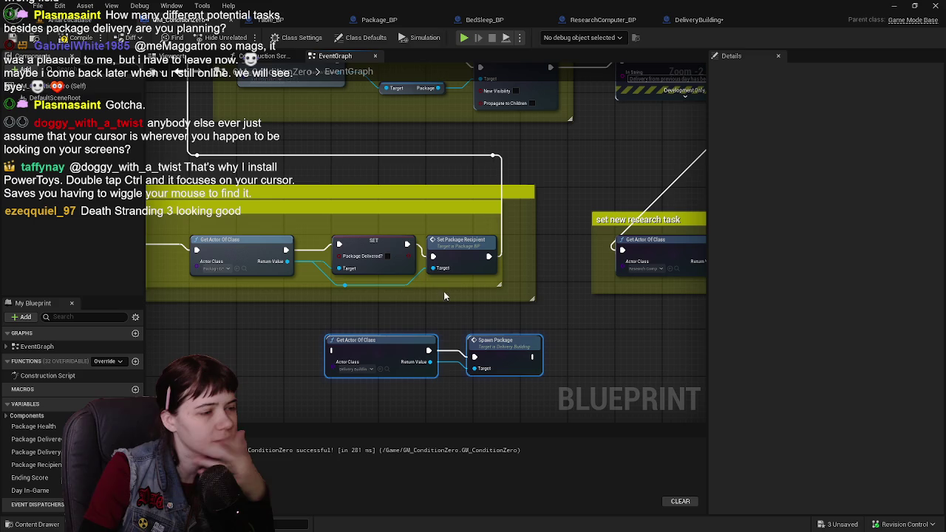
mouse_move(407, 246)
left_mouse_down()
mouse_move(326, 343)
mouse_move(333, 351)
mouse_move(470, 315)
left_mouse_up()
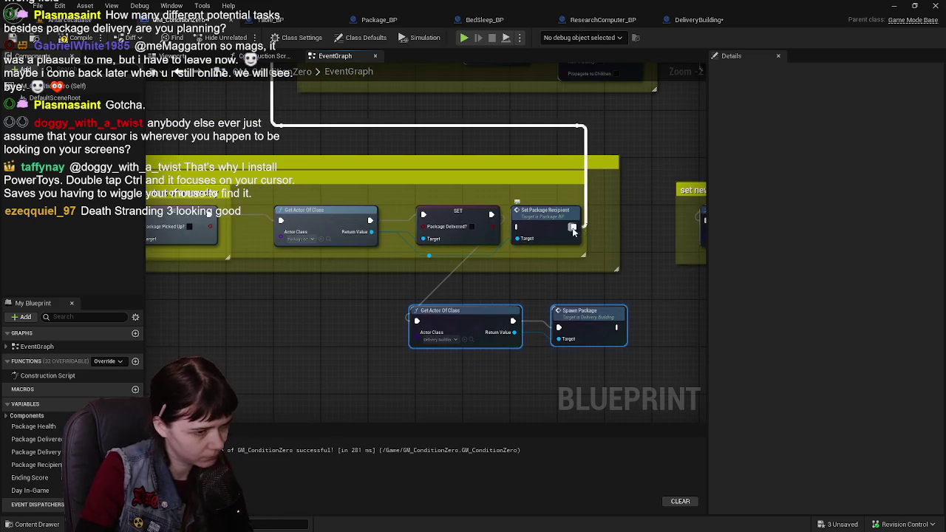
left_click_drag(615, 330, 615, 329)
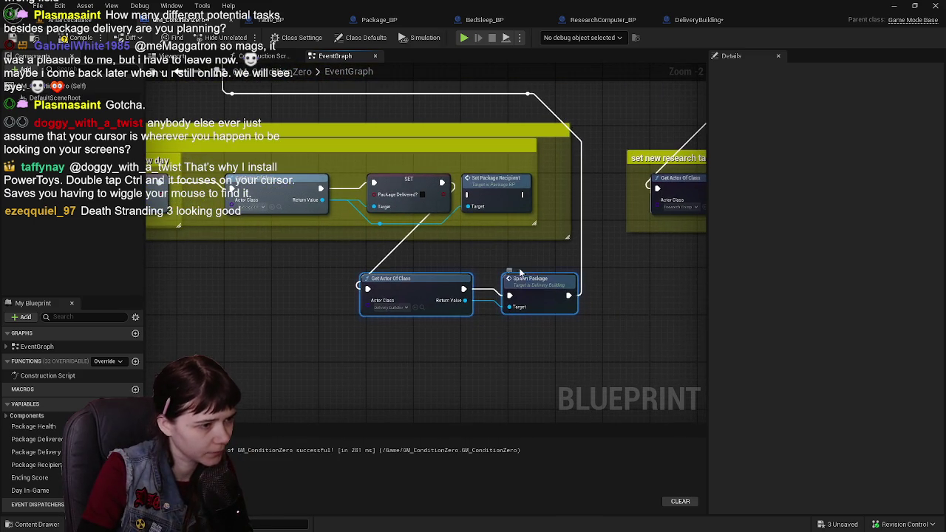
left_click(13, 37)
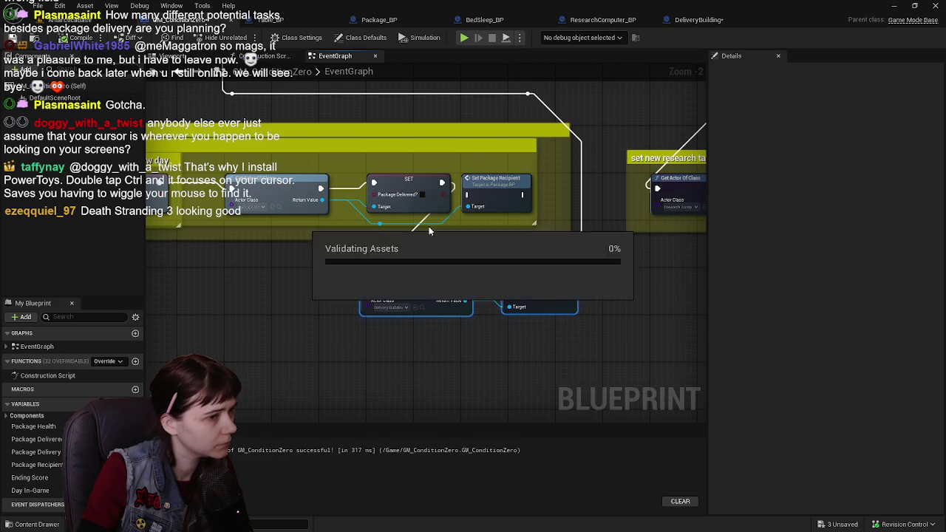
Step: Add a Print String reading "Package has been spawned" after DeliveryBuilding's Set Package Recipient
double_click(539, 288)
left_click_drag(374, 264, 511, 259)
type("print")
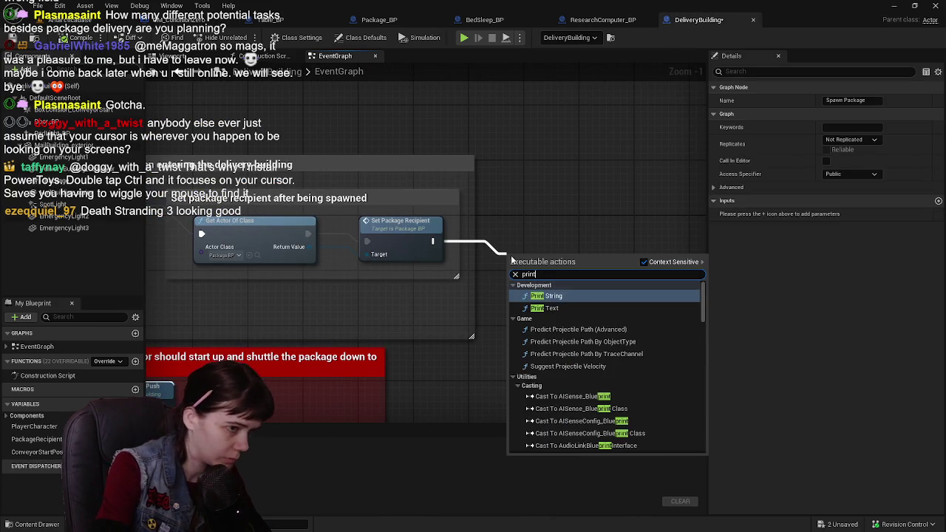
key("Return")
left_click_drag(557, 272, 573, 294)
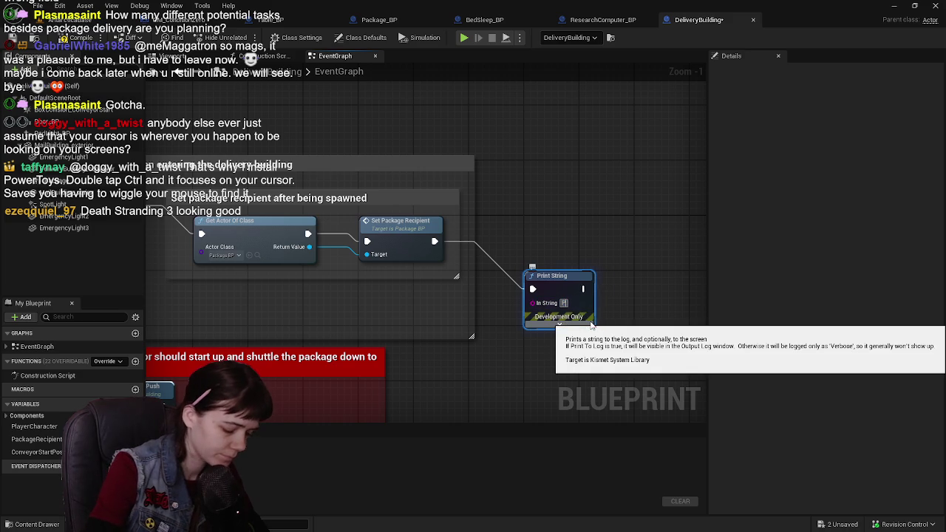
type("Package has been spawned.")
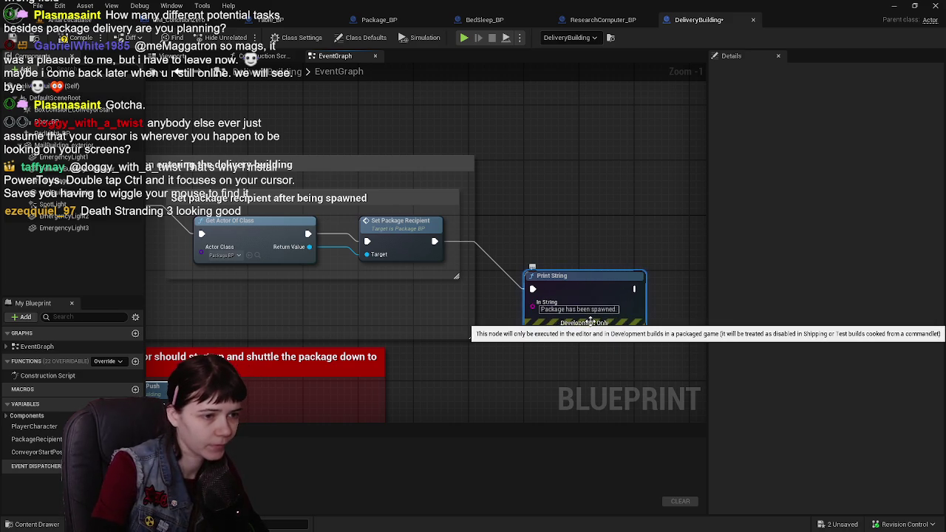
left_click(557, 276)
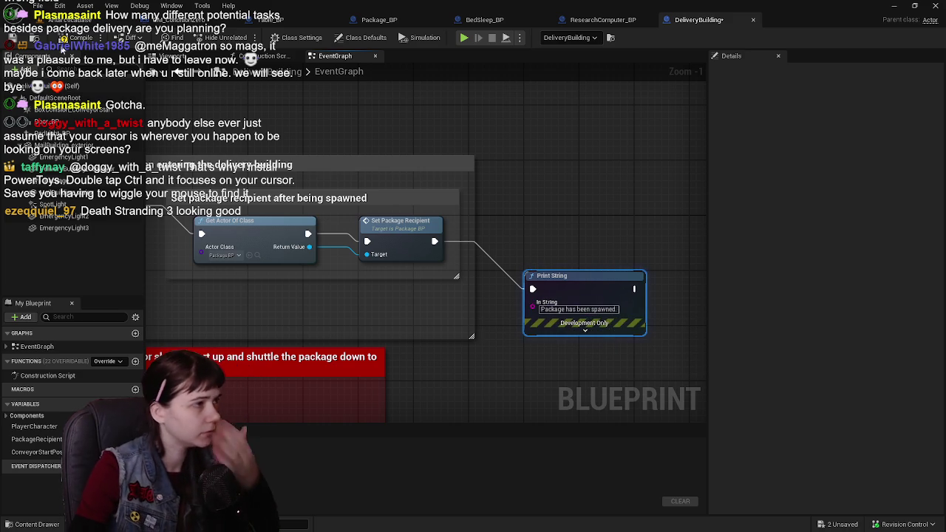
Step: Save and close DeliveryBuilding, returning to the GM_ConditionZero graph
left_click(20, 36)
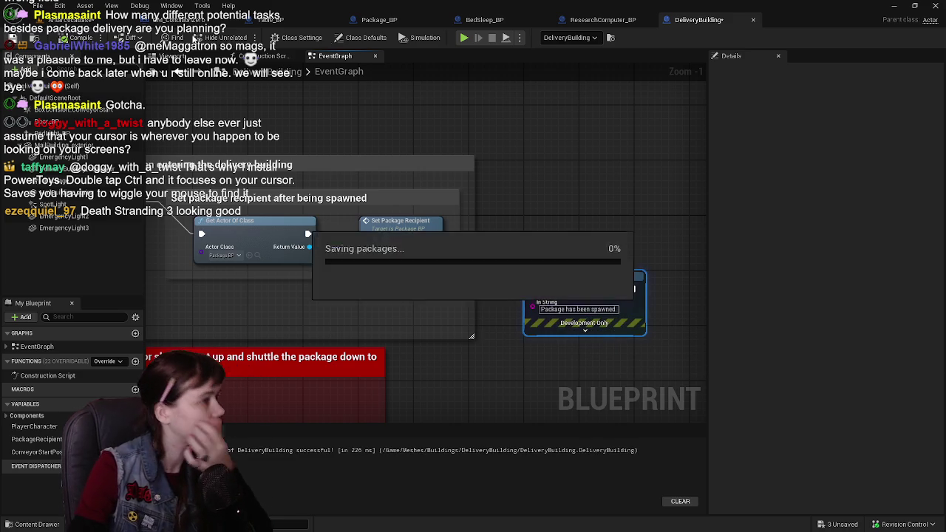
left_click(752, 21)
left_click(244, 21)
scroll(519, 294, "up", 4)
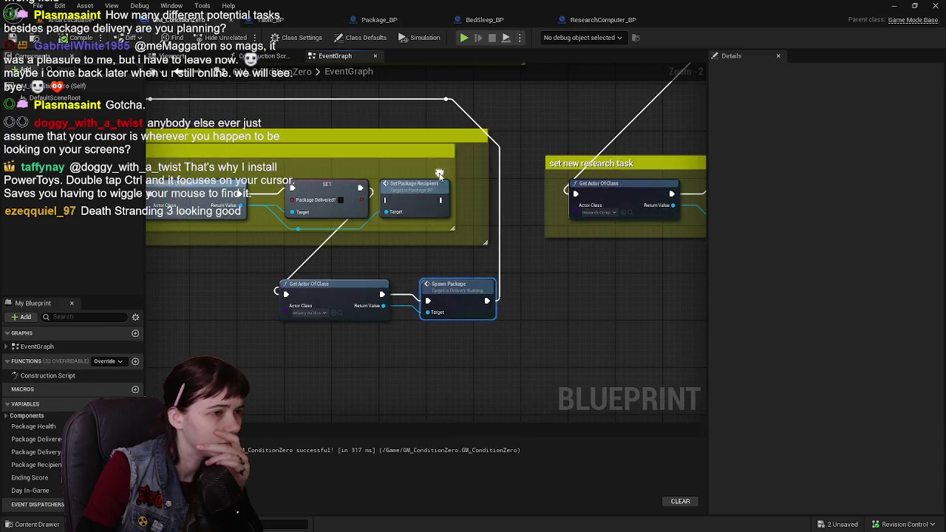
Step: From the level editor, start Play In Editor, restart it, and run the character up the slope
left_click(74, 22)
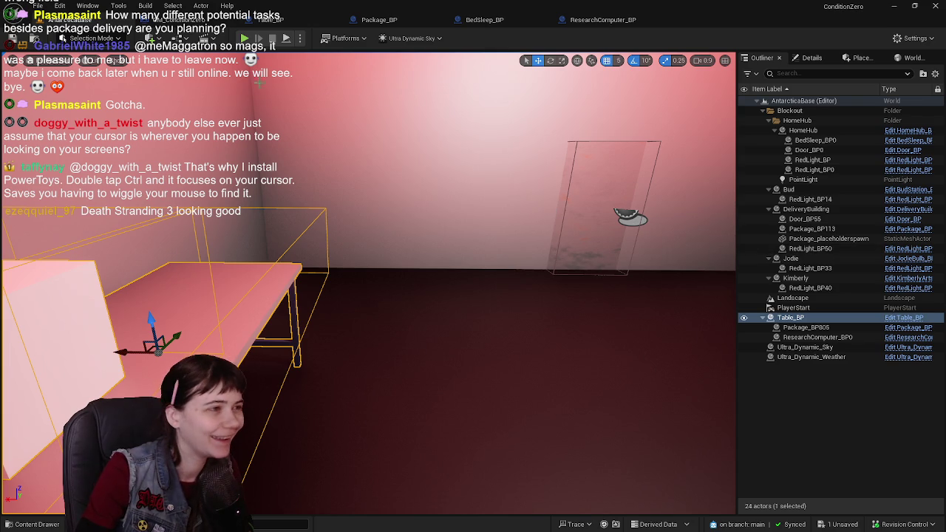
key("alt+p")
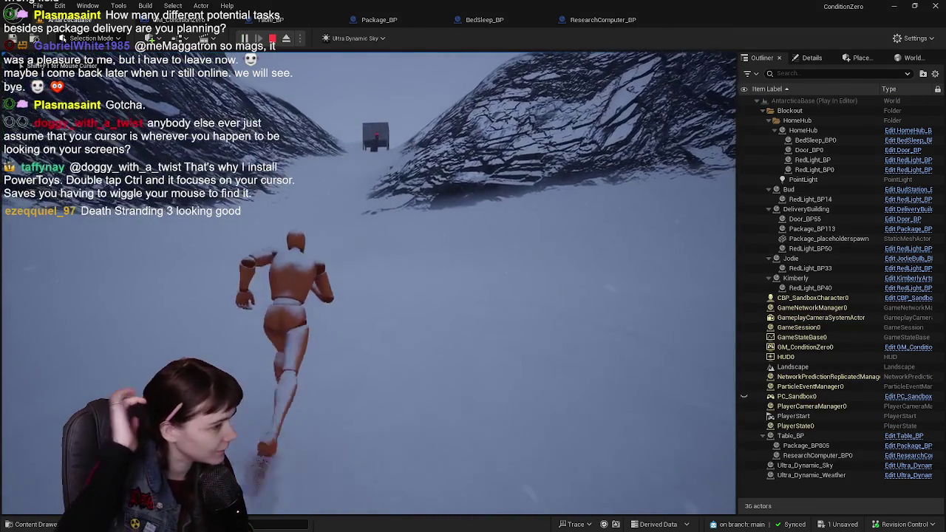
key("Escape")
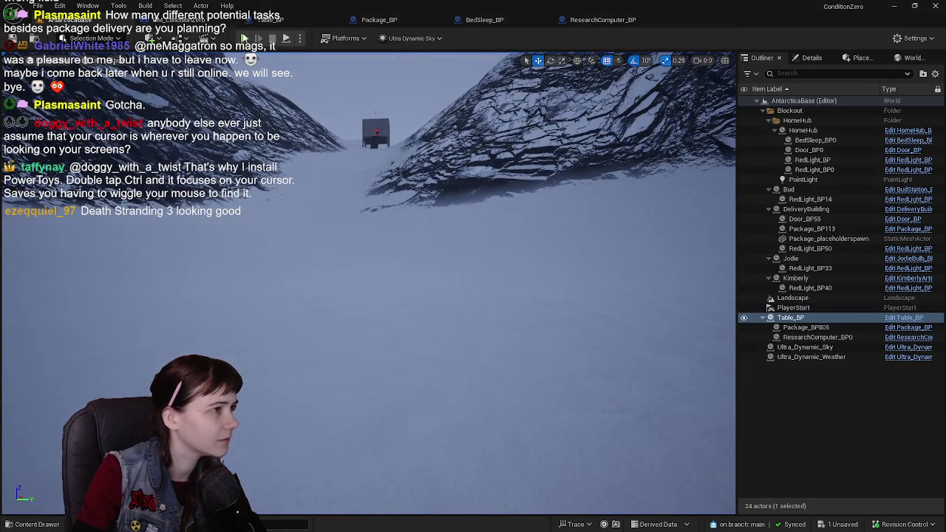
key("alt+p")
key("w")
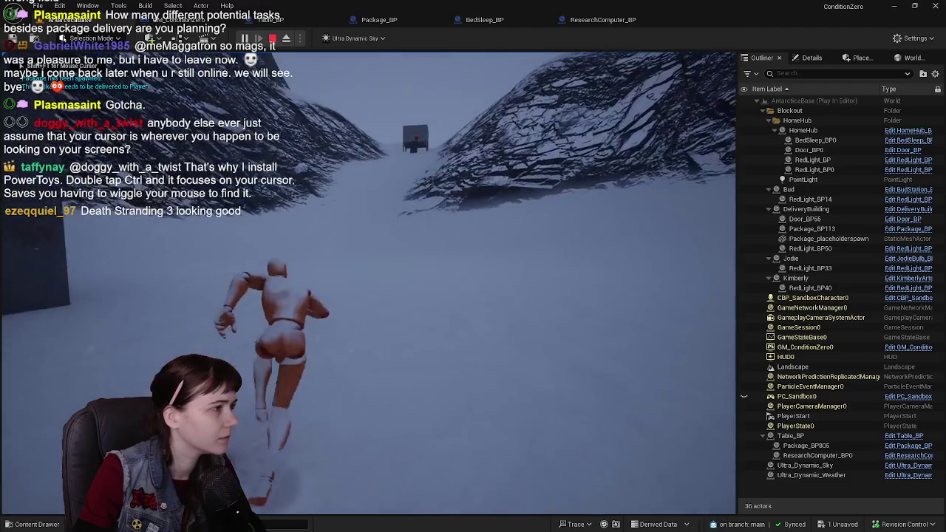
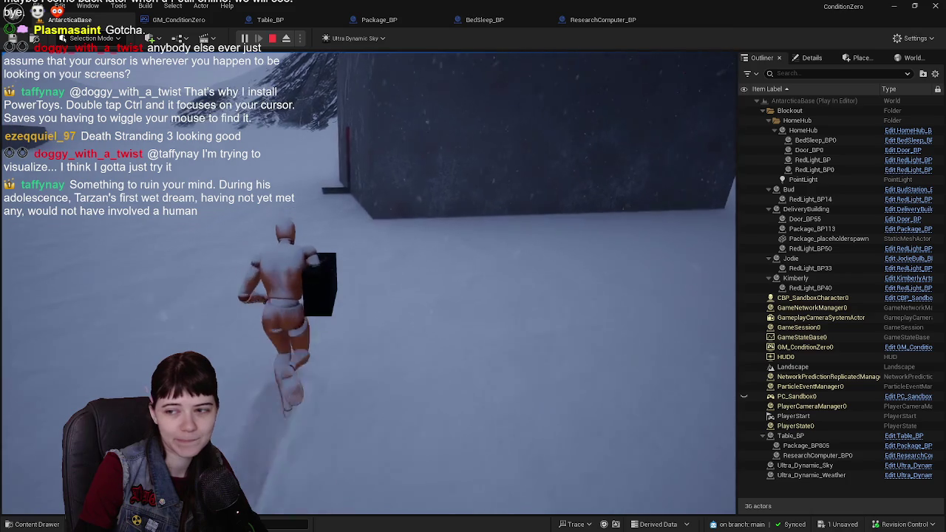
Step: Walk the package-carrying character through the red doorway to the table, then stop the play-test
key("w")
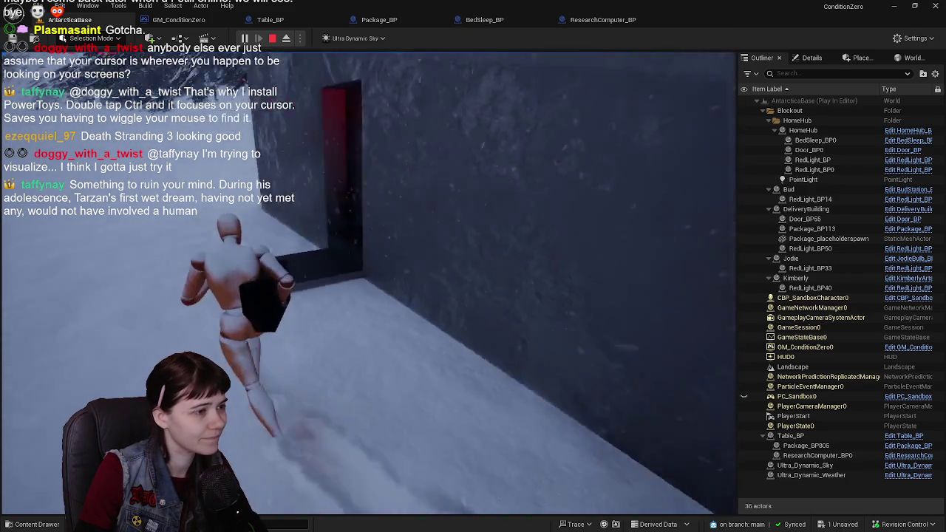
key("w")
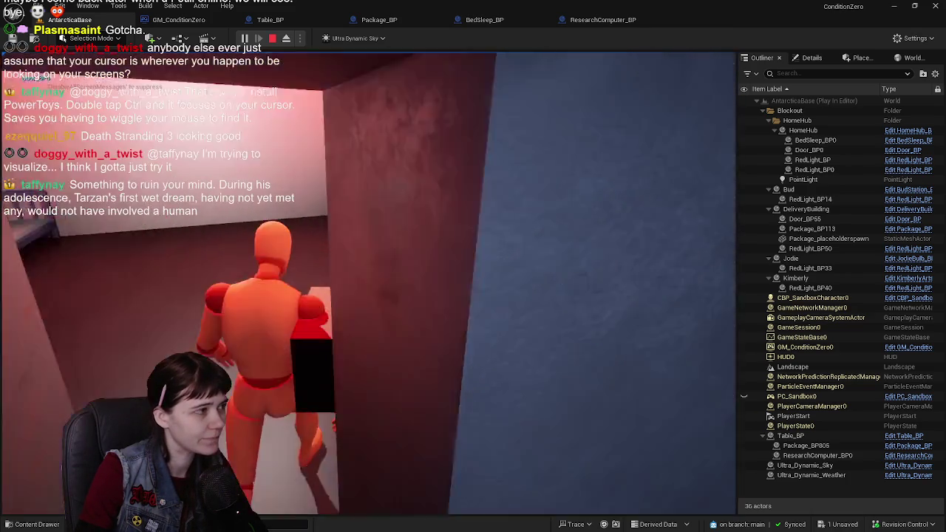
key("w")
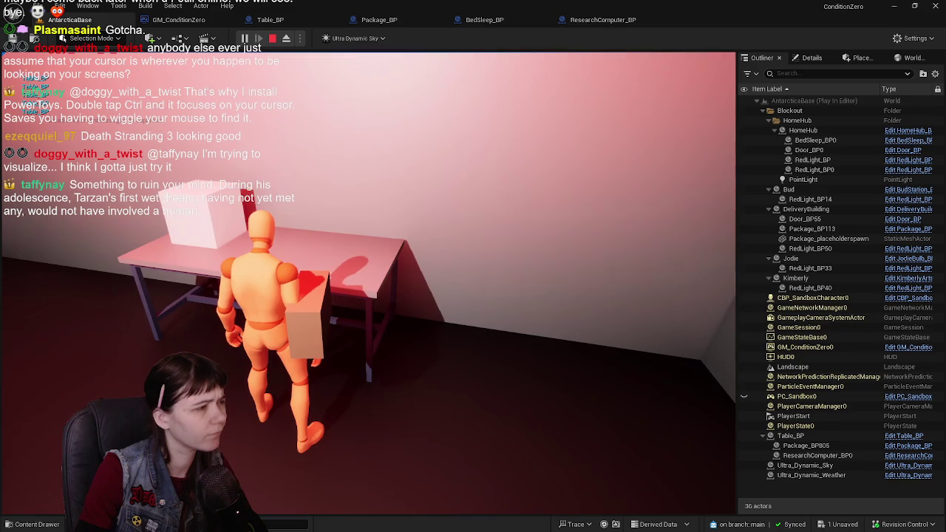
key("Escape")
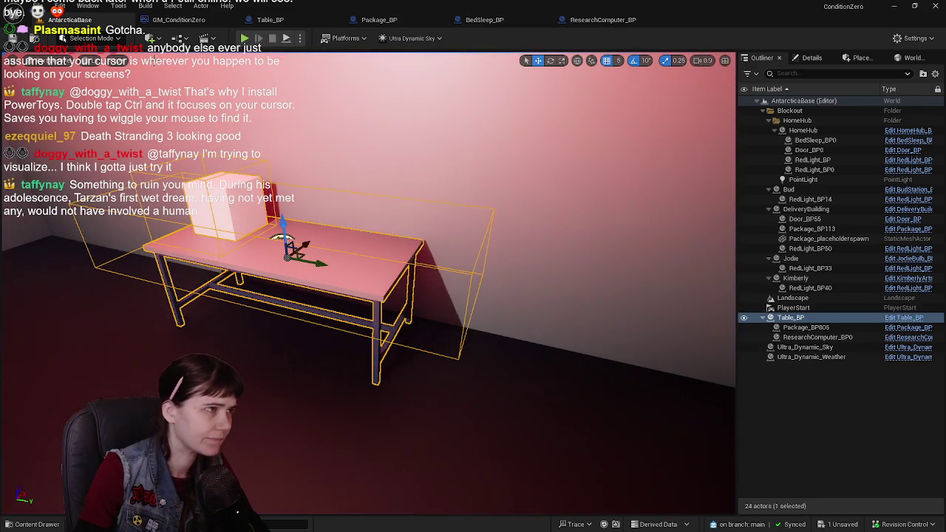
Step: Open Table_BP's event graph and inspect the Package Picked Up branch node
left_click(311, 24)
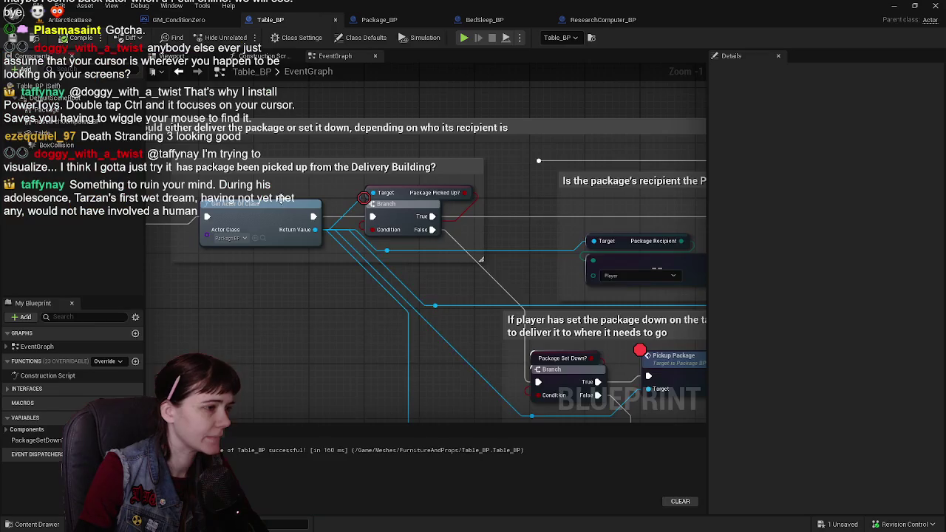
scroll(397, 284, "up", 3)
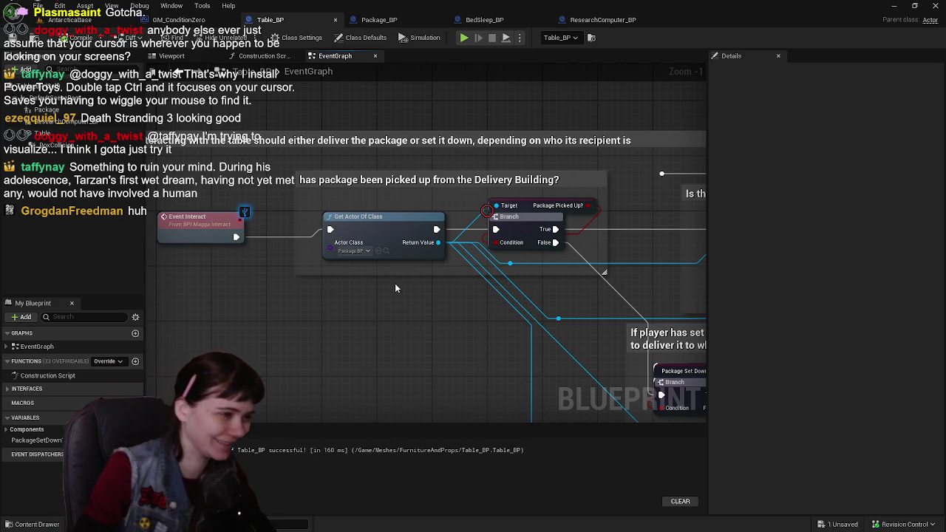
mouse_move(395, 283)
left_mouse_down()
mouse_move(460, 313)
mouse_move(416, 281)
mouse_move(412, 292)
left_mouse_up()
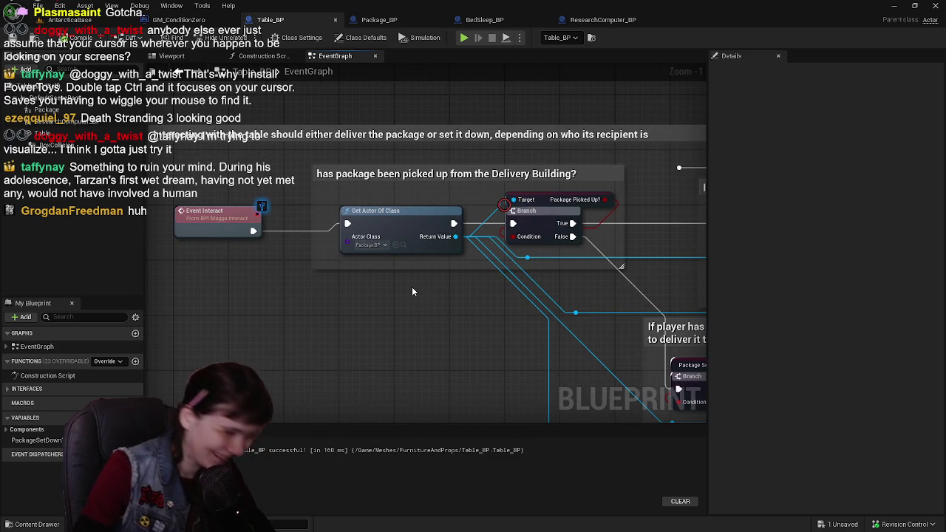
mouse_move(420, 289)
left_mouse_down()
mouse_move(337, 295)
mouse_move(321, 265)
left_mouse_up()
mouse_move(446, 279)
left_mouse_down()
mouse_move(543, 221)
mouse_move(529, 226)
mouse_move(551, 256)
mouse_move(458, 270)
mouse_move(344, 221)
left_mouse_up()
right_click(344, 222)
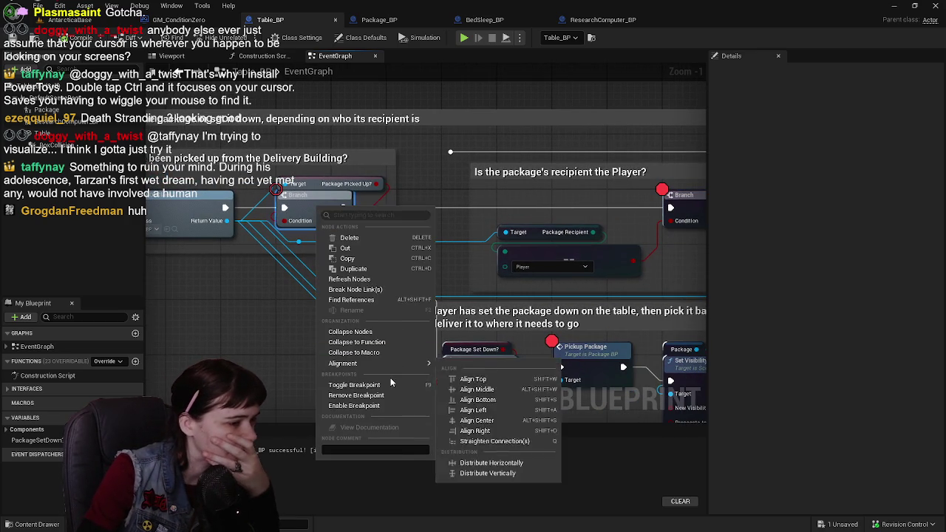
left_click(477, 217)
Step: Inspect the Branch node and the Player recipient check node in Table_BP
left_click_drag(478, 221, 517, 228)
right_click(360, 213)
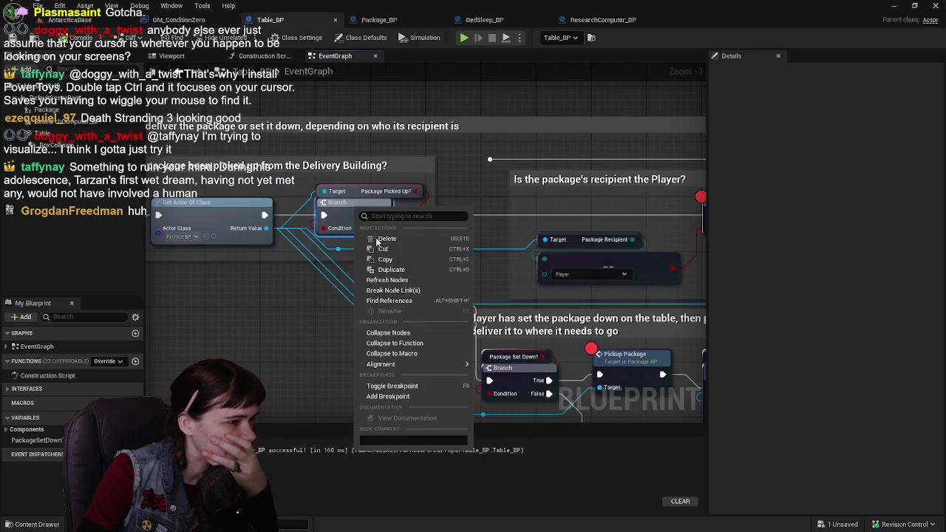
left_click(418, 399)
mouse_move(628, 229)
left_mouse_down()
mouse_move(484, 224)
mouse_move(452, 258)
left_mouse_up()
right_click(445, 260)
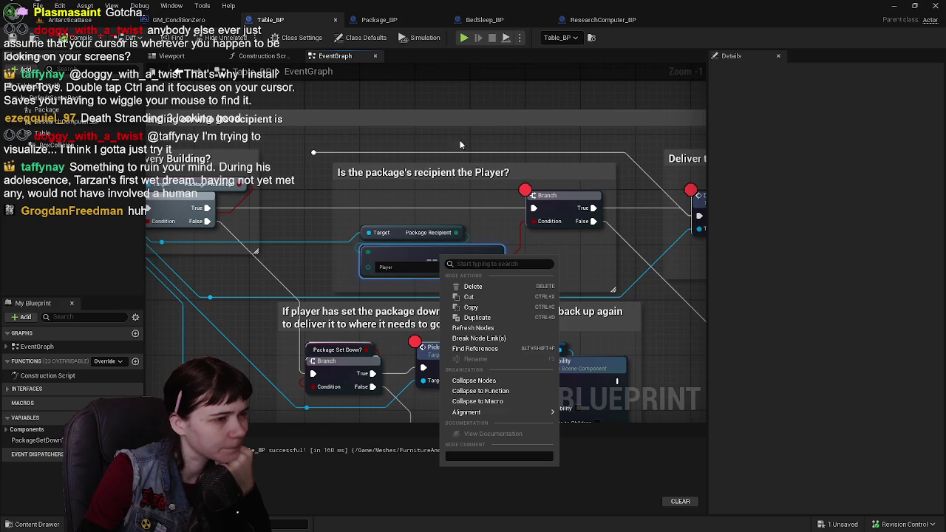
left_click(416, 111)
Step: Frame the Table_BP graph around Event Interact, then switch to Package_BP
mouse_move(396, 135)
left_mouse_down()
mouse_move(430, 150)
mouse_move(451, 225)
left_mouse_up()
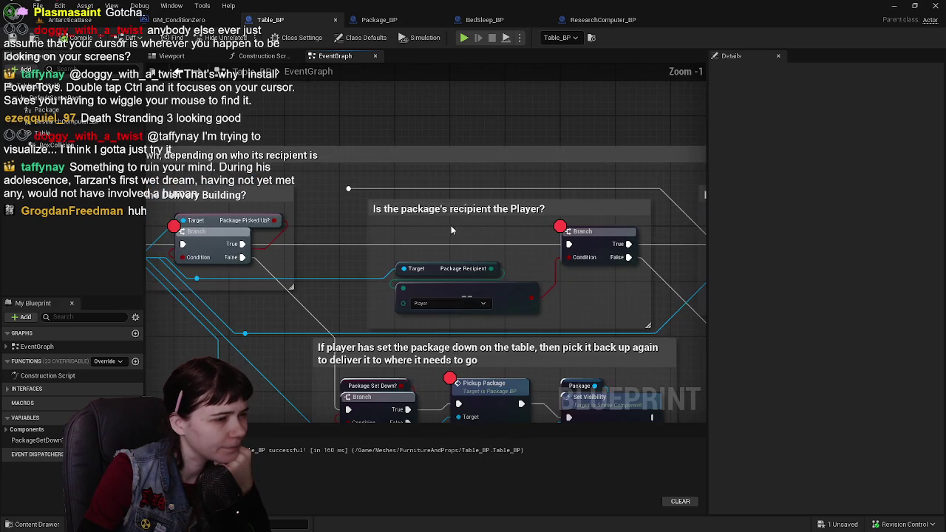
left_click_drag(536, 268, 459, 264)
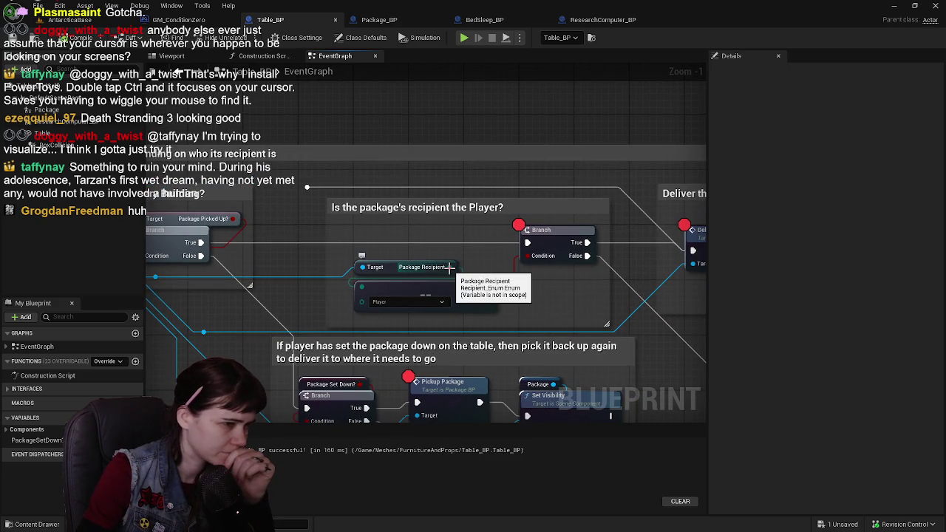
left_click_drag(375, 262, 507, 260)
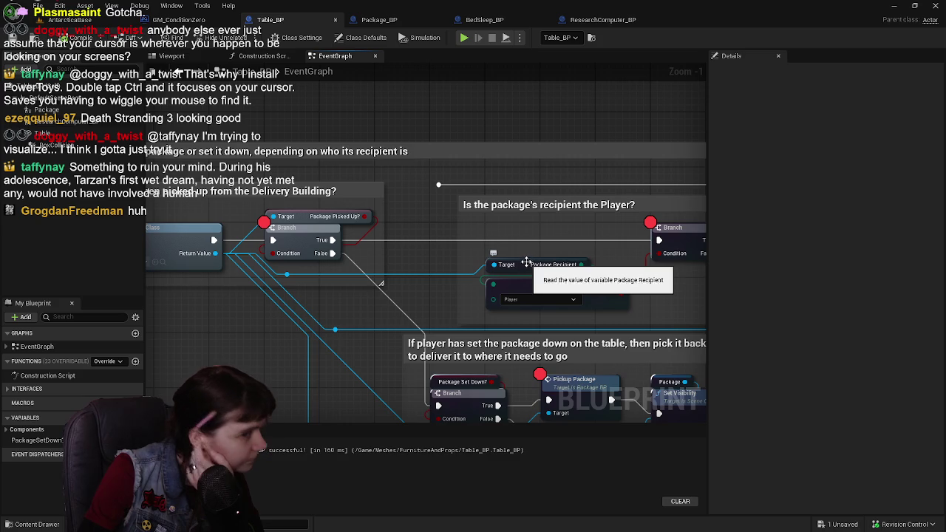
scroll(522, 256, "down", 1)
mouse_move(521, 256)
left_mouse_down()
mouse_move(404, 261)
mouse_move(400, 298)
mouse_move(510, 163)
mouse_move(587, 315)
left_mouse_up()
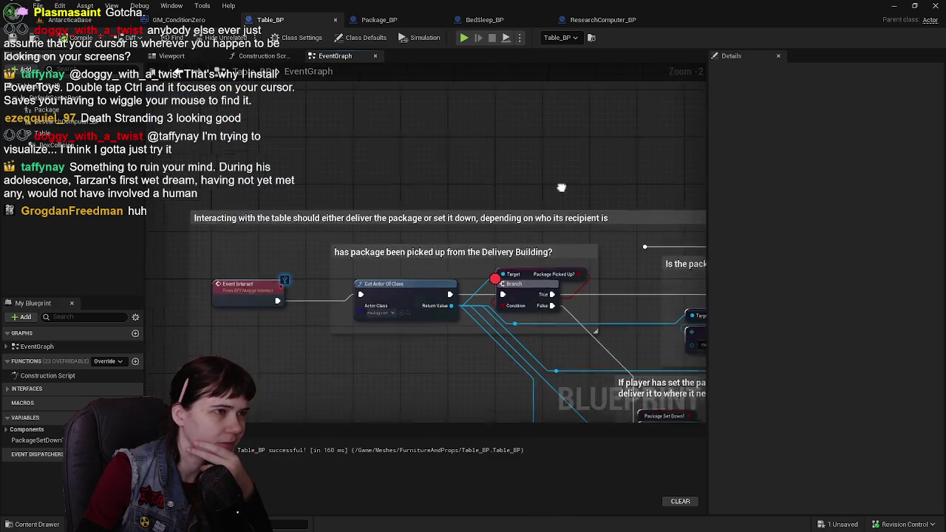
left_click(378, 21)
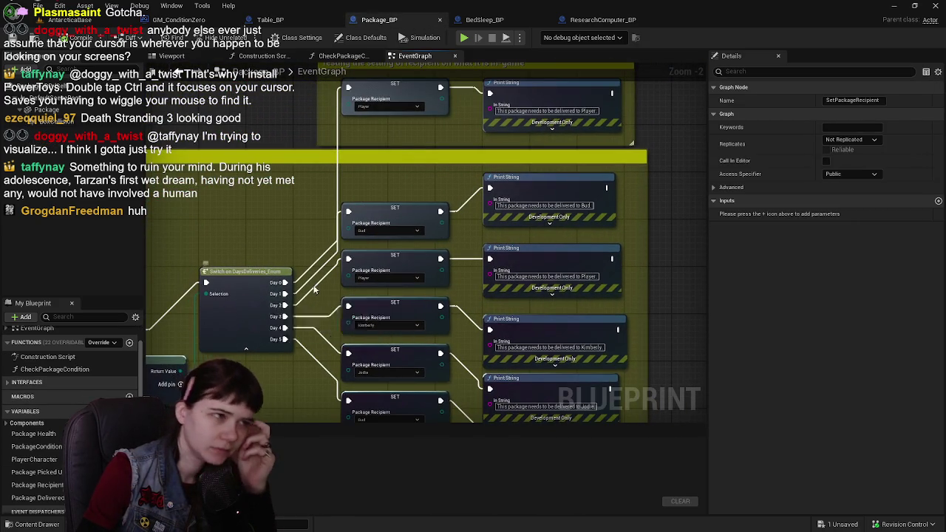
Step: Inspect Package_BP's day switch, the SET recipient-to-Bud node and the Select node
mouse_move(429, 177)
left_mouse_down()
mouse_move(443, 194)
mouse_move(502, 174)
mouse_move(552, 119)
mouse_move(510, 159)
mouse_move(572, 150)
mouse_move(502, 178)
mouse_move(359, 298)
mouse_move(493, 117)
mouse_move(473, 276)
mouse_move(478, 153)
left_mouse_up()
scroll(481, 133, "down", 1)
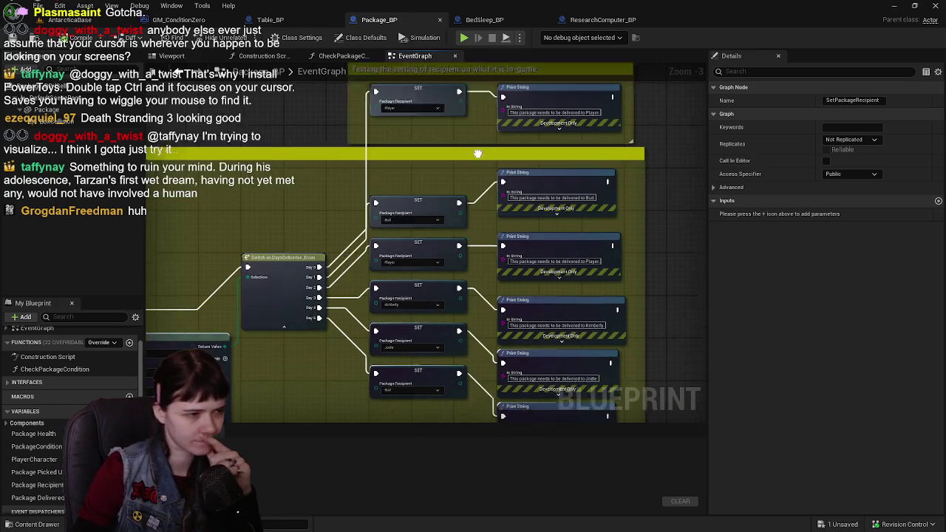
left_click_drag(419, 179, 530, 164)
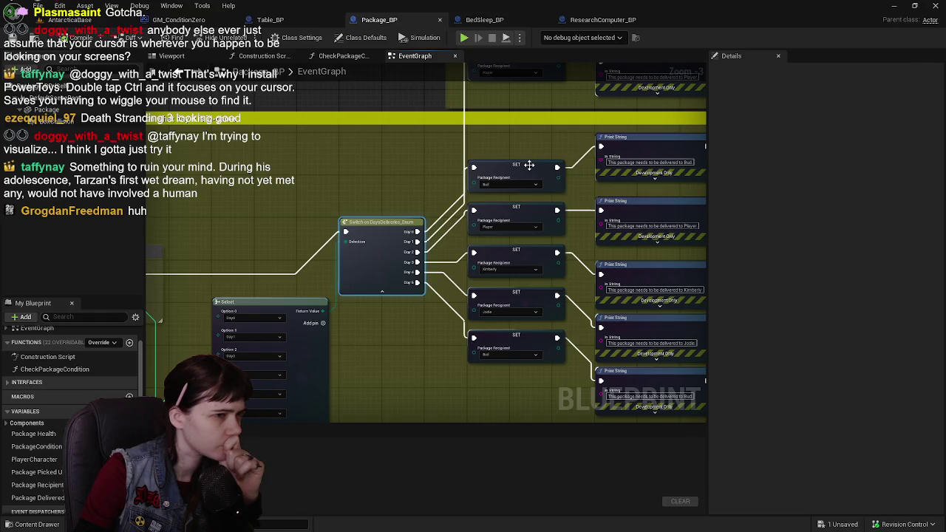
left_click(529, 165)
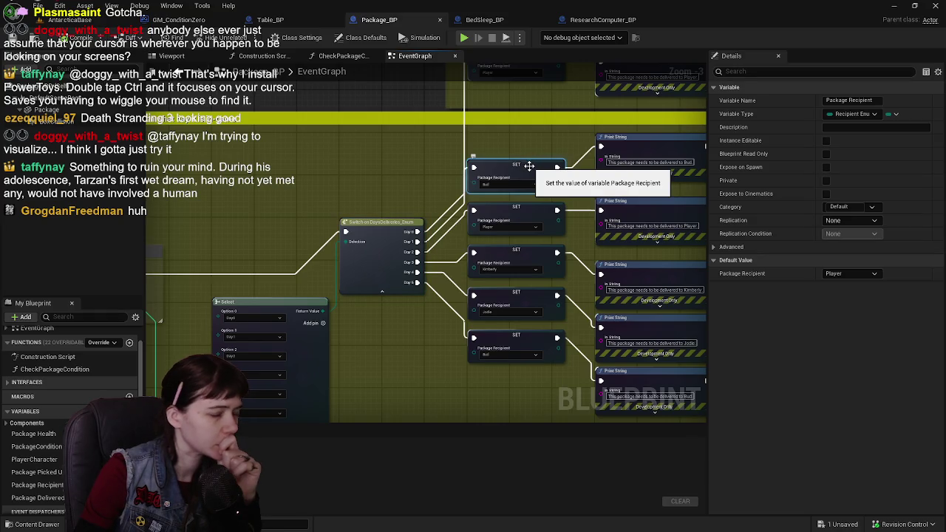
mouse_move(529, 164)
left_mouse_down()
mouse_move(511, 172)
mouse_move(391, 337)
left_mouse_up()
left_click_drag(343, 316, 522, 233)
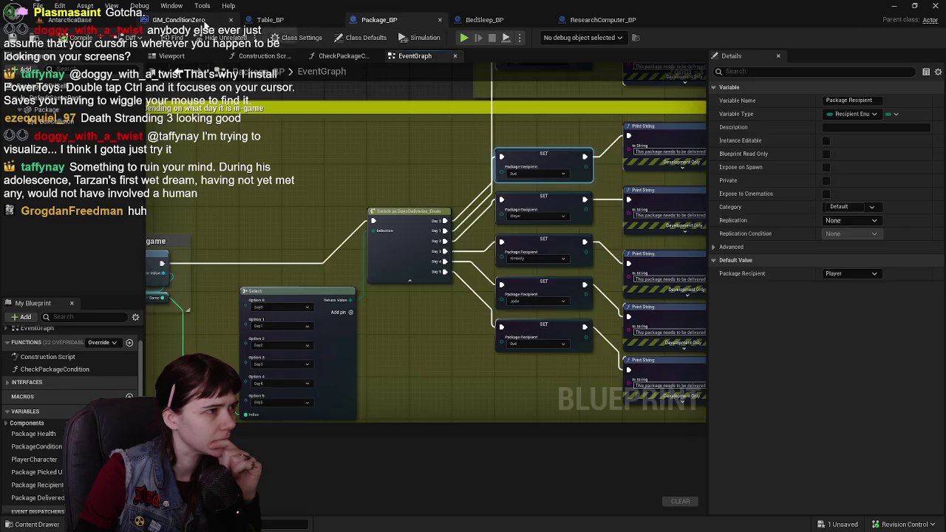
Step: Check the Spawn Package nodes in the GM_ConditionZero blueprint
left_click(204, 23)
scroll(529, 308, "up", 1)
mouse_move(533, 263)
left_mouse_down()
mouse_move(542, 238)
mouse_move(522, 266)
mouse_move(559, 303)
mouse_move(703, 291)
mouse_move(705, 281)
mouse_move(705, 266)
mouse_move(582, 255)
mouse_move(539, 269)
mouse_move(303, 274)
left_mouse_up()
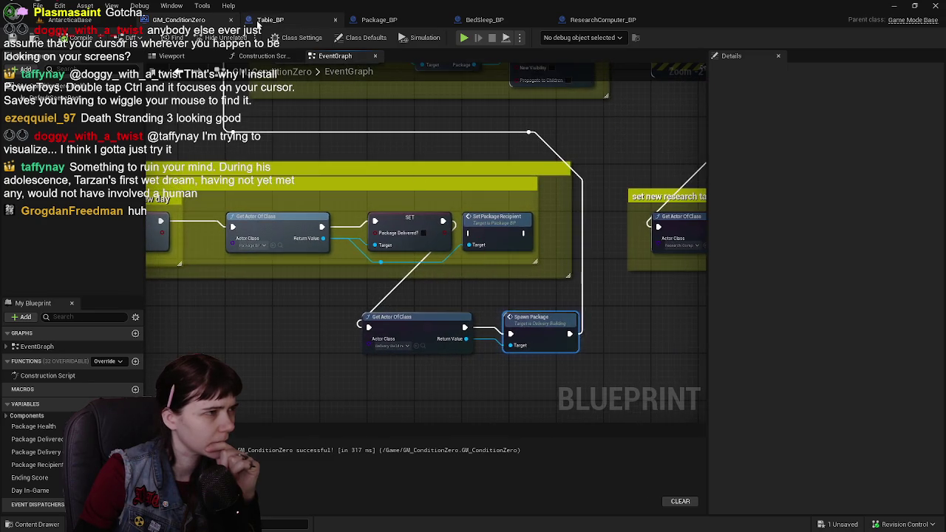
Step: Review Table_BP's Player recipient check, then return to the AntarcticaBase level
left_click(260, 21)
mouse_move(513, 237)
left_mouse_down()
mouse_move(300, 182)
mouse_move(266, 189)
left_mouse_up()
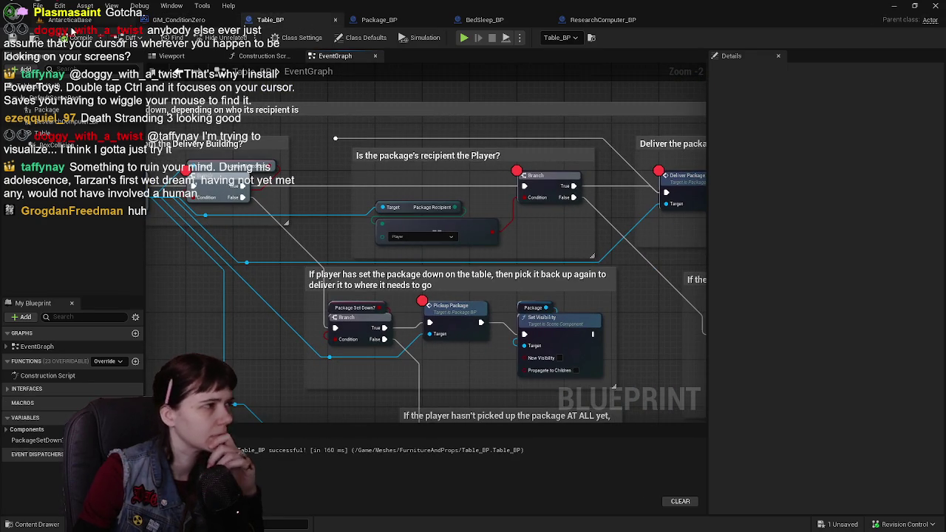
right_click(464, 225)
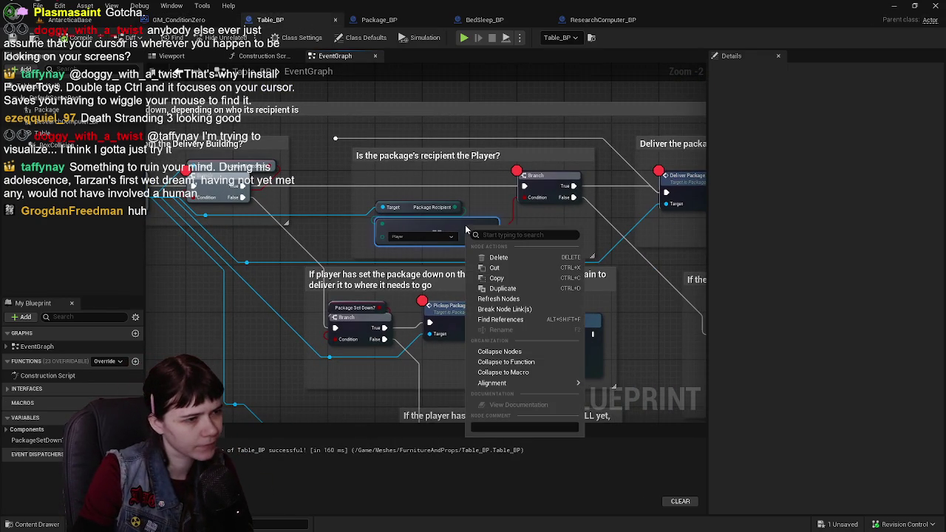
left_click(316, 209)
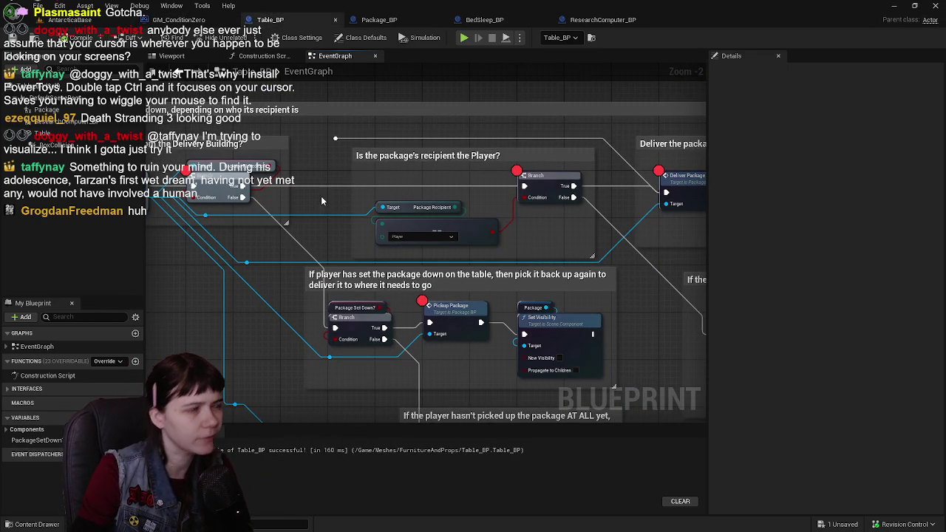
left_click(70, 20)
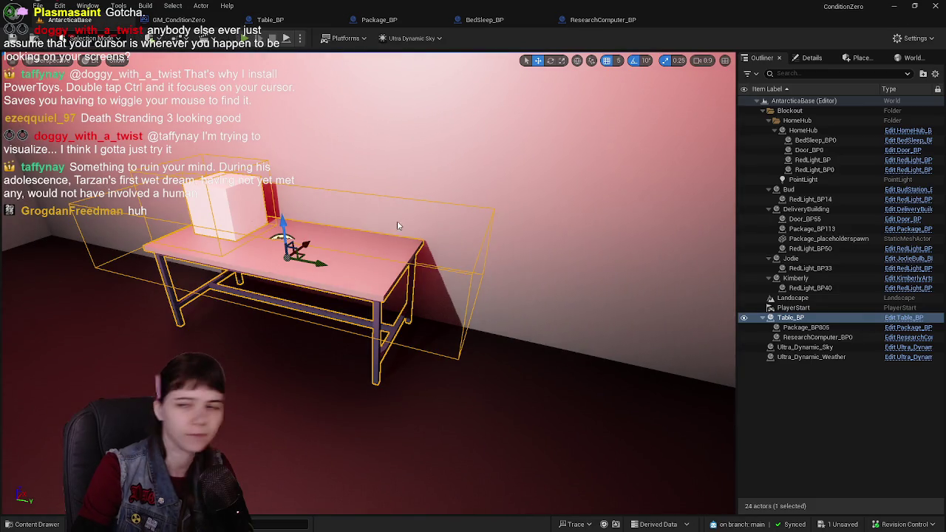
Step: Start a play-test and run across the snow into the delivery building to grab the package
key("alt+p")
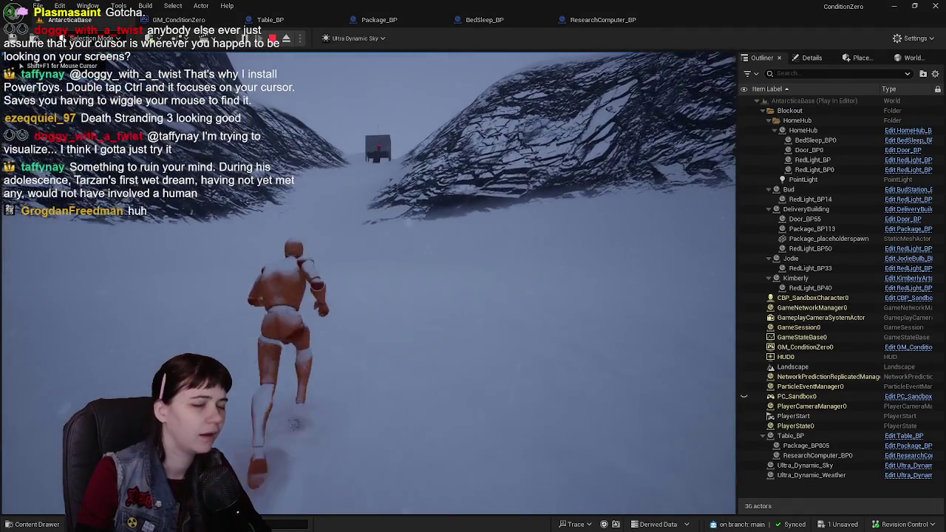
key("w")
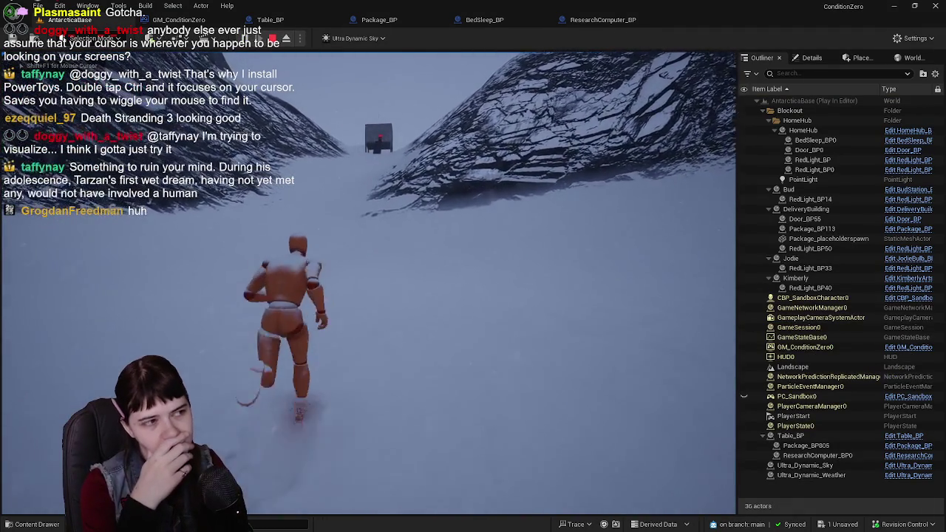
key("w")
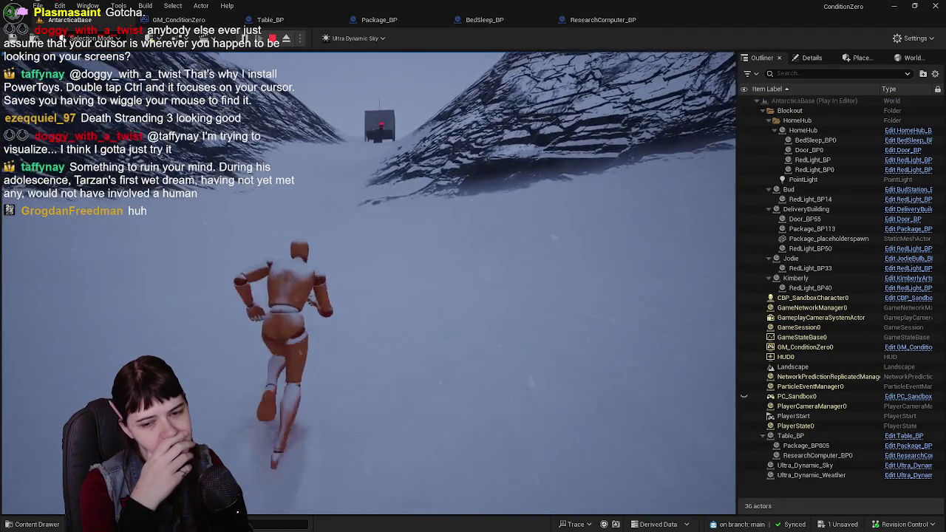
key("w")
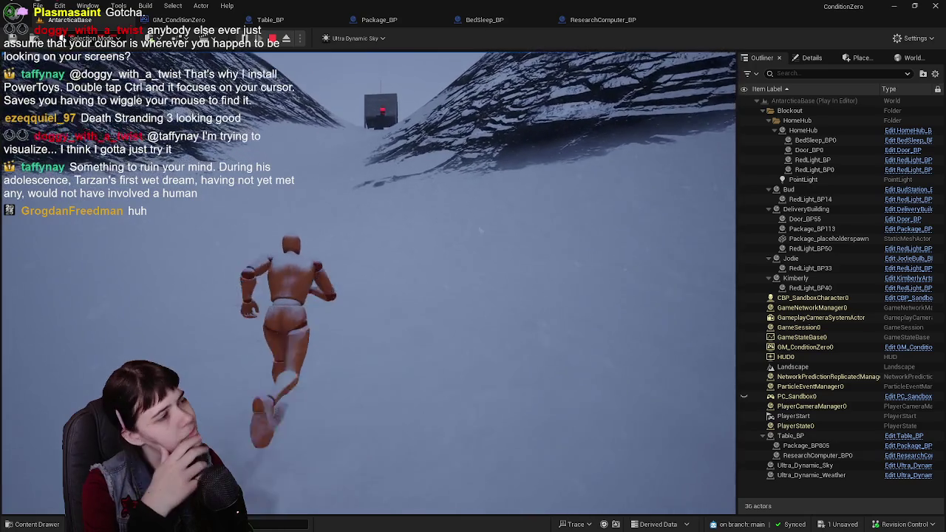
key("w")
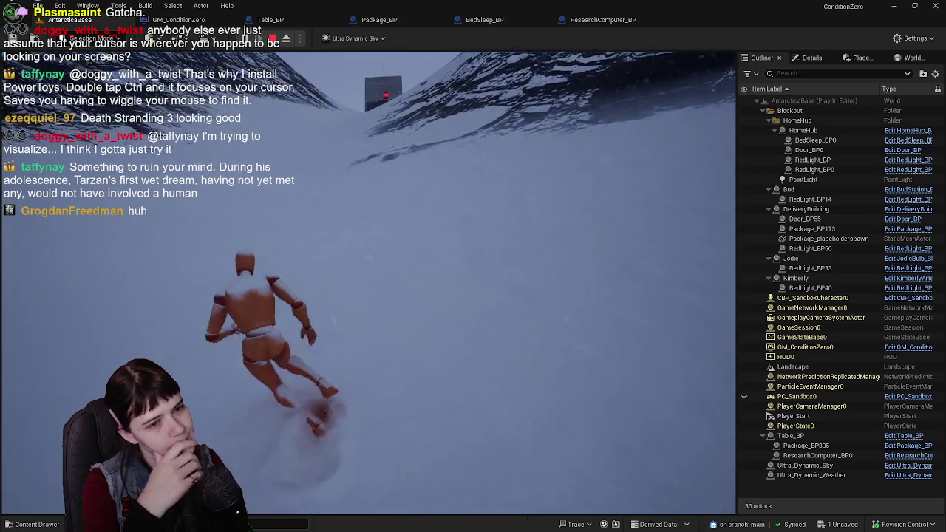
key("w")
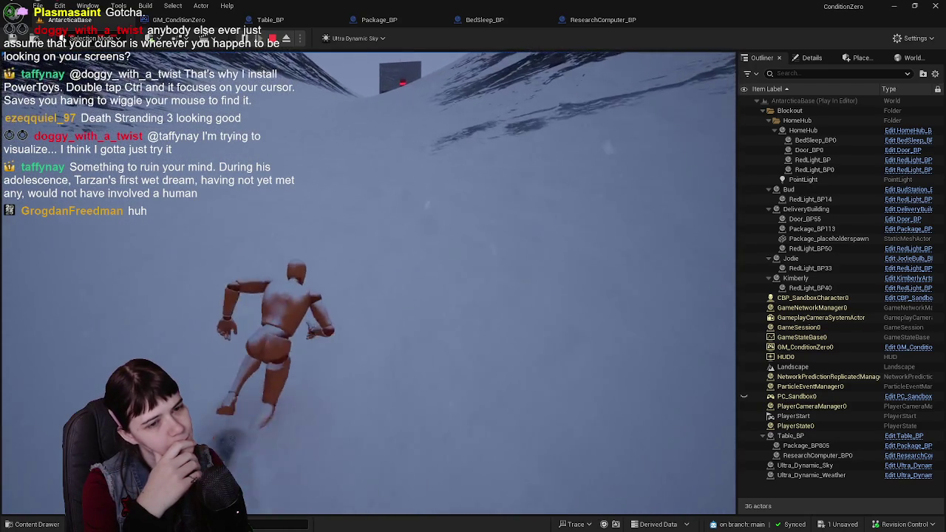
key("w")
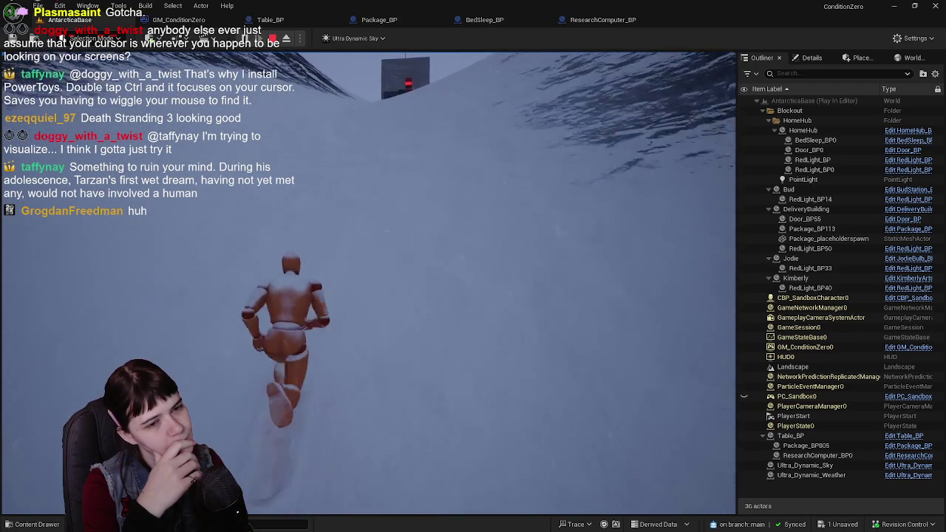
key("w")
key("w")
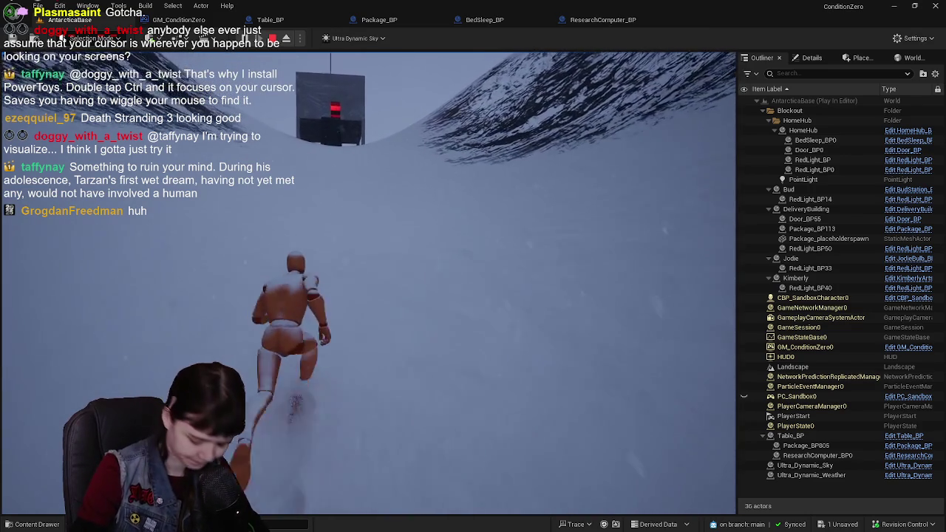
key("w")
key("w")
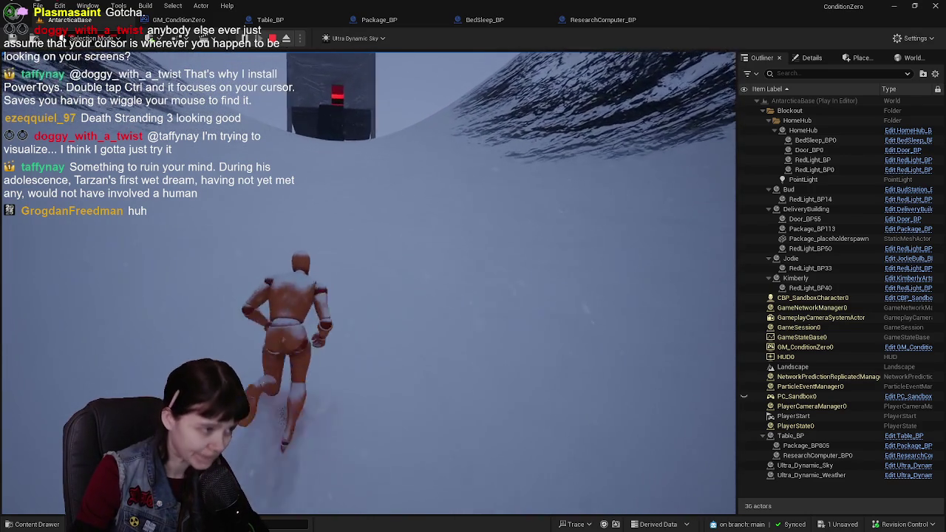
key("w")
key("w")
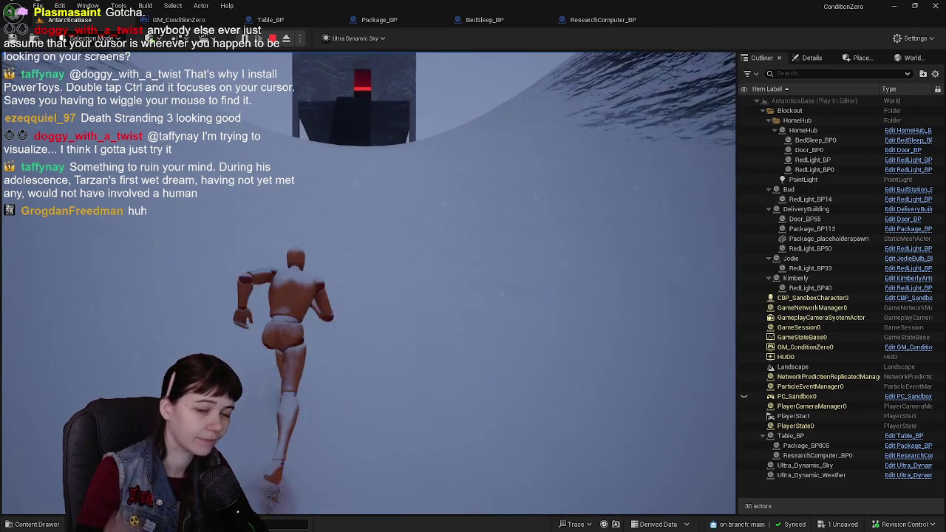
key("w")
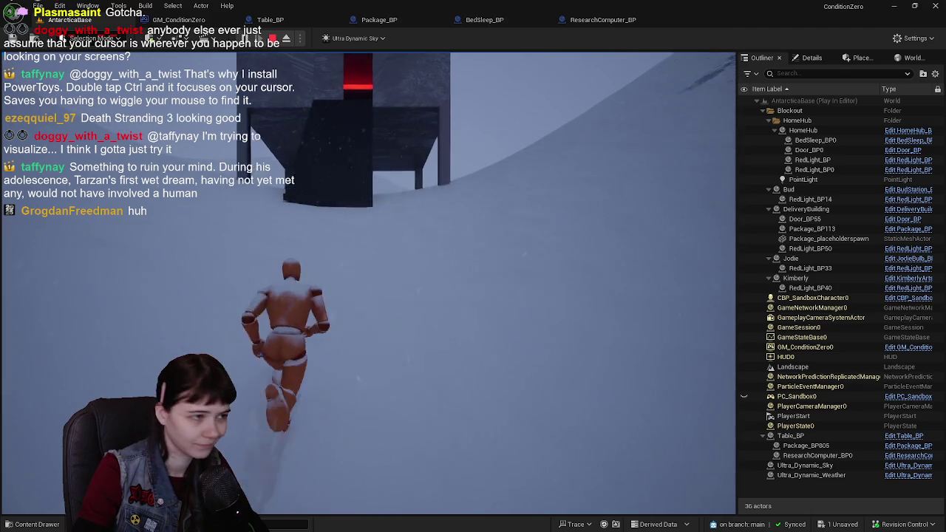
key("w")
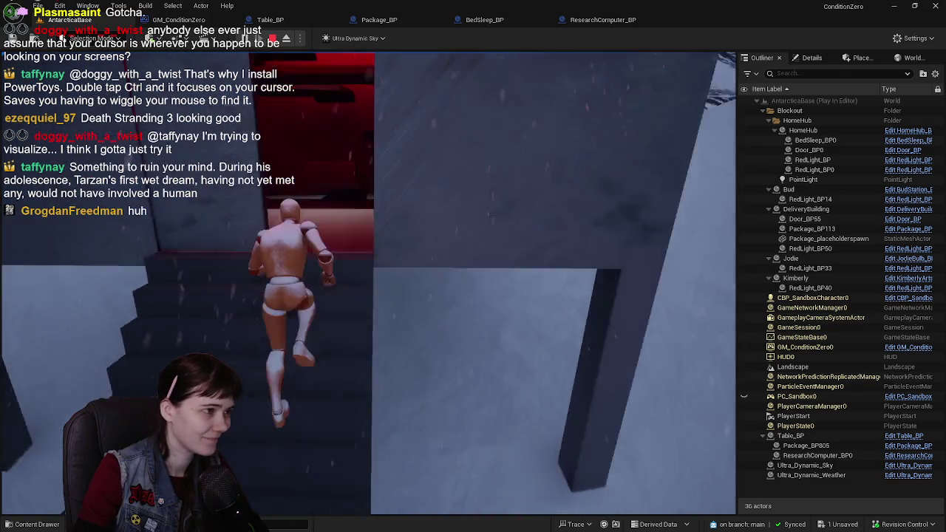
Step: Carry the package back to the home hub and through the red doorway to the table
key("w")
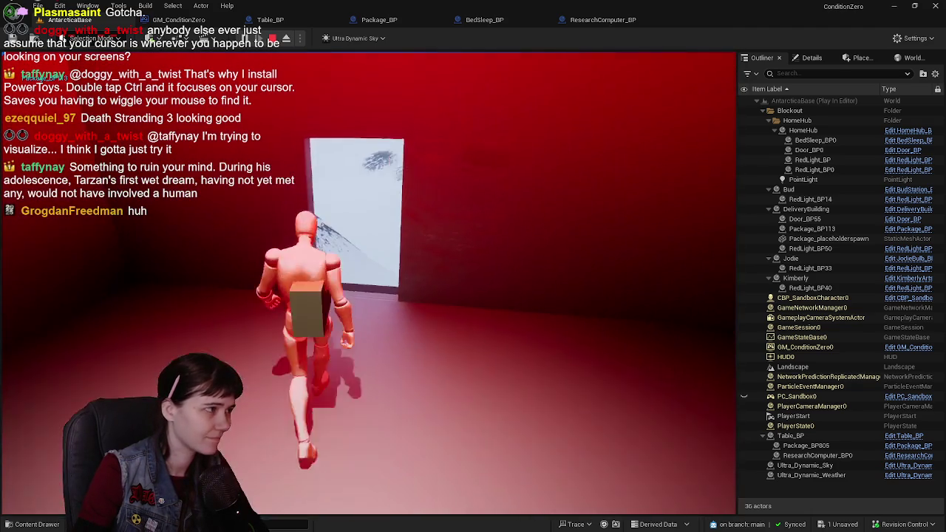
key("w")
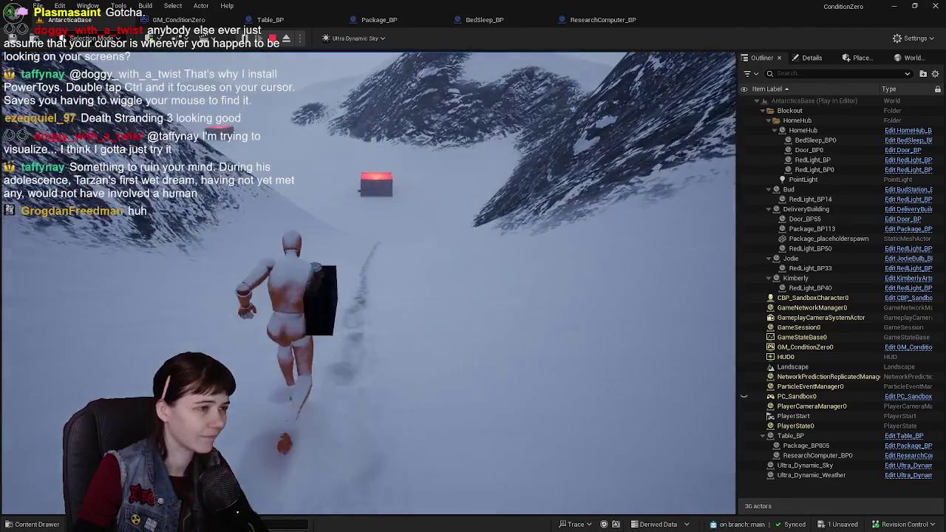
key("w")
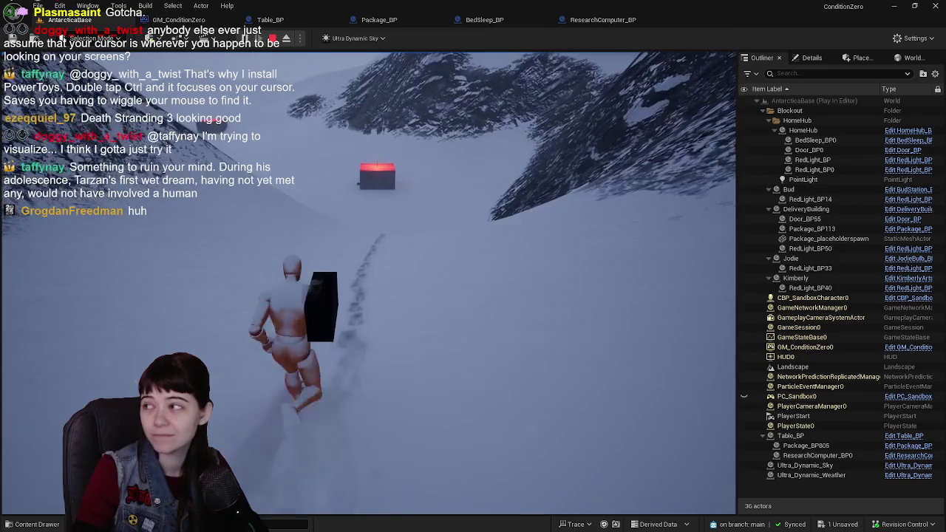
key("w")
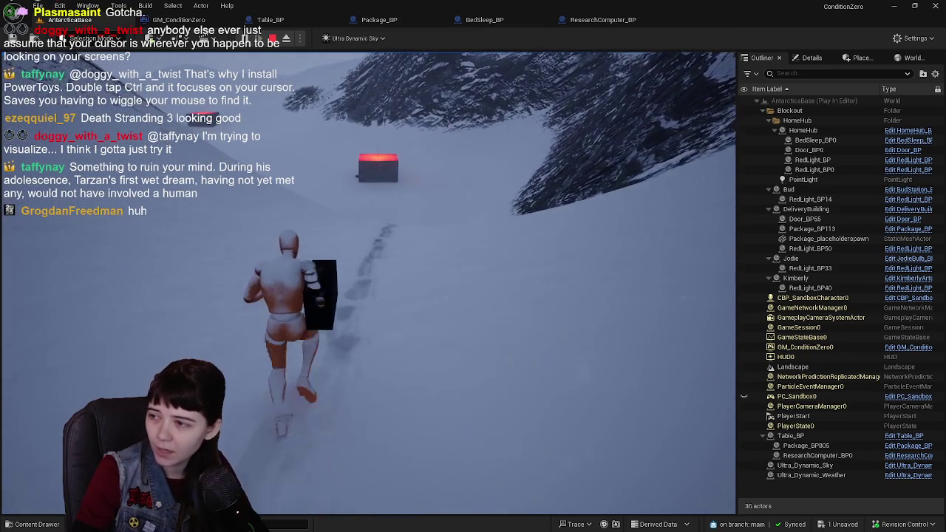
key("w")
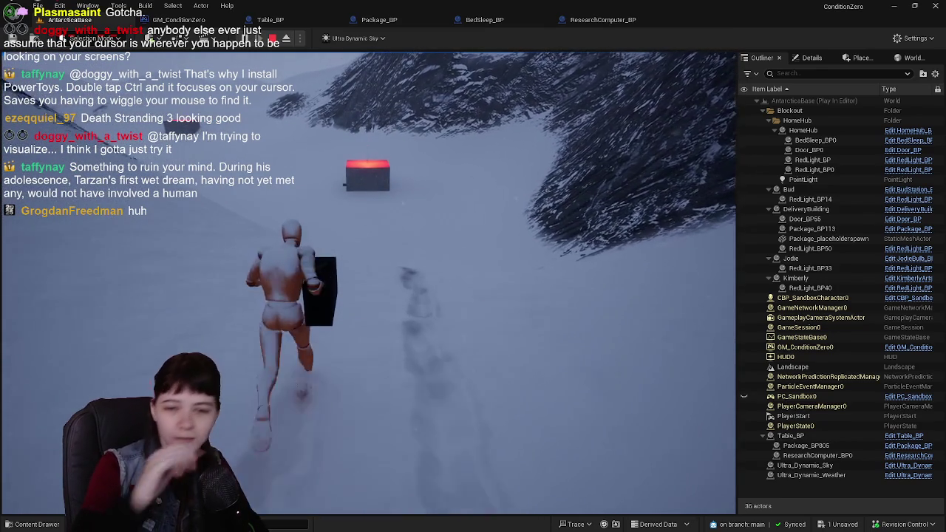
key("w")
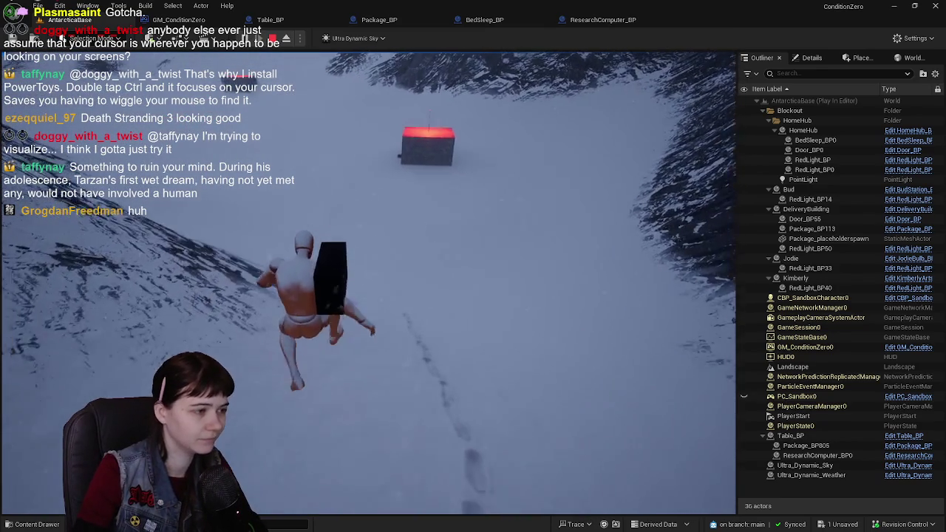
key("w")
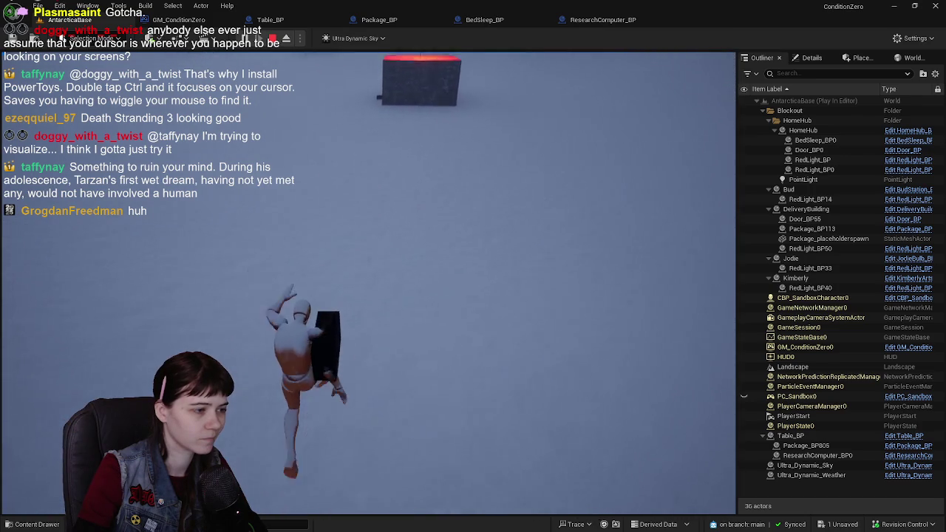
key("w")
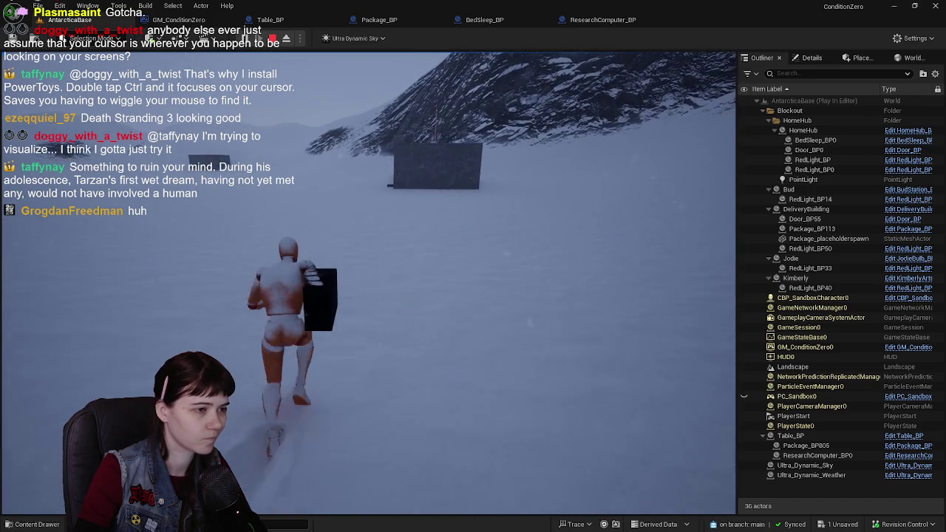
key("w")
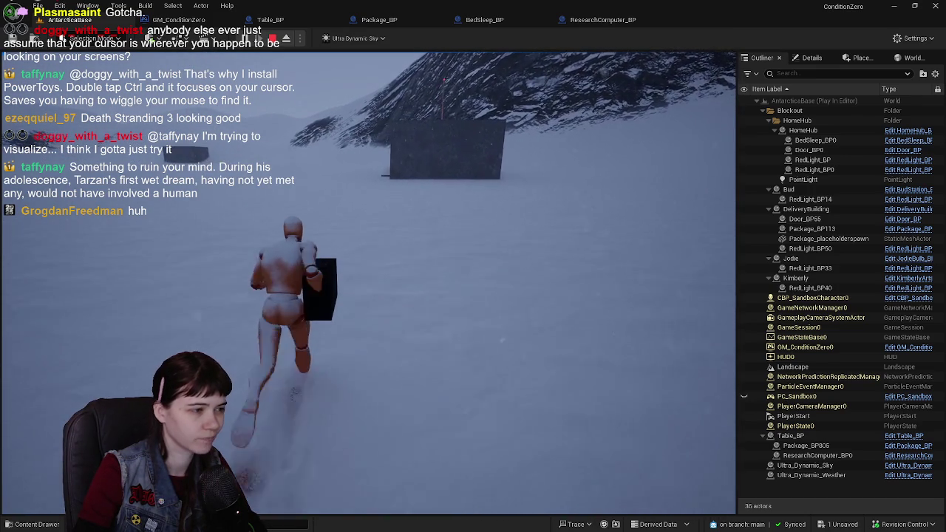
key("w")
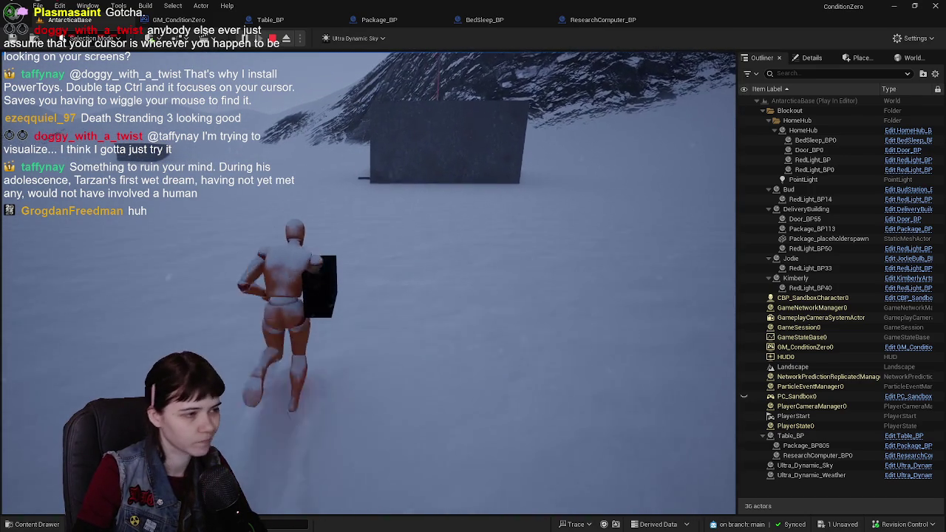
key("w")
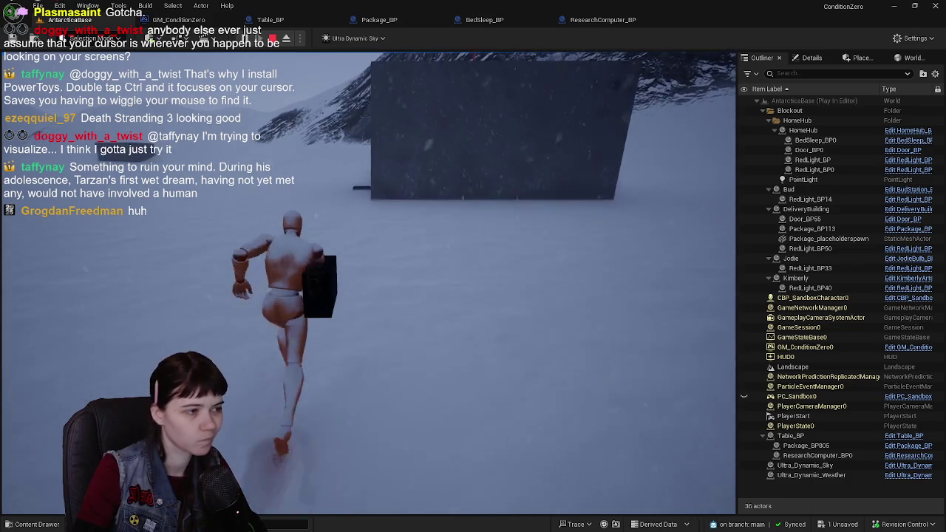
key("w")
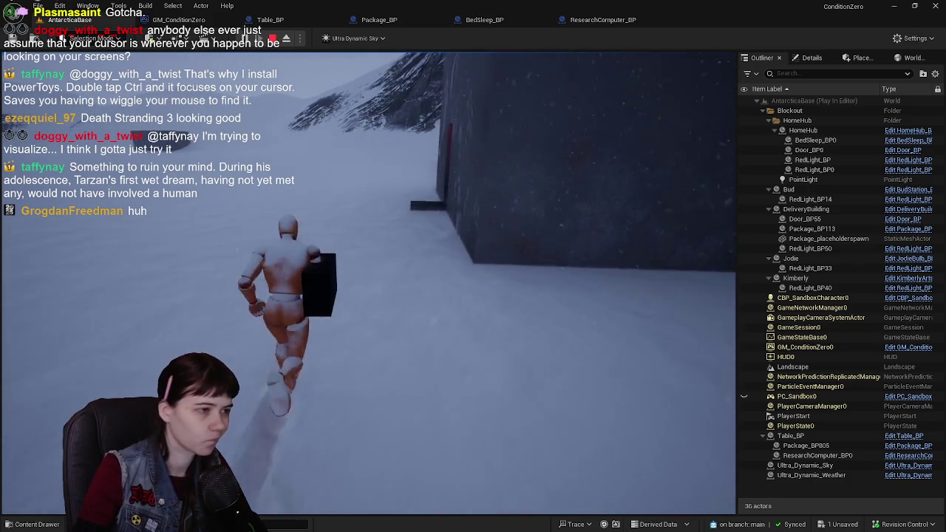
key("w")
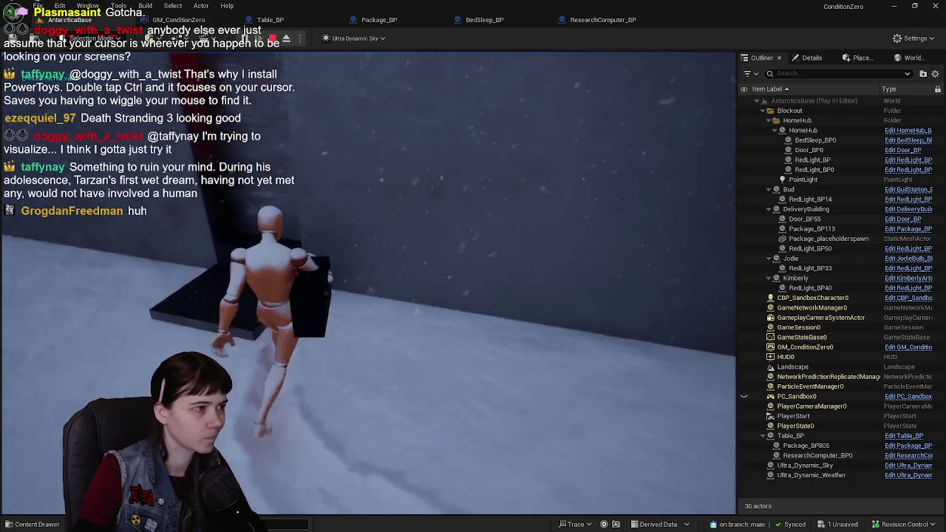
key("w")
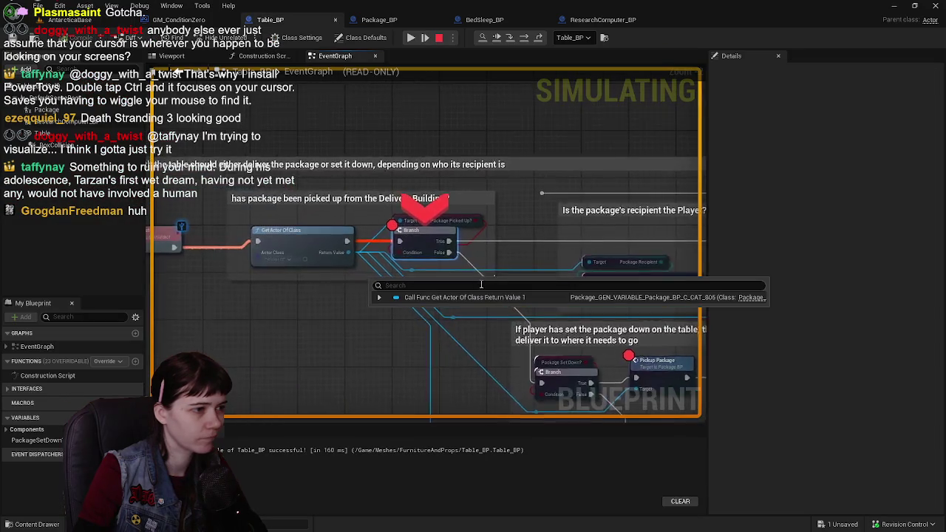
Step: Resume the simulation twice until the Table_BP breakpoint hits again
left_click(412, 37)
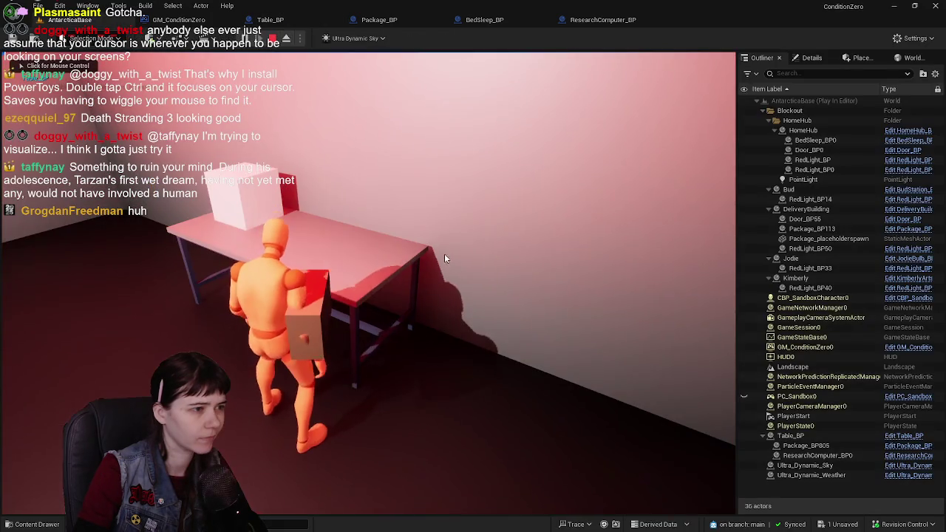
scroll(513, 185, "down", 2)
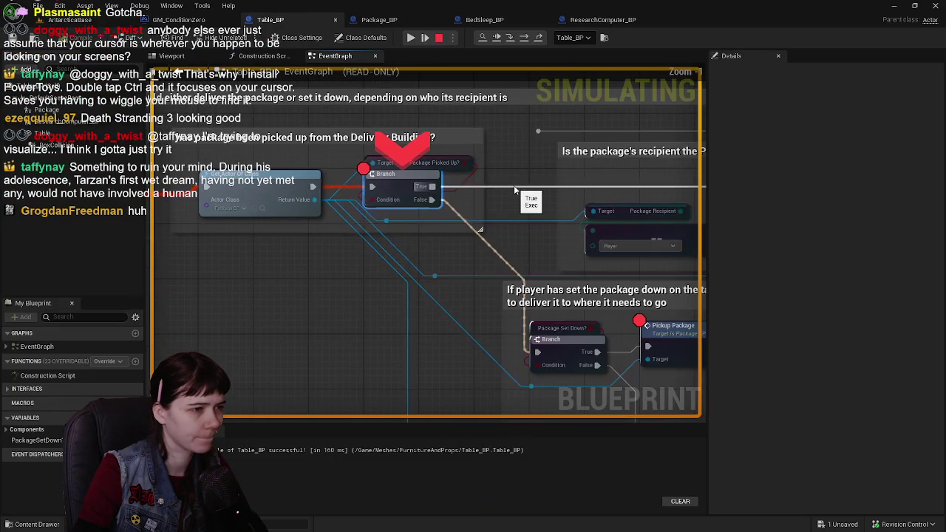
right_click(504, 227)
scroll(458, 244, "up", 2)
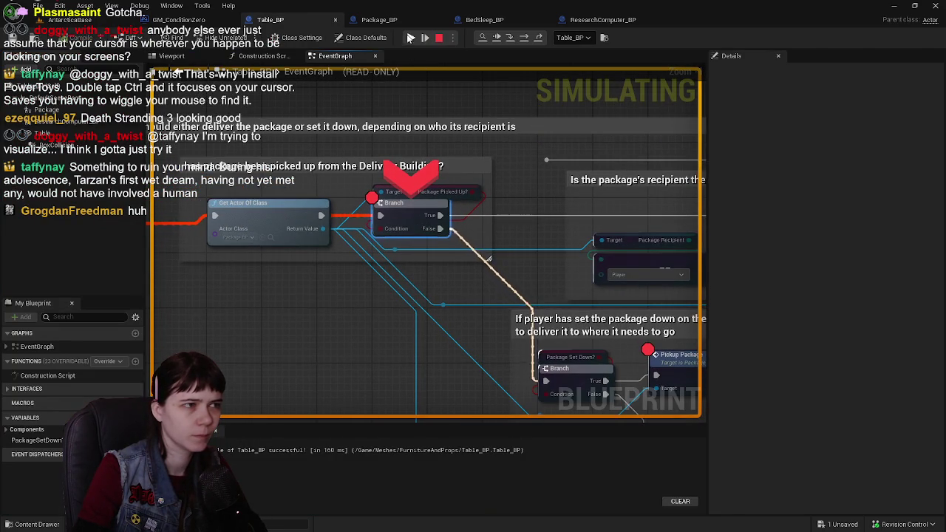
left_click(410, 38)
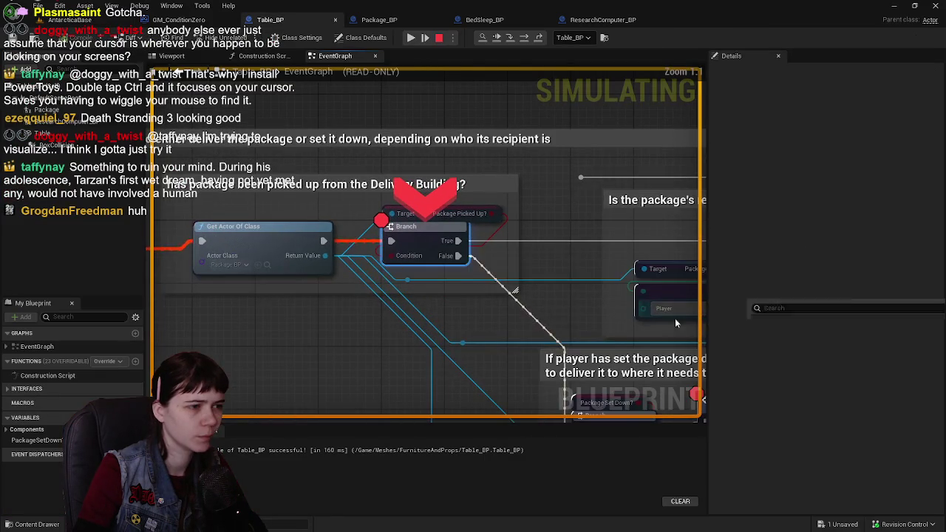
scroll(481, 276, "down", 1)
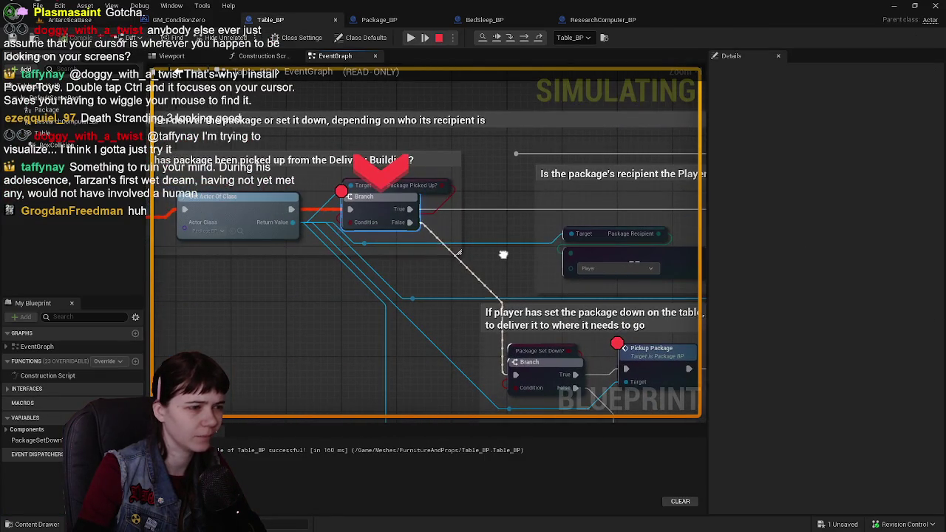
Step: Look over the recipient check, package set-down section and Get Actor Of Class node
left_click_drag(526, 272, 406, 226)
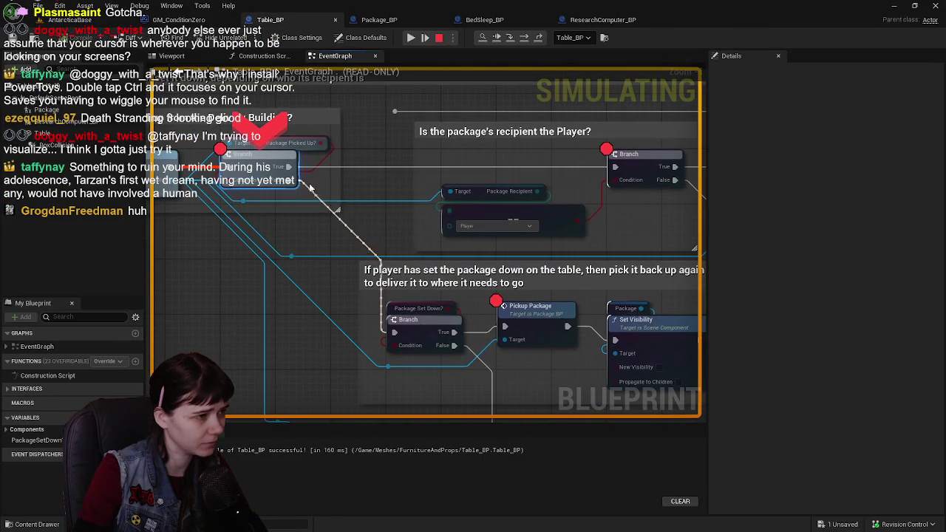
left_click_drag(429, 263, 380, 222)
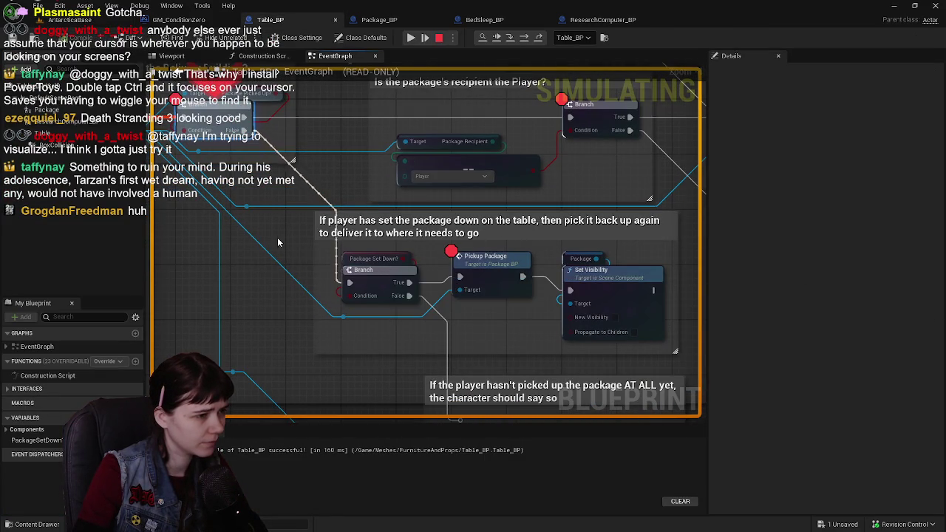
mouse_move(278, 243)
left_mouse_down()
mouse_move(333, 273)
mouse_move(354, 253)
mouse_move(324, 267)
left_mouse_up()
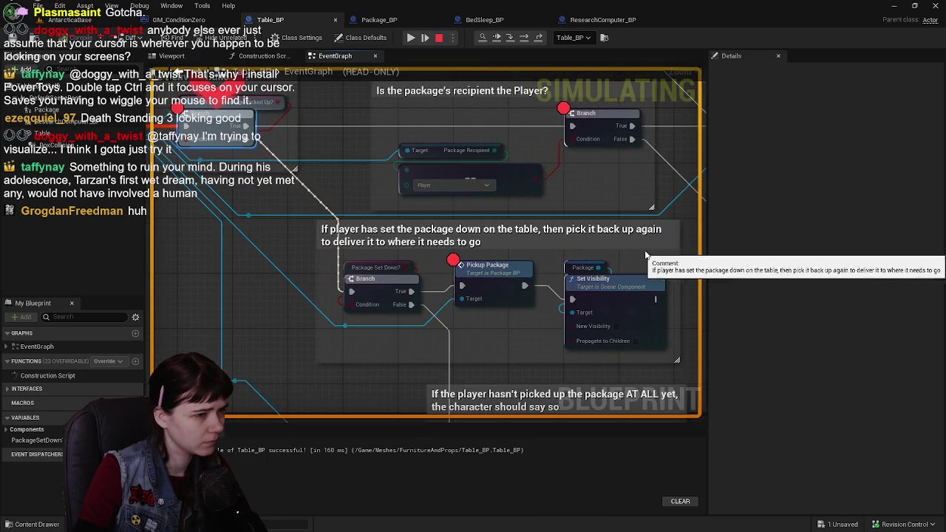
left_click_drag(627, 238, 562, 233)
mouse_move(285, 251)
left_mouse_down()
mouse_move(346, 257)
mouse_move(504, 320)
left_mouse_up()
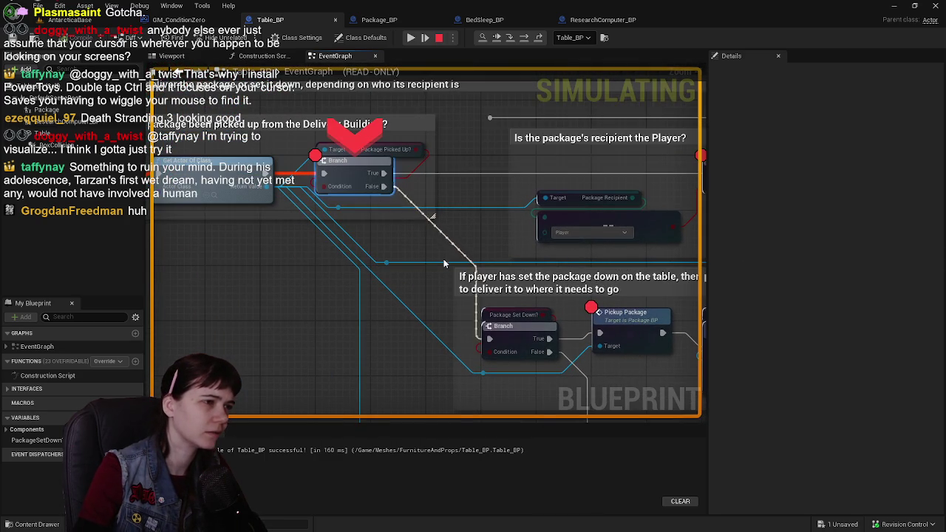
mouse_move(411, 221)
left_mouse_down()
mouse_move(425, 251)
mouse_move(417, 290)
mouse_move(473, 287)
left_mouse_up()
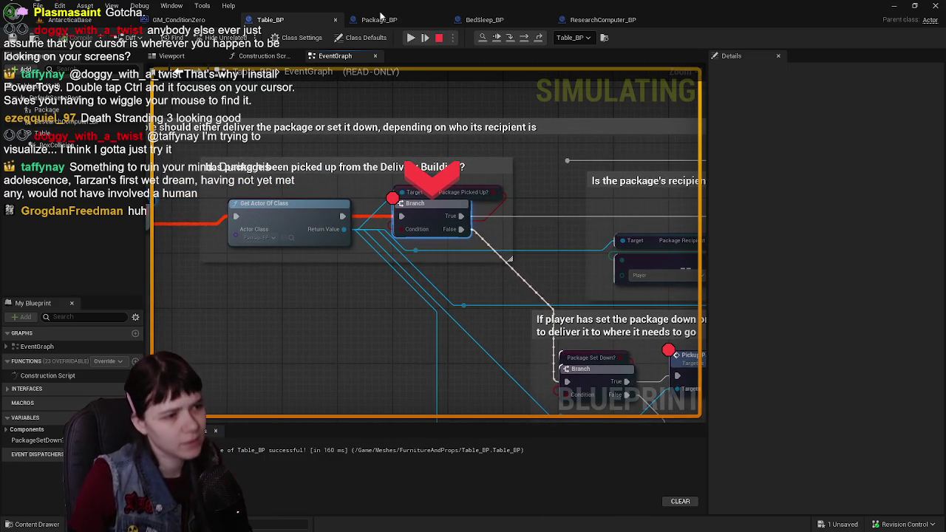
Step: In Package_BP, jump to the PickupPackage event and select its pickup node group
left_click(380, 19)
scroll(485, 245, "down", 3)
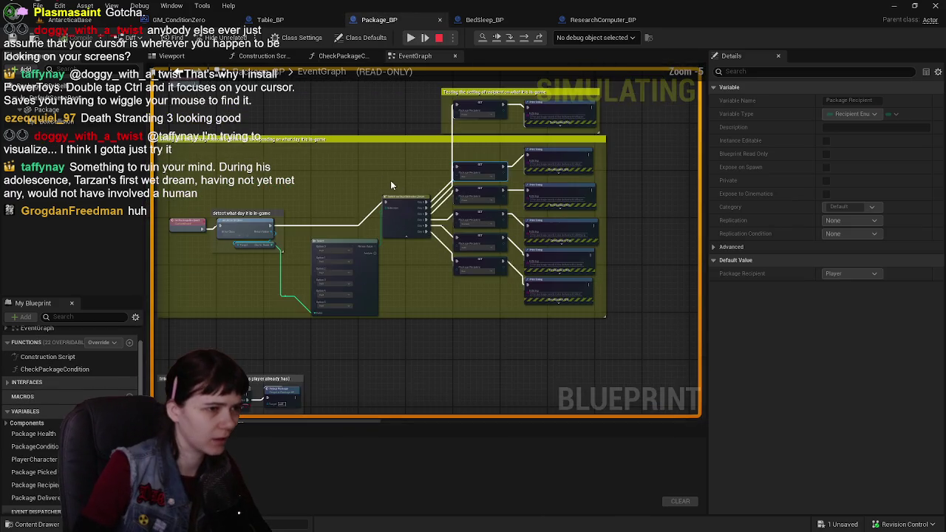
left_click_drag(390, 181, 477, 118)
scroll(499, 273, "up", 3)
mouse_move(500, 273)
left_mouse_down()
mouse_move(529, 192)
mouse_move(560, 155)
left_mouse_up()
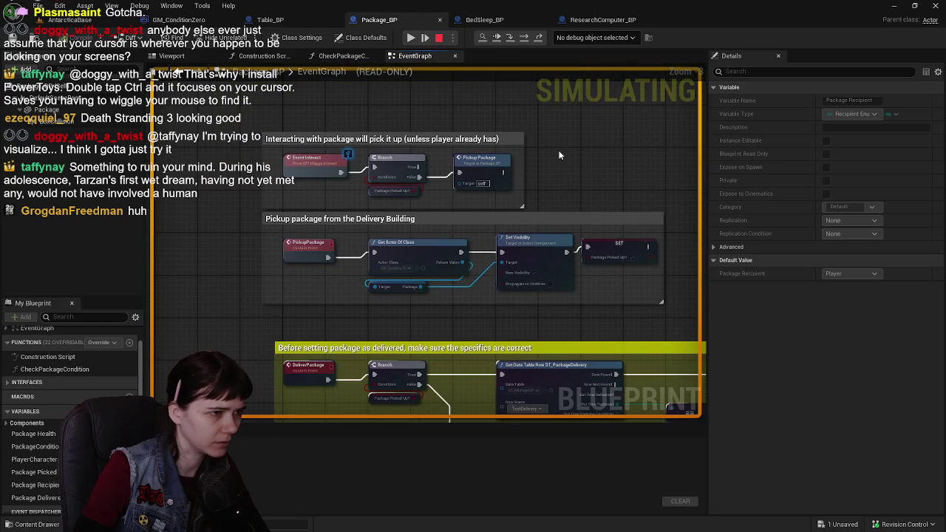
double_click(477, 164)
scroll(476, 262, "down", 1)
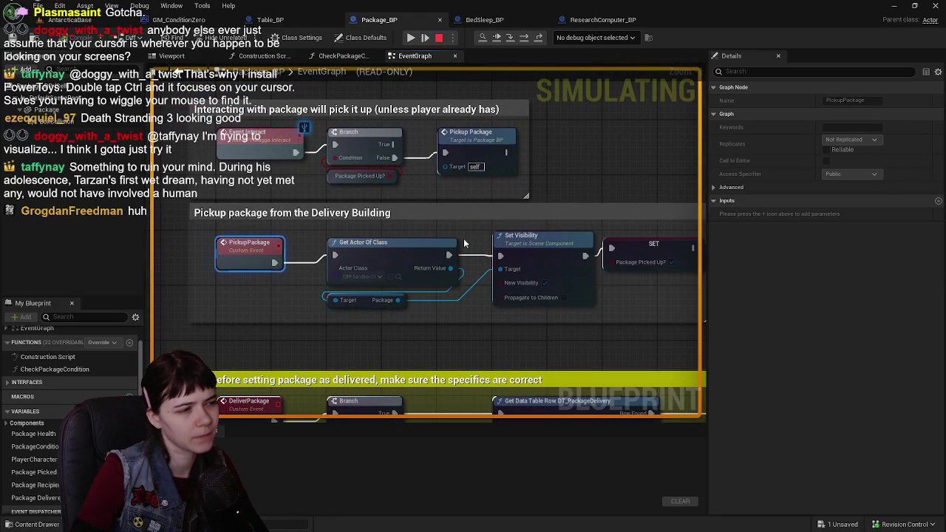
left_click_drag(237, 229, 649, 317)
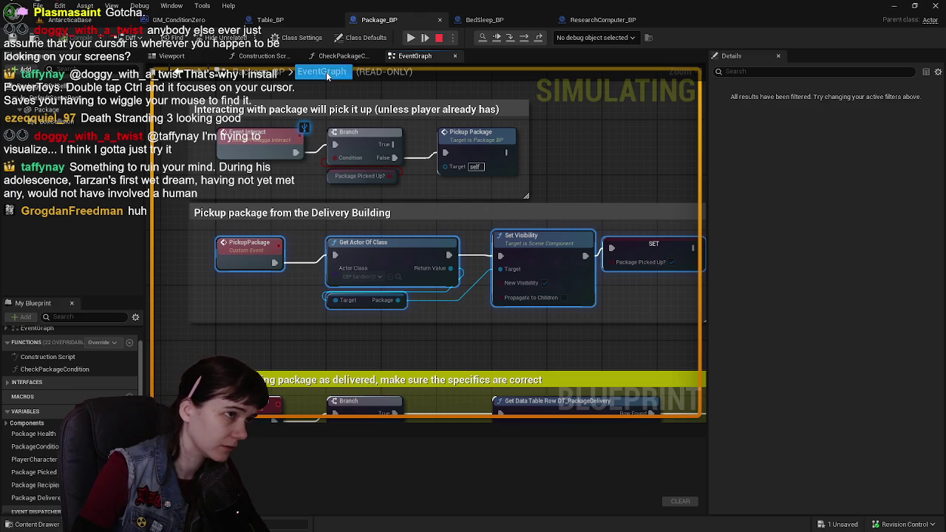
Step: Stop the simulation and undo an accidental move of the pickup node group
left_click(440, 39)
mouse_move(347, 273)
left_mouse_down()
mouse_move(451, 335)
mouse_move(443, 328)
left_mouse_up()
key("ctrl+z")
key("ctrl+z")
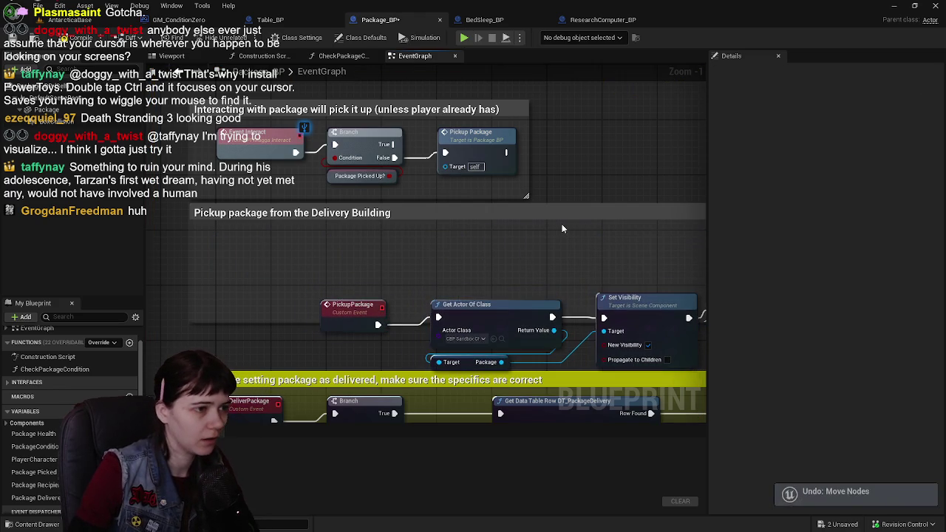
left_click_drag(460, 312, 380, 320)
Step: Select the Set Visibility node, make room in the graph, and view the package preview
left_click(473, 262)
right_click(474, 266)
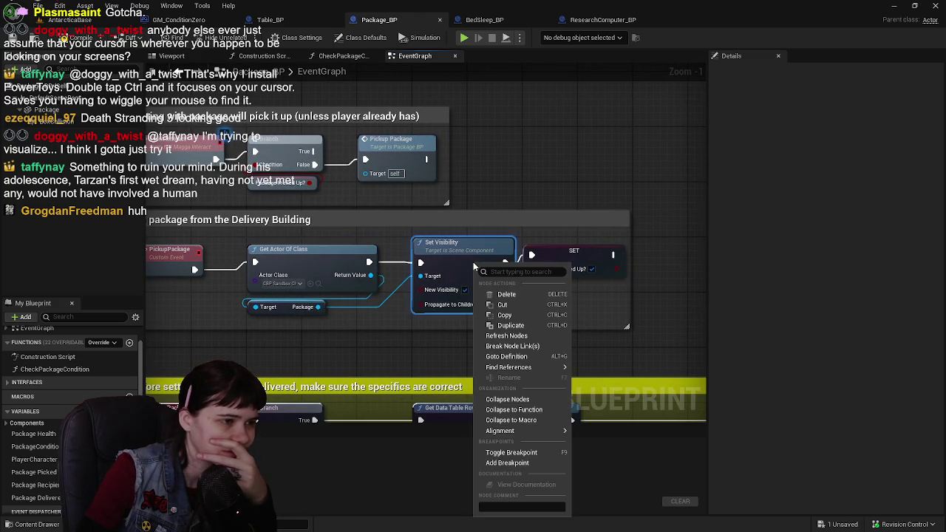
left_click(544, 153)
mouse_move(459, 184)
left_mouse_down()
mouse_move(592, 285)
mouse_move(592, 262)
mouse_move(361, 171)
mouse_move(456, 104)
mouse_move(451, 85)
mouse_move(297, 169)
left_mouse_up()
left_click_drag(374, 160, 411, 138)
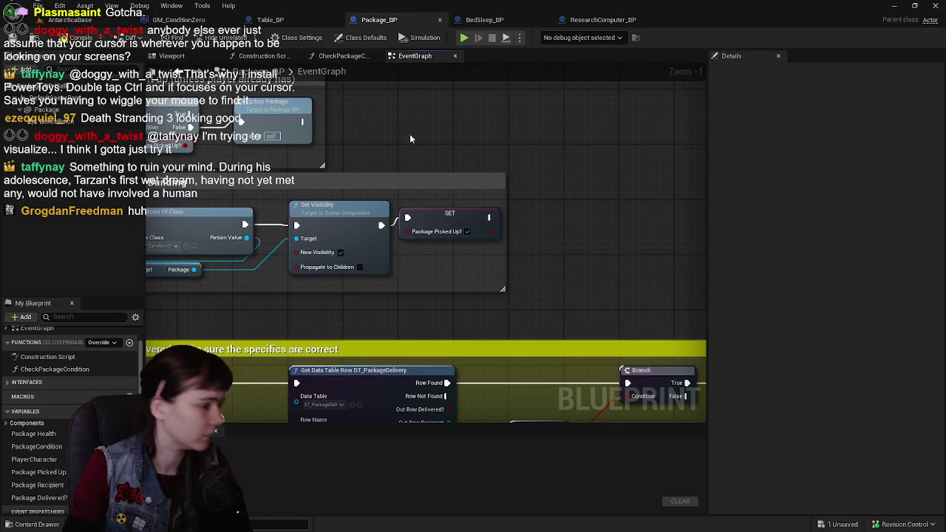
left_click(193, 58)
Step: Add a Get Actor Of Class node to Package_BP's event graph
left_click(408, 59)
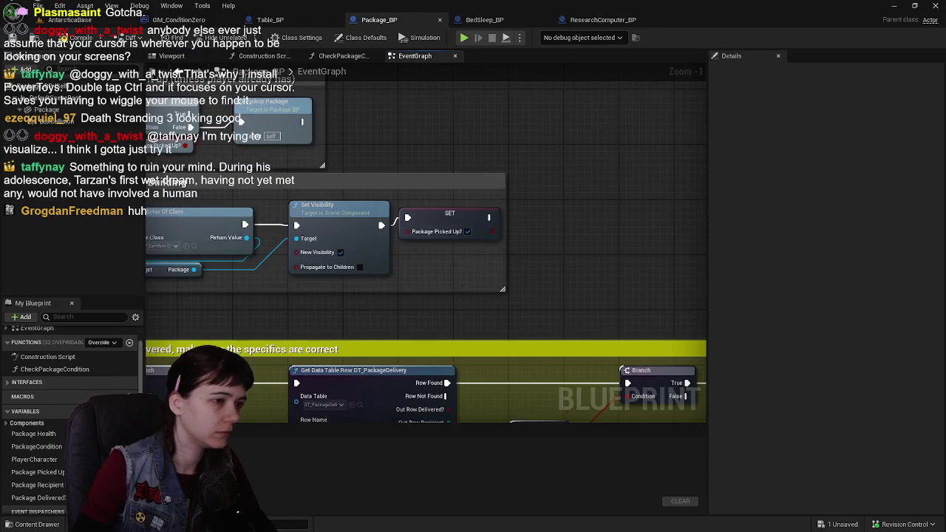
right_click(500, 232)
type("get actror")
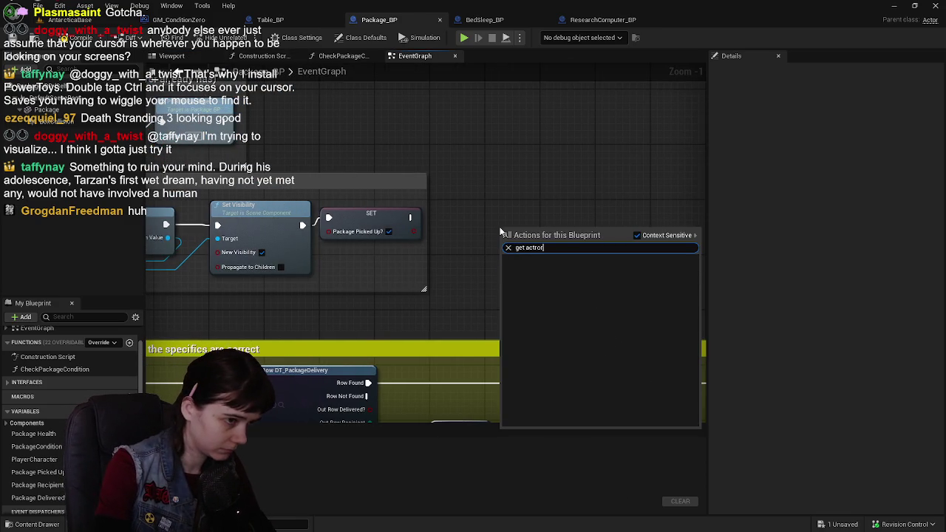
key("BackSpace")
key("BackSpace")
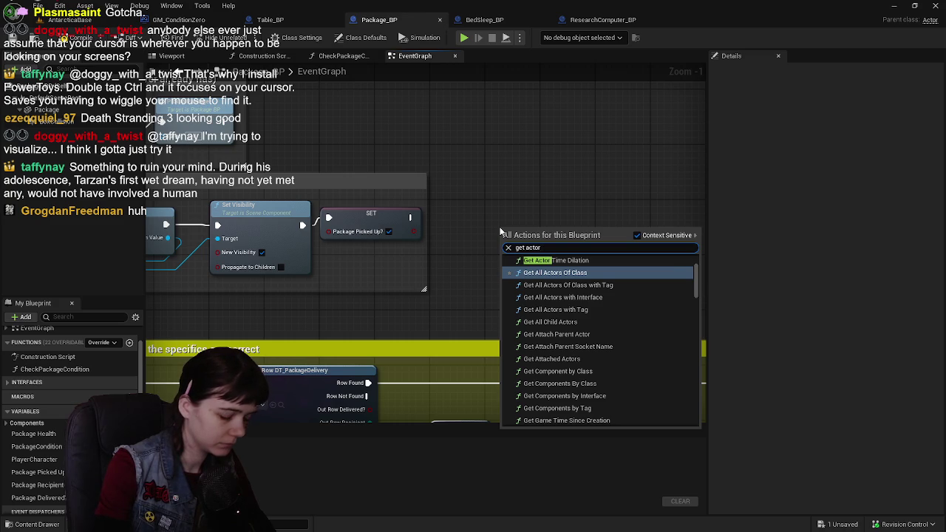
type(" of class")
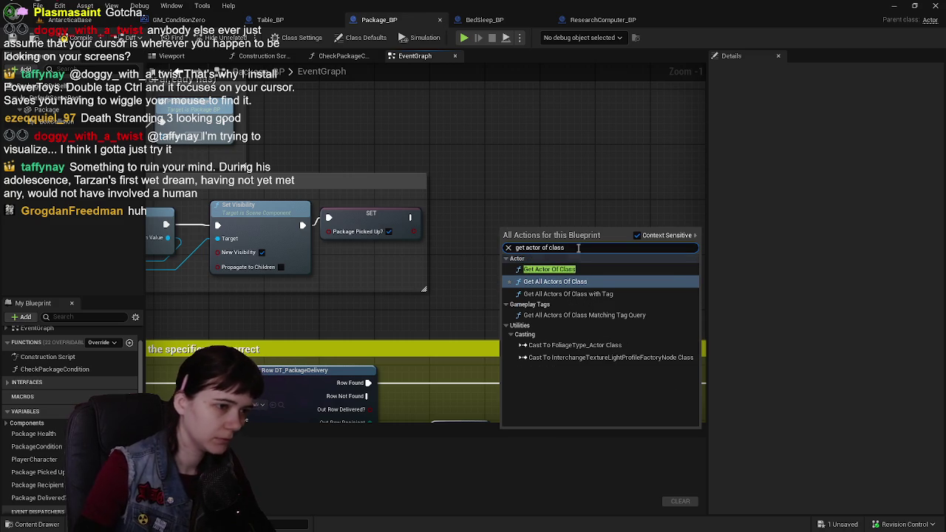
left_click(595, 268)
Step: Position the Get Actor Of Class node and set its actor class to DeliveryBuilding
left_click_drag(549, 247, 478, 215)
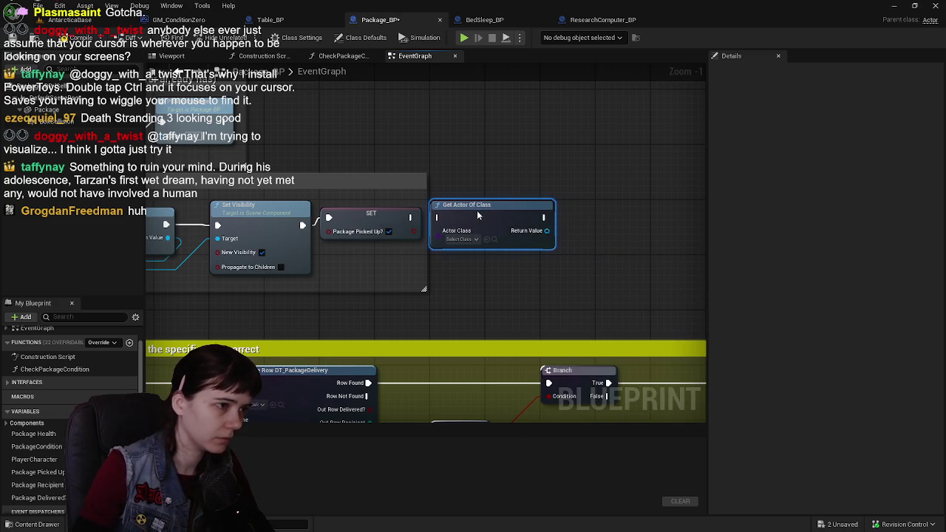
left_click_drag(487, 182, 435, 152)
mouse_move(445, 235)
left_mouse_down()
mouse_move(494, 235)
mouse_move(480, 208)
mouse_move(372, 178)
left_mouse_up()
left_click(327, 203)
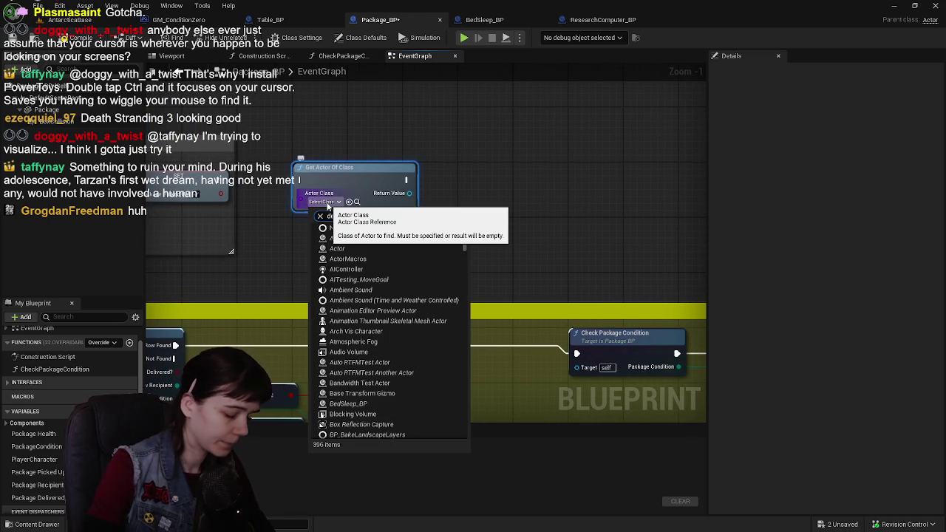
type("delivery")
left_click(353, 237)
Step: Chain Get Package and Set Visibility off the return value, then box the nodes in a comment
left_click_drag(416, 193, 464, 213)
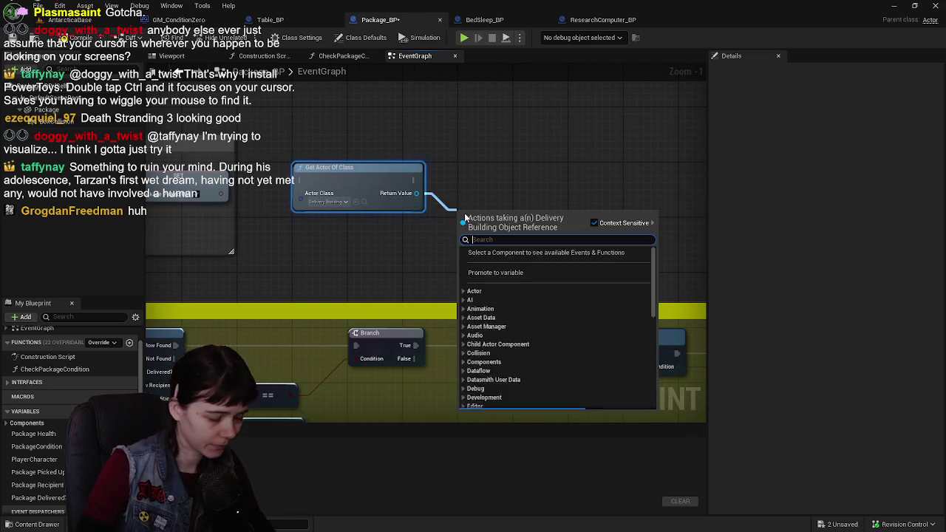
type("get package")
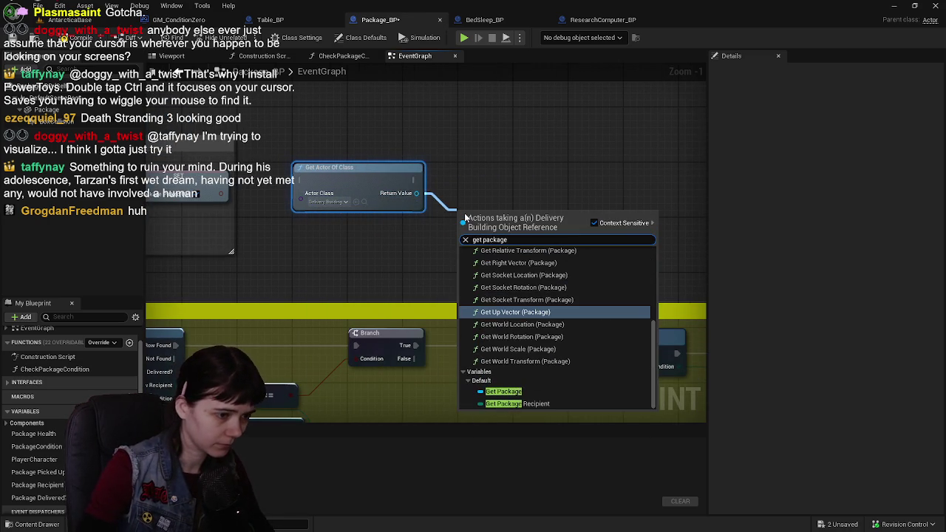
key("Return")
mouse_move(487, 219)
left_mouse_down()
mouse_move(494, 212)
mouse_move(417, 241)
mouse_move(478, 243)
left_mouse_up()
type("set")
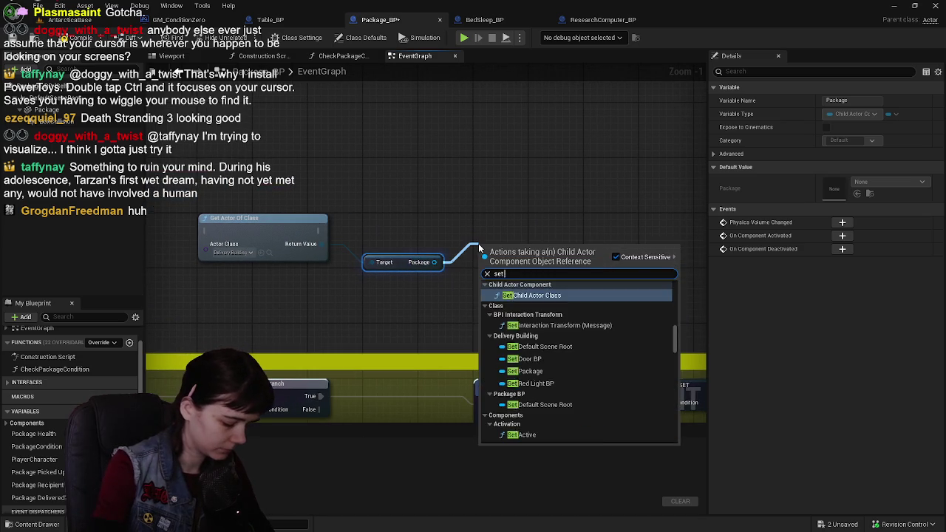
type(" vis")
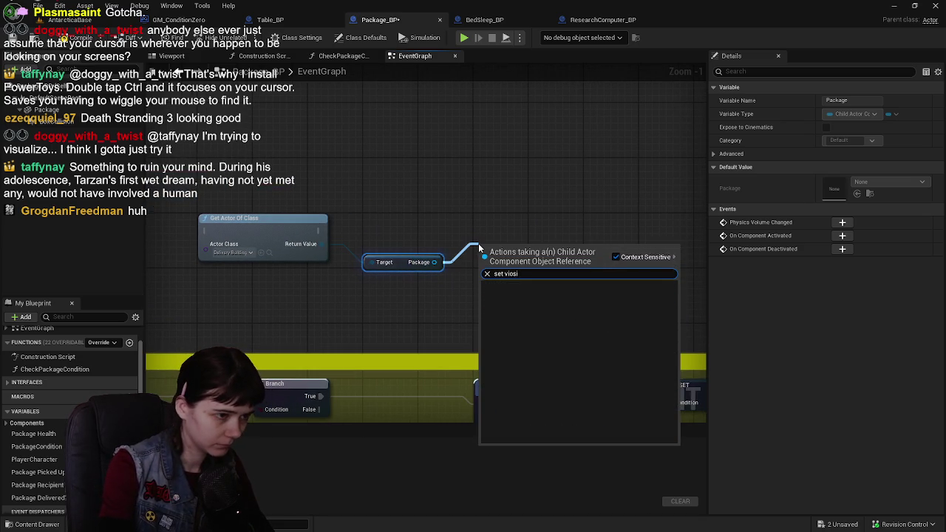
key("Return")
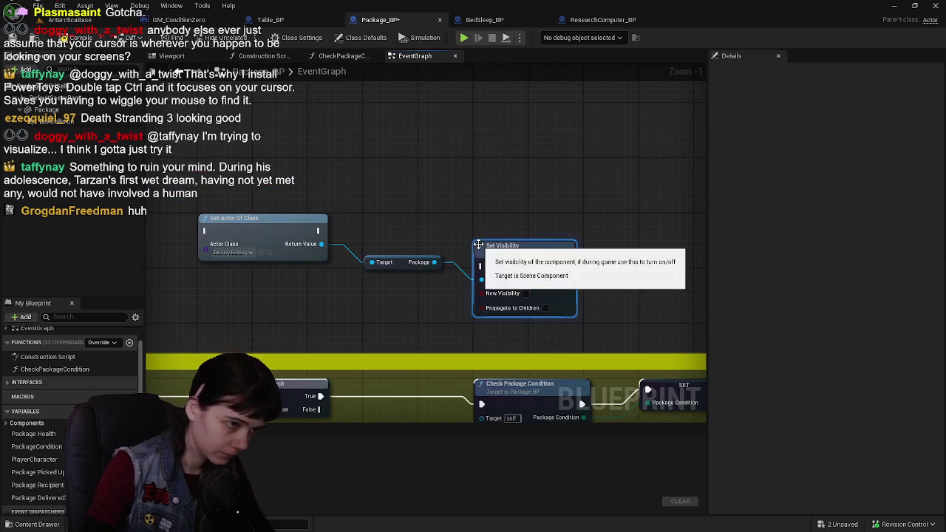
left_click_drag(497, 226, 490, 226)
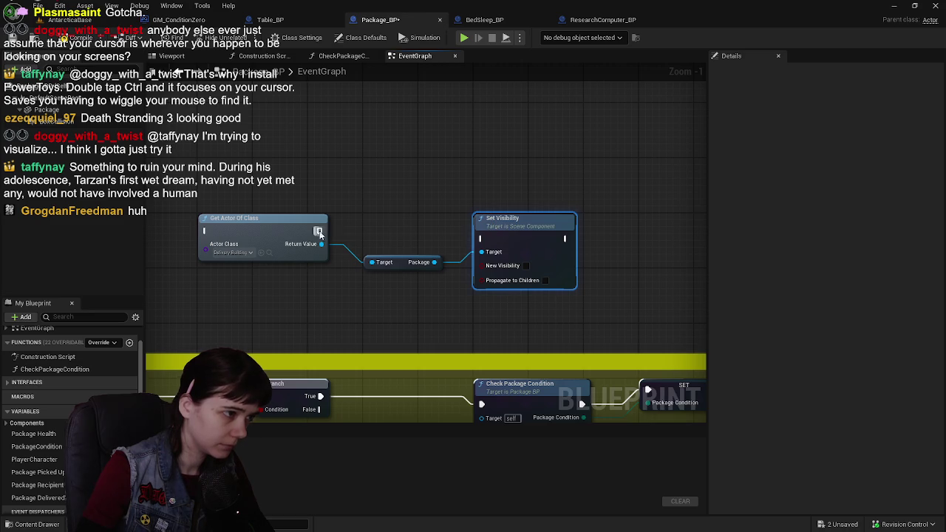
left_click_drag(252, 200, 614, 309)
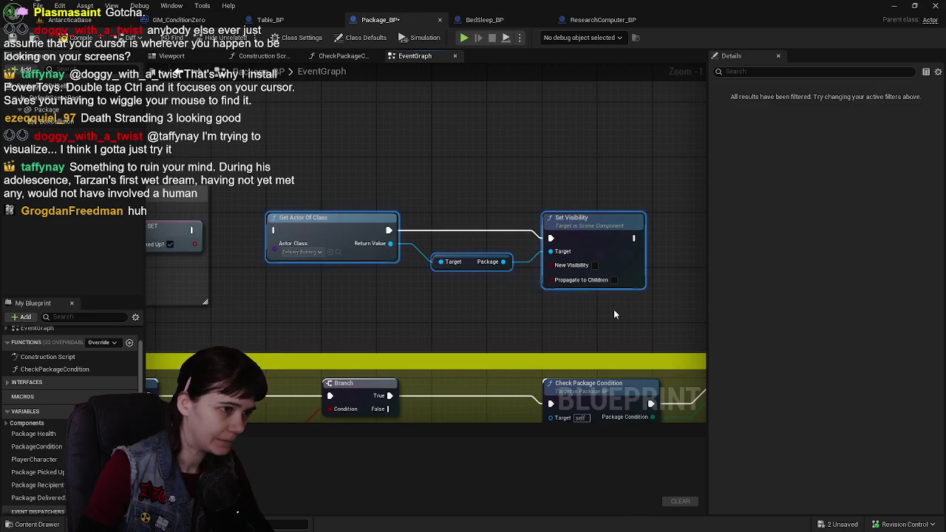
key("c")
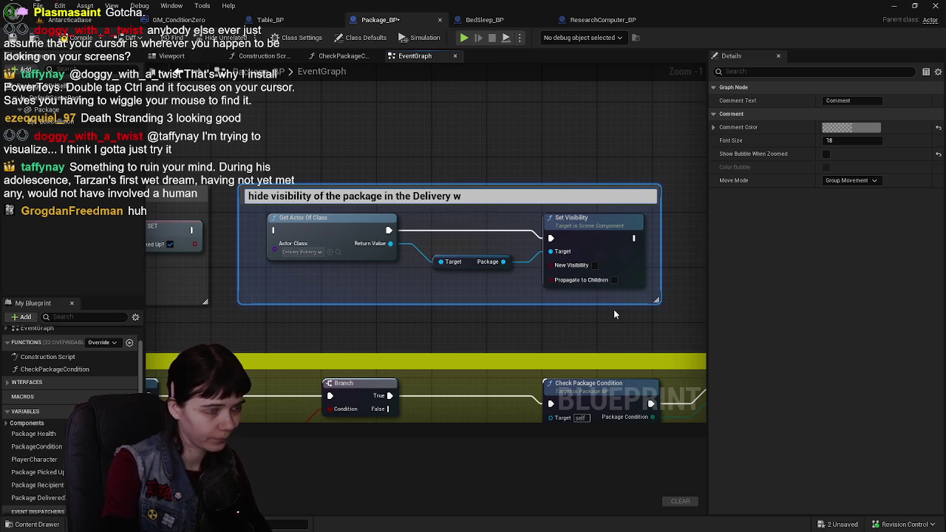
Step: Finish the comment ending 'when it's picked up' and wire the pickup SET into Get Actor Of Class
type("Building when i")
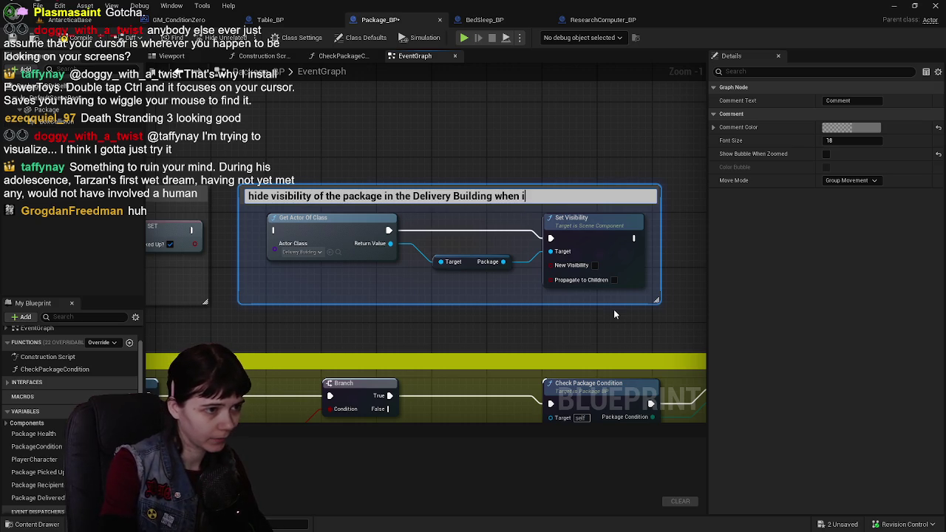
type("t's picked up")
key("Return")
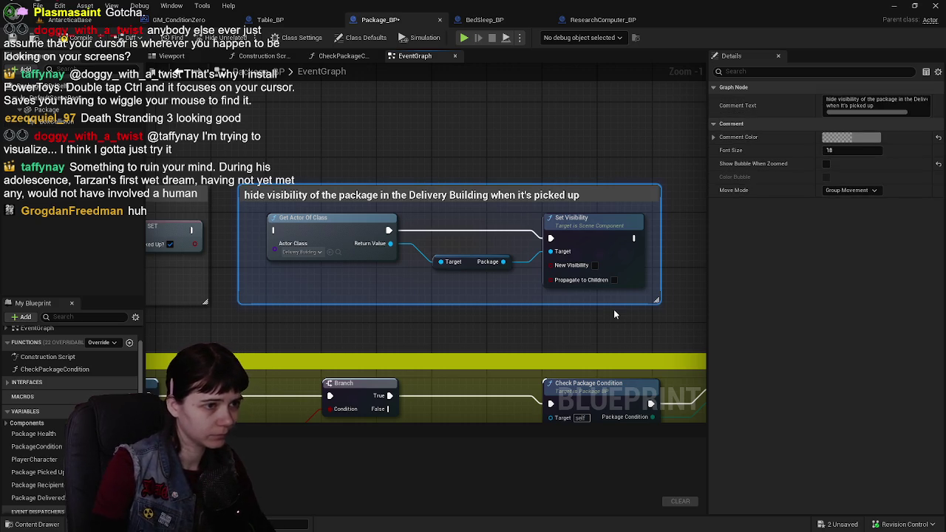
left_click_drag(193, 231, 275, 231)
Step: Compile and save Package_BP, then start a new Play In Editor session
left_click(70, 20)
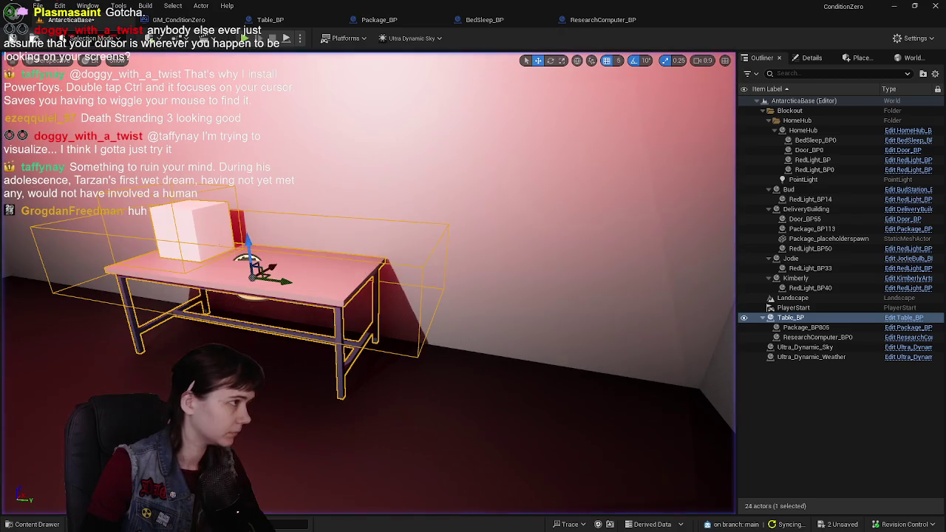
key("ctrl+s")
left_click(390, 20)
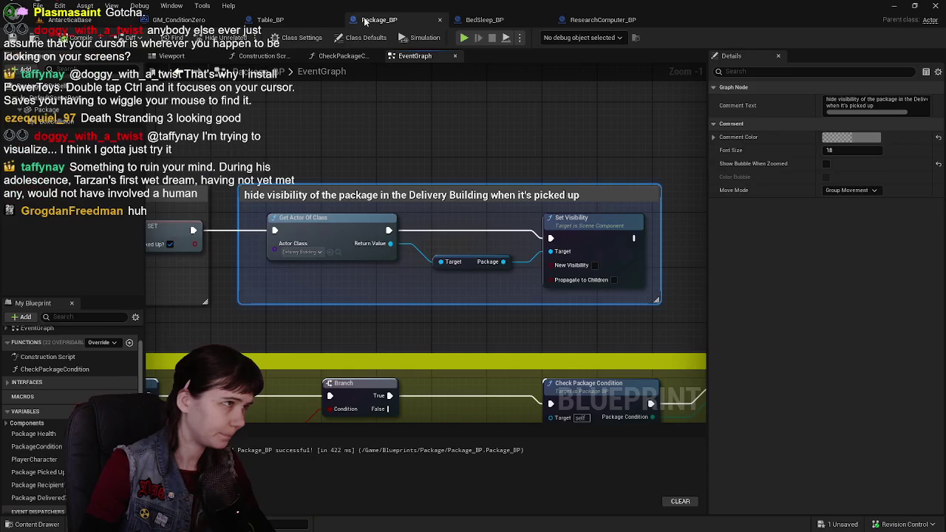
left_click(67, 20)
key("alt+p")
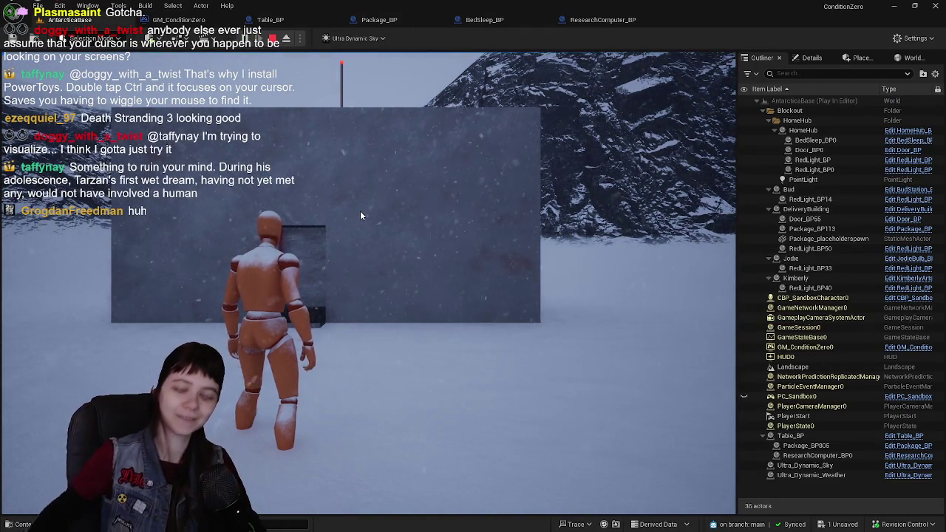
left_click(360, 210)
Step: Run across the snow and up the stairs into the delivery building to the package
key("w")
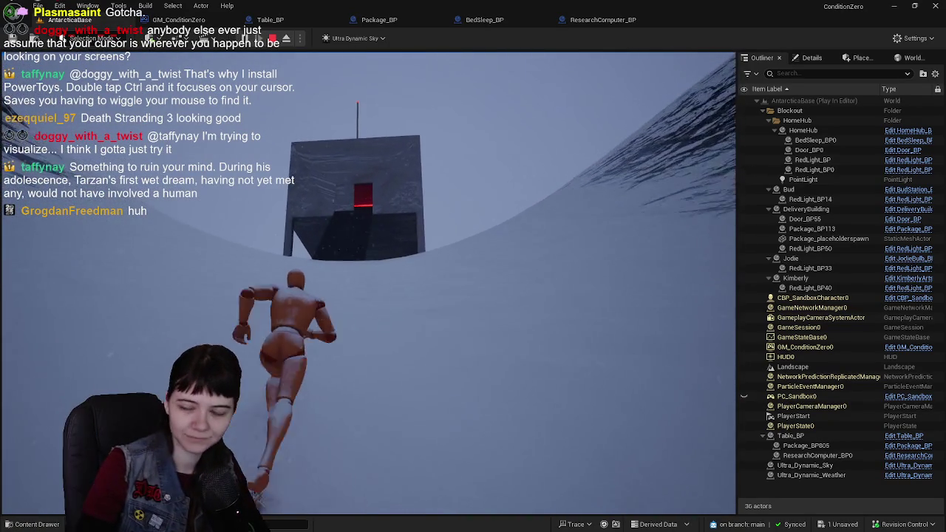
key("w")
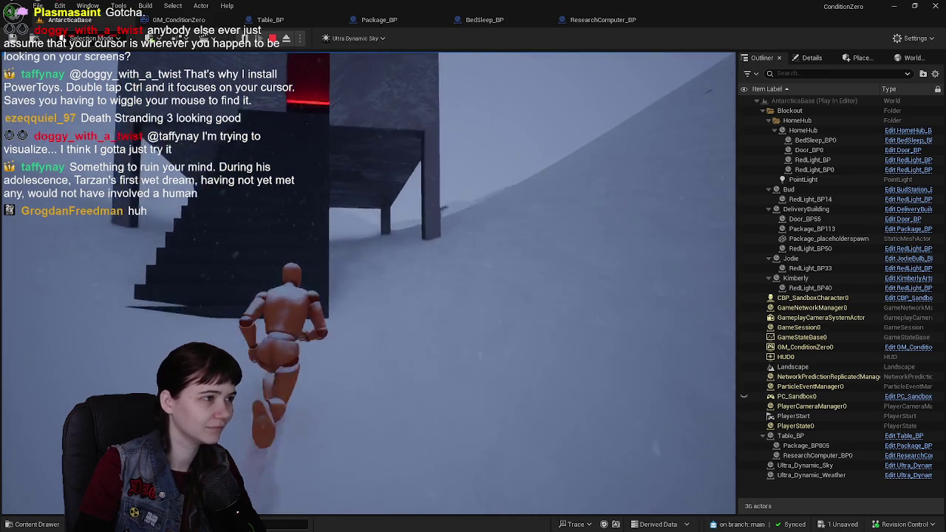
key("w")
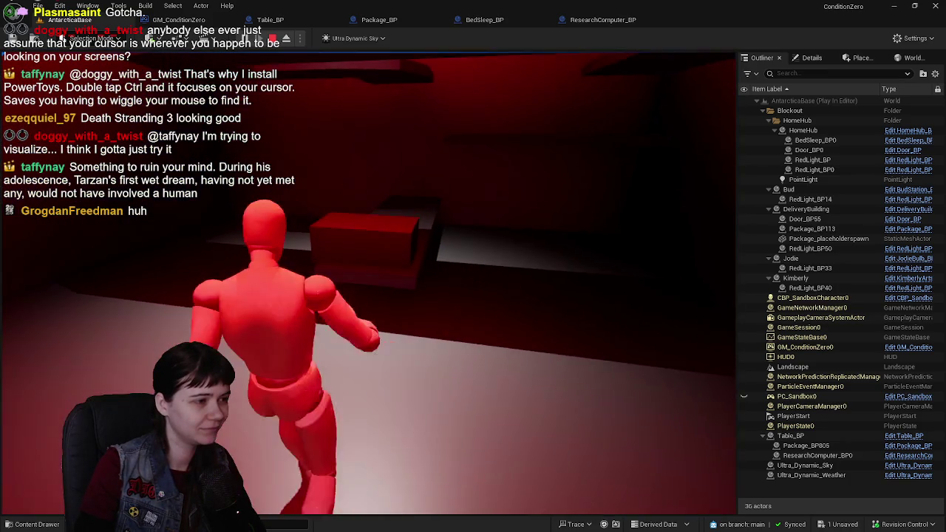
key("w")
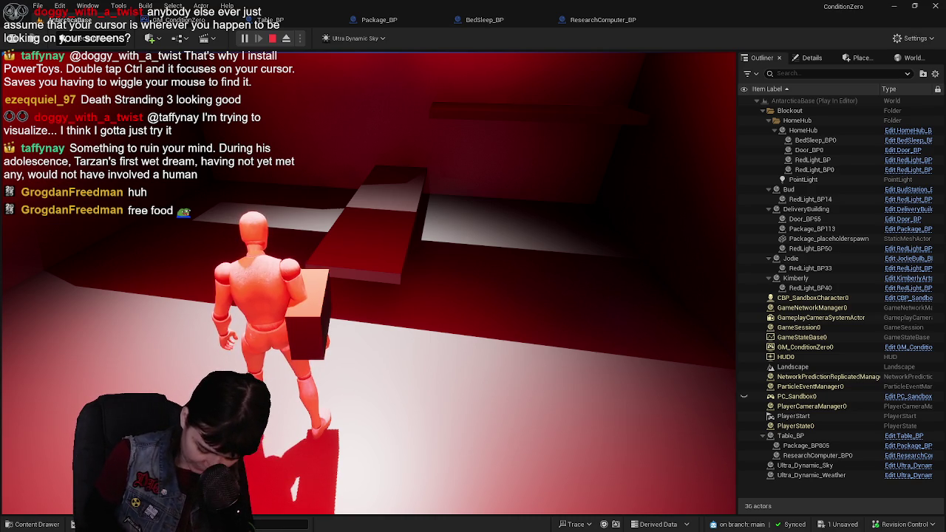
Step: Walk the character out of the delivery building and uphill across the snow toward the red-lit box
key("w")
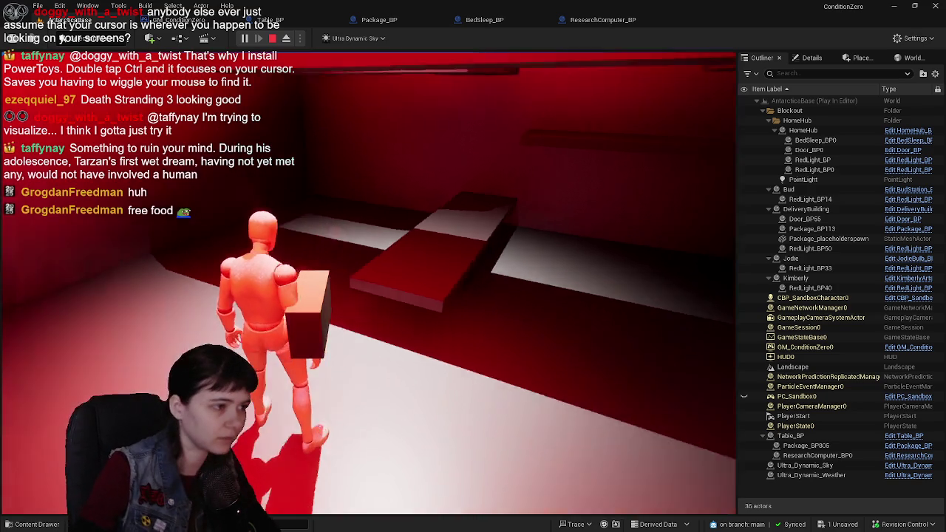
key("w")
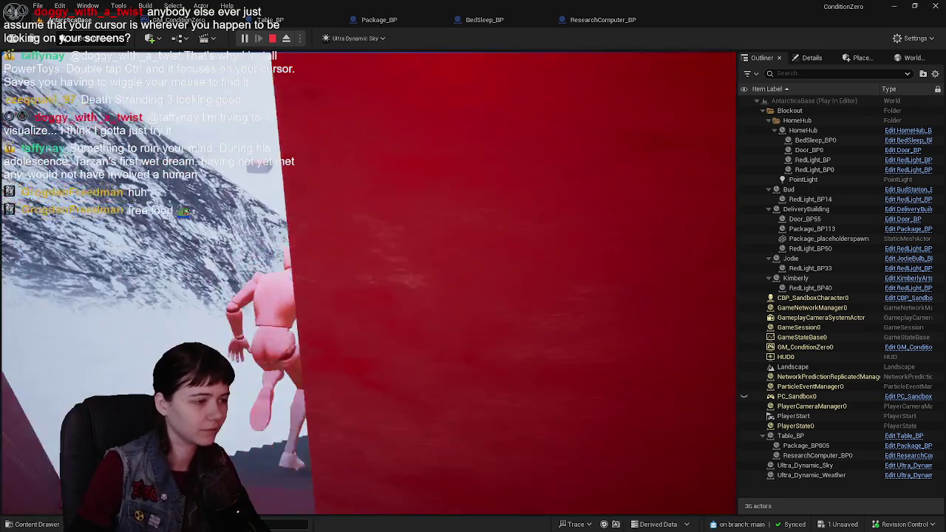
key("w")
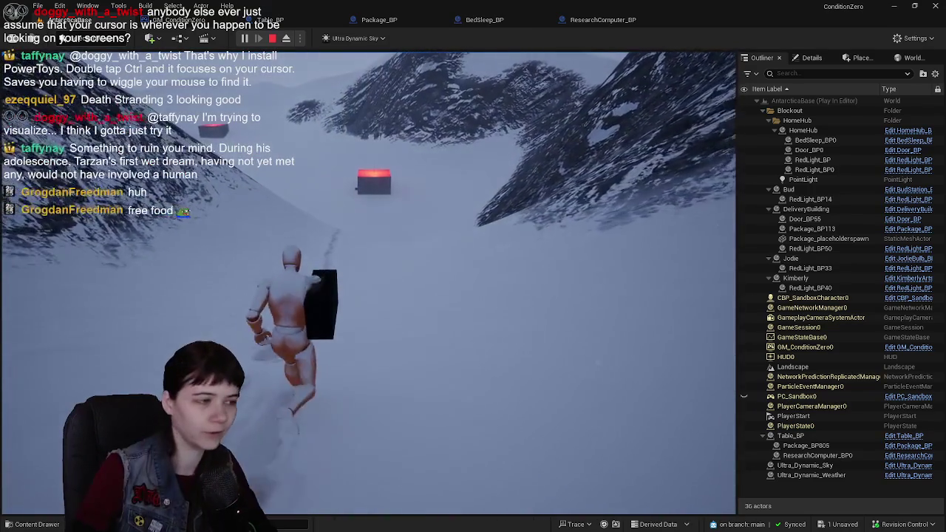
key("w")
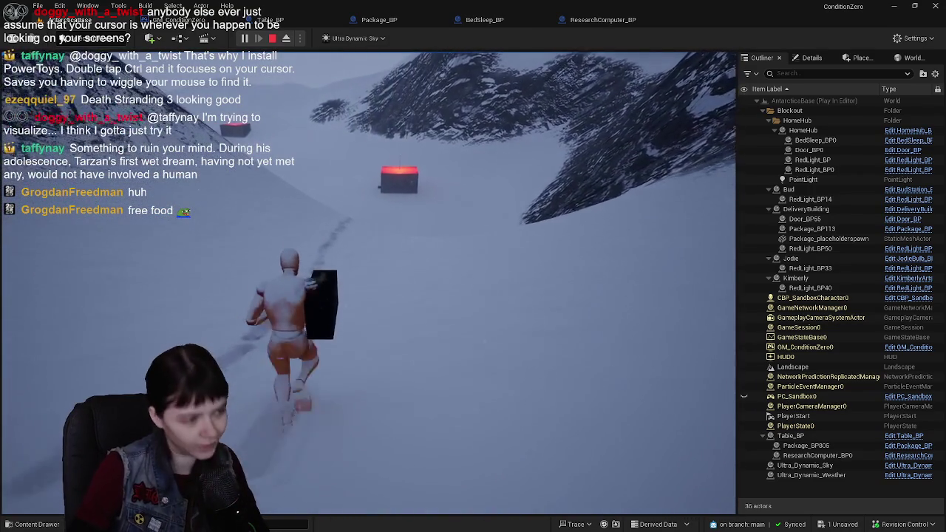
key("w")
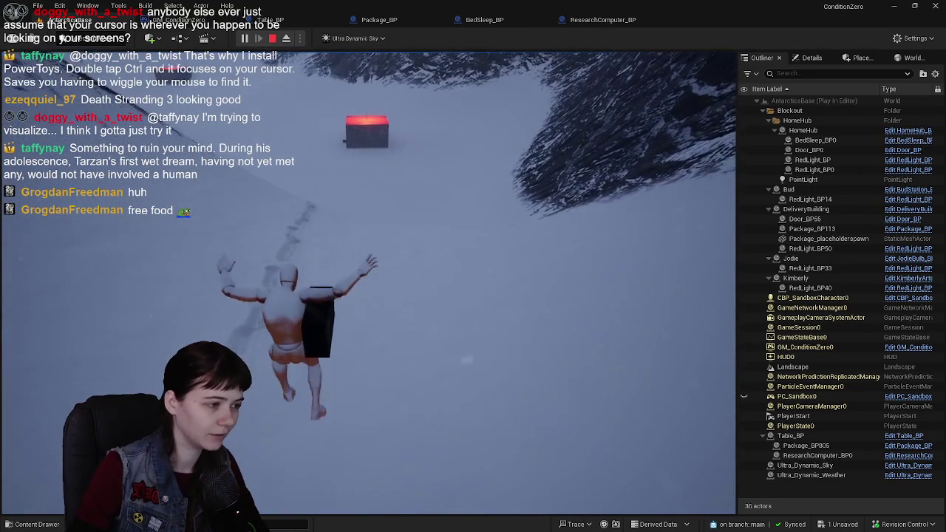
key("w")
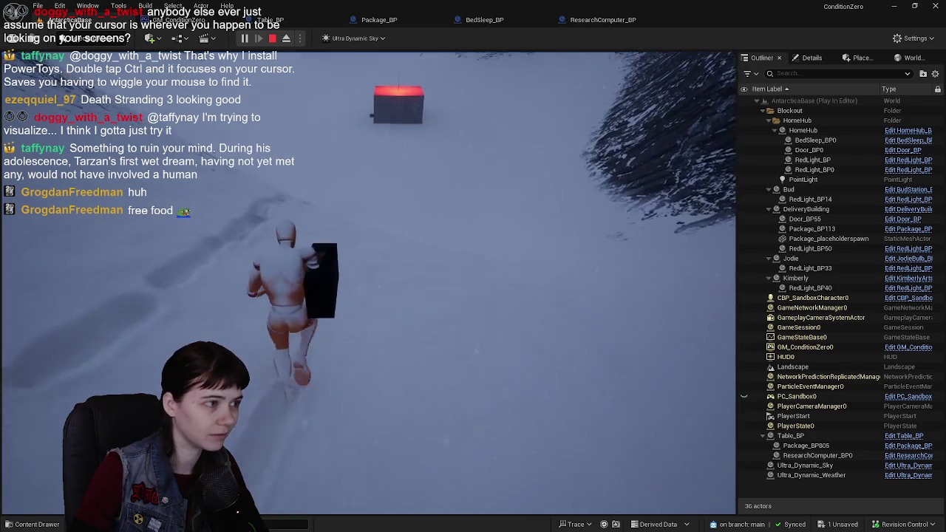
key("w")
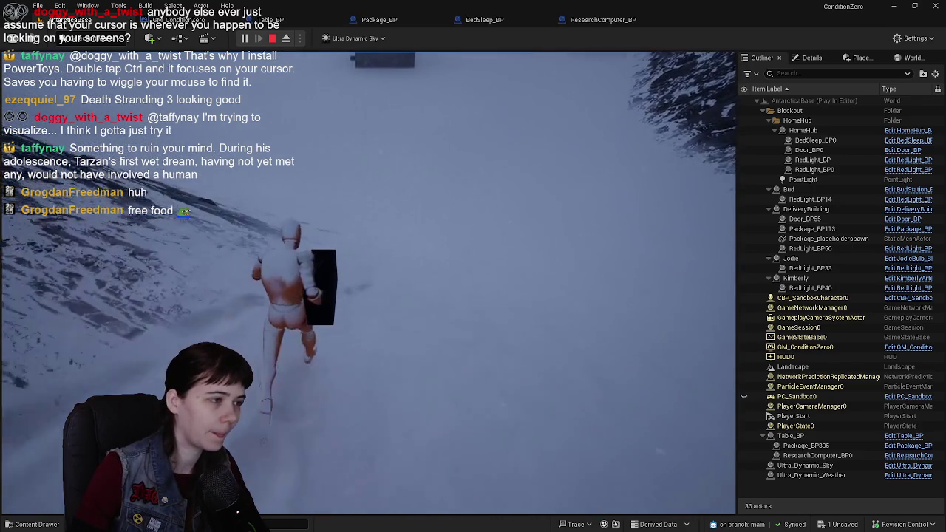
key("w")
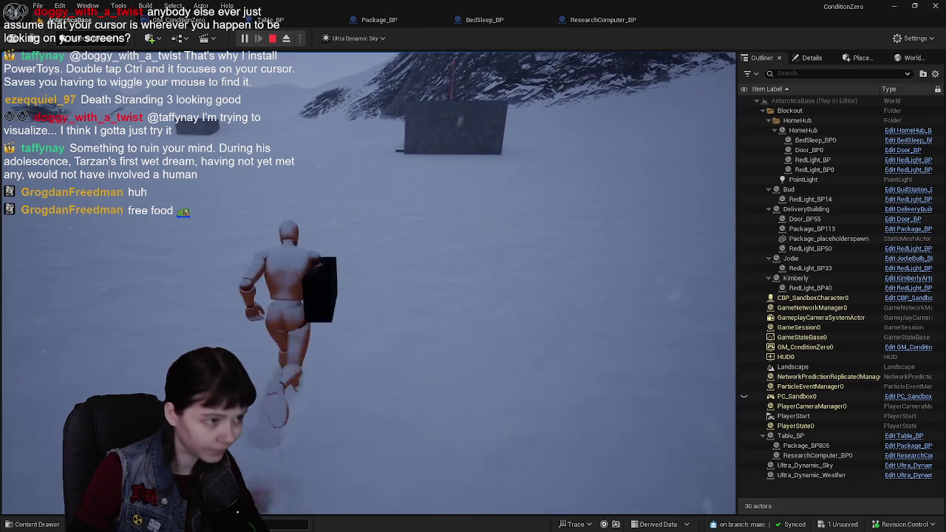
Step: Walk through the red-lit doorway into the home hub and bring the package up to the table
key("w")
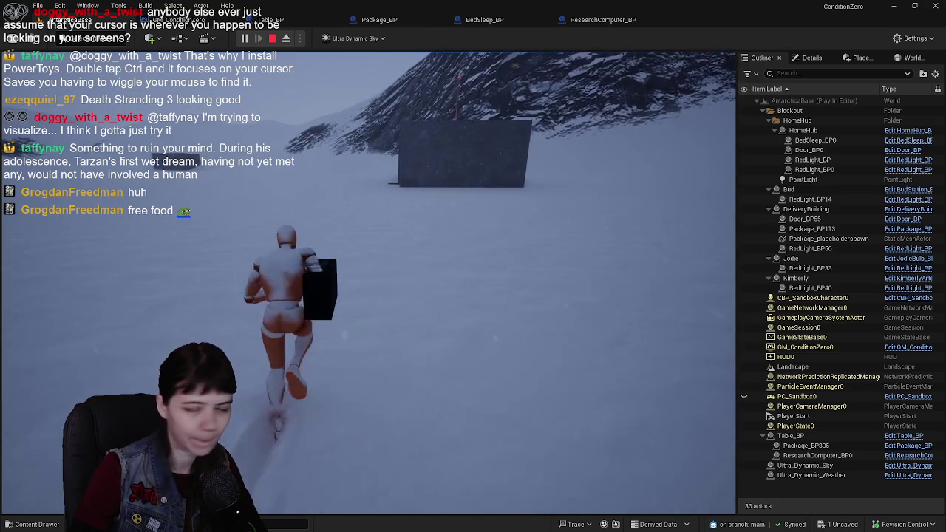
key("w")
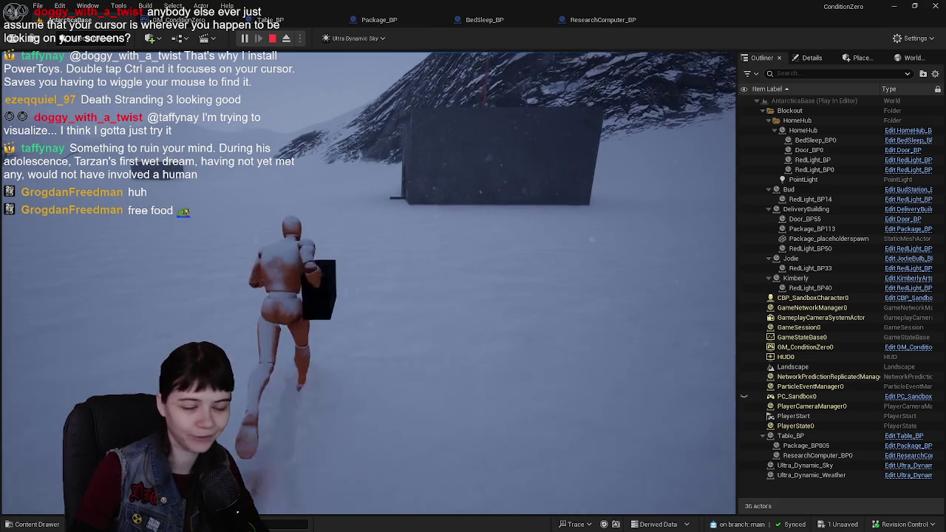
key("w")
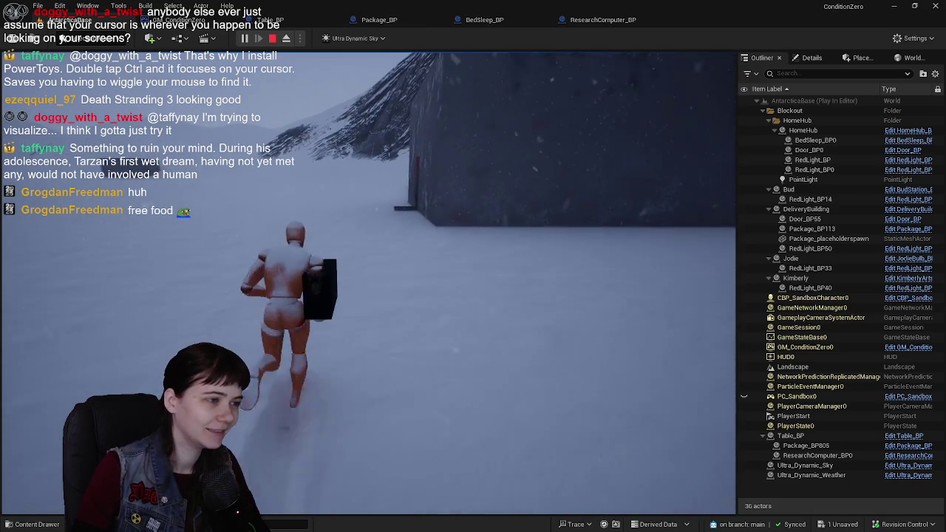
key("w")
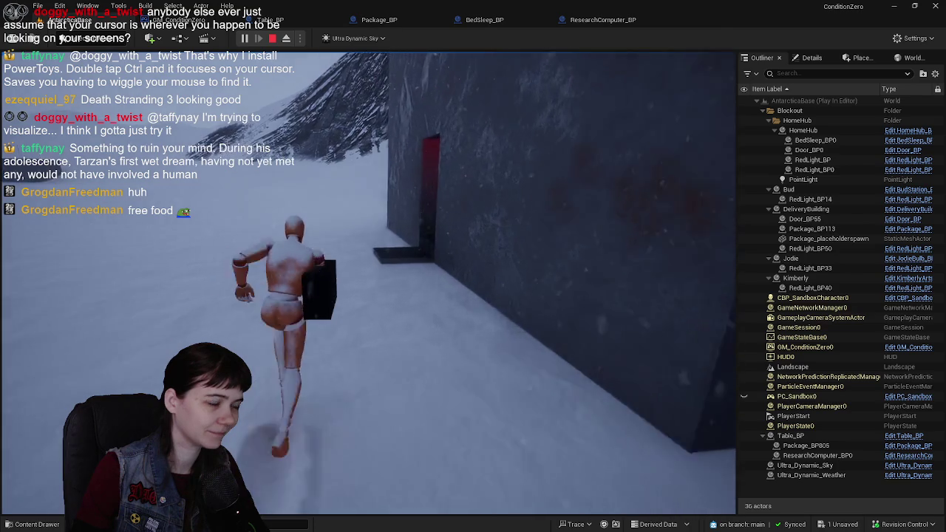
key("w")
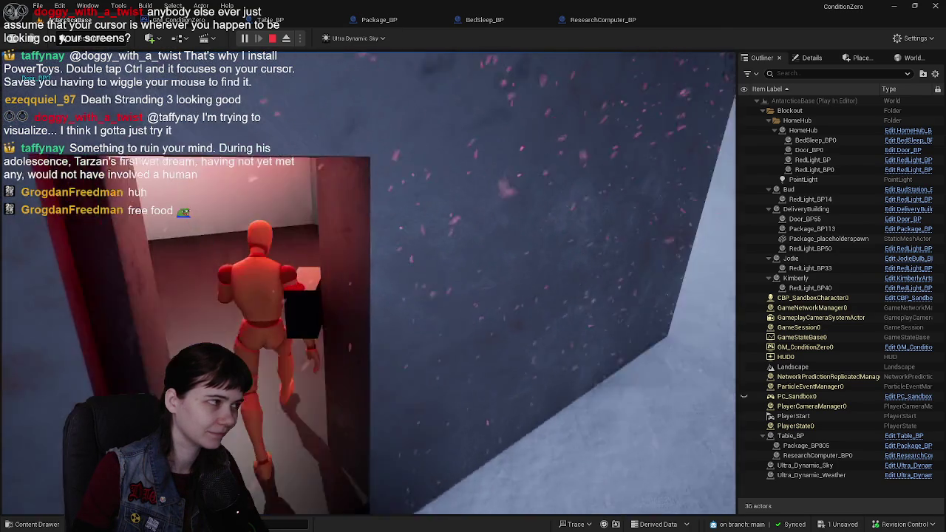
key("w")
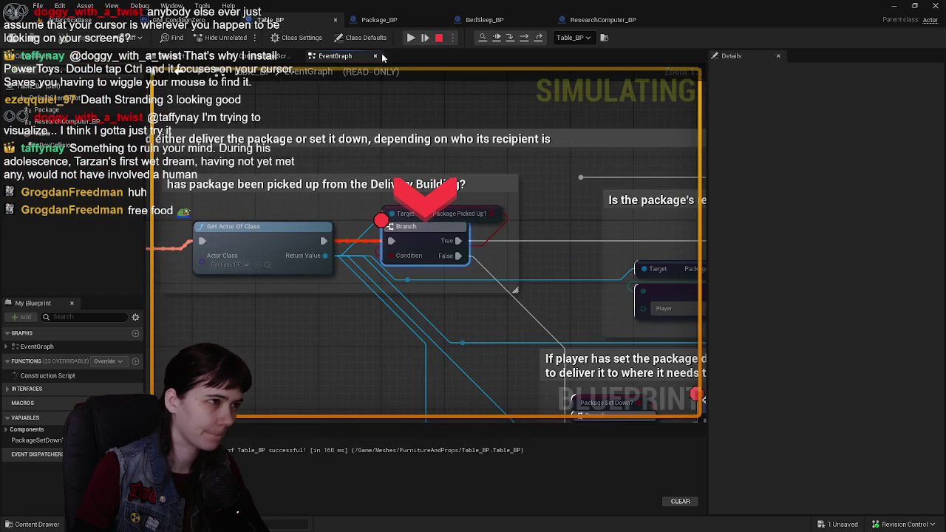
Step: Resume past the Table_BP breakpoints, including Deliver Package, and return to the game
left_click(425, 37)
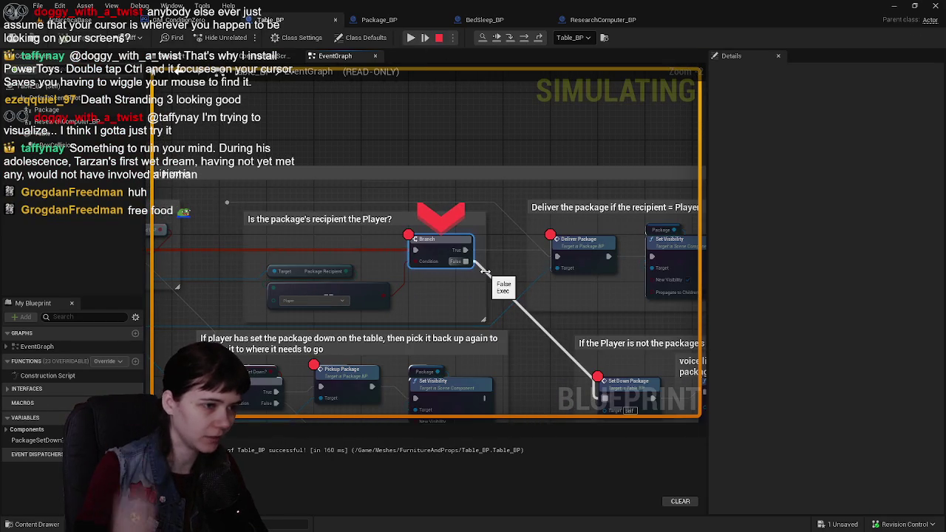
left_click(410, 38)
left_click(410, 38)
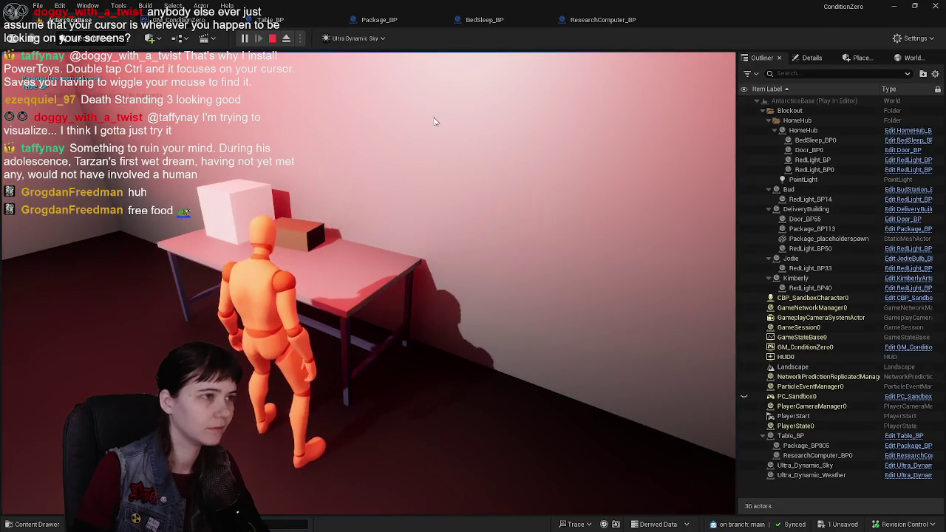
Step: Walk over to the bed and back to the table, then interact to trigger the breakpoint
key("w")
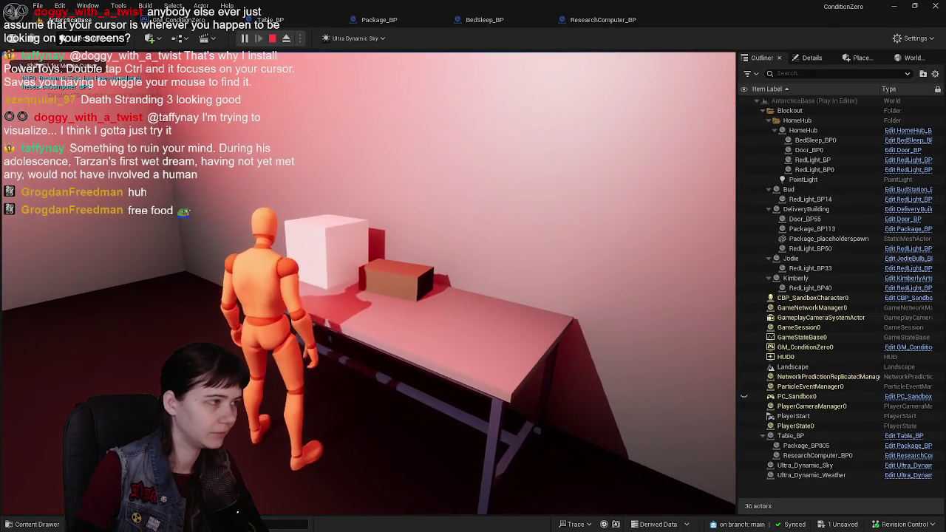
key("w")
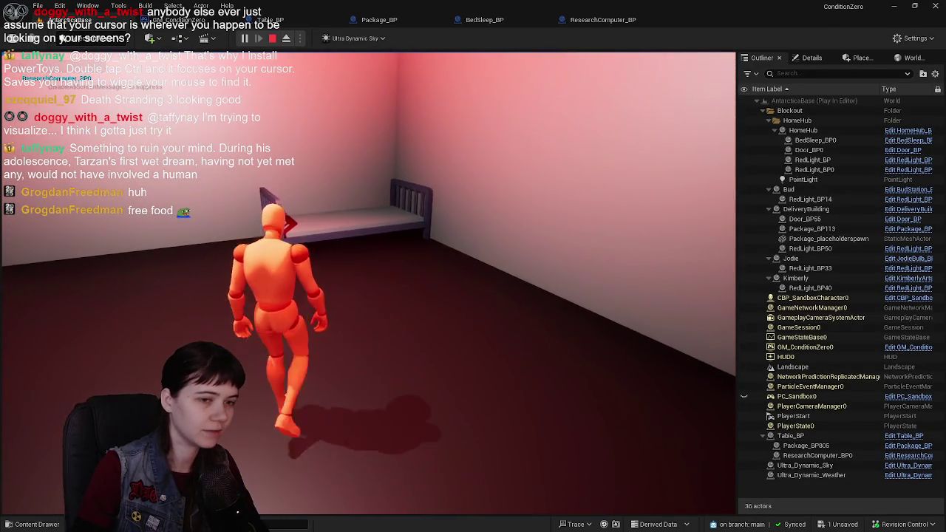
key("w")
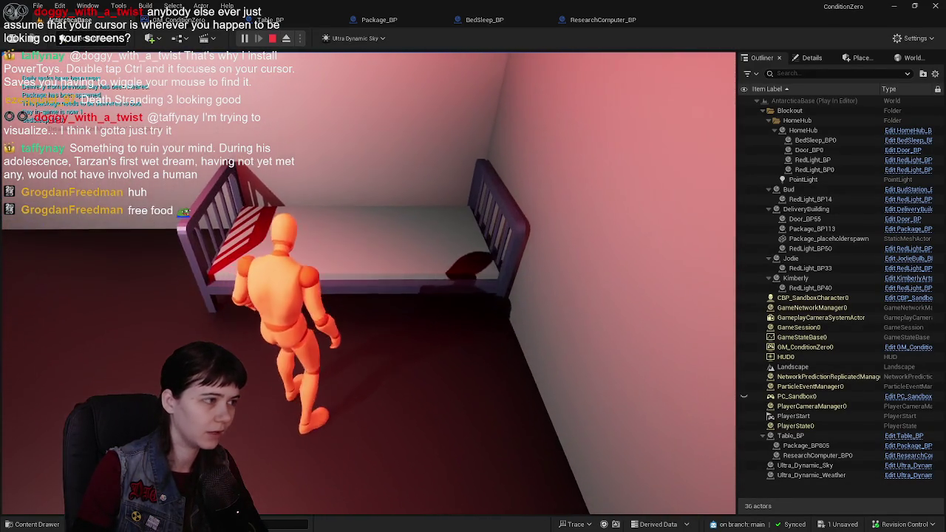
key("w")
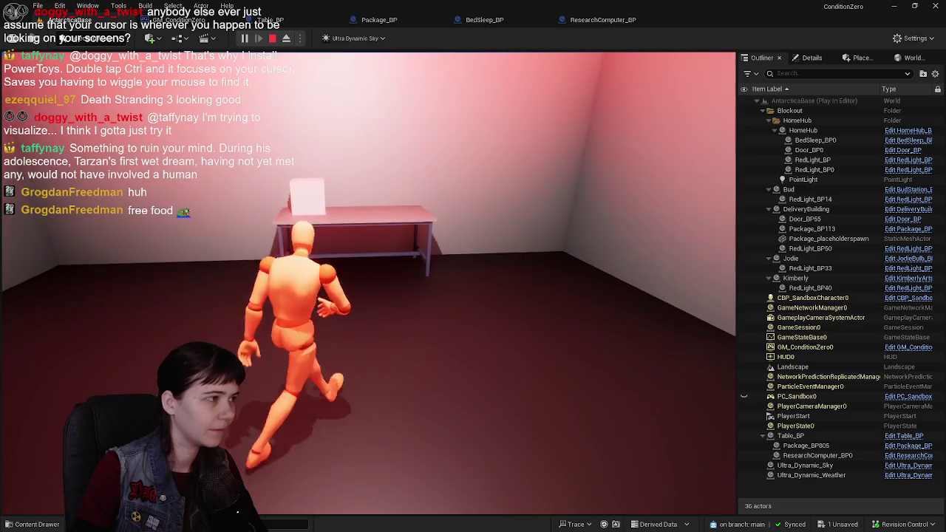
key("e")
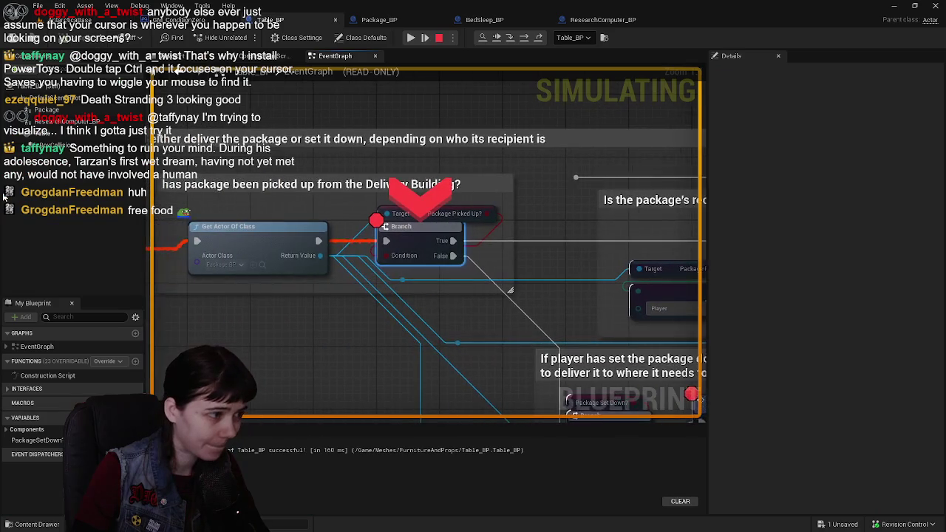
Step: Step through Table_BP to the Package Set Down? branch with F10, then resume the game
left_click(411, 39)
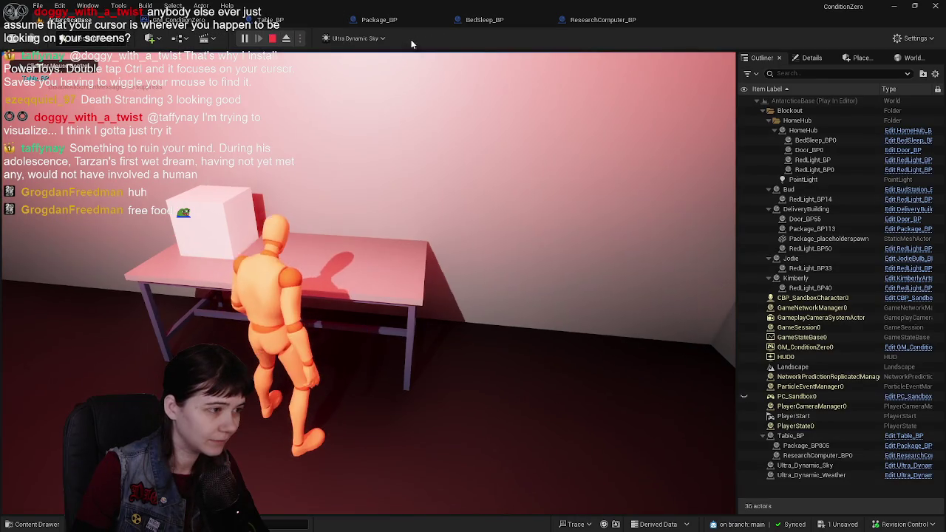
key("e")
mouse_move(486, 234)
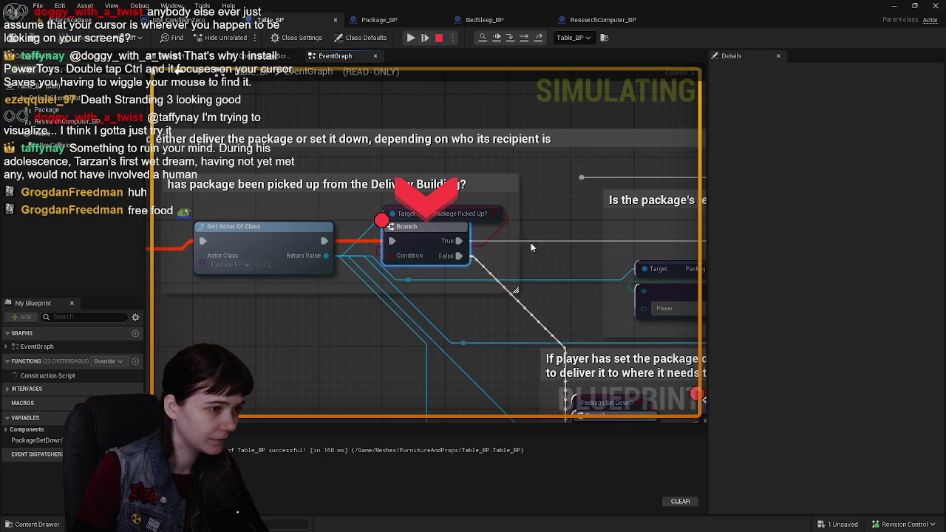
key("F10")
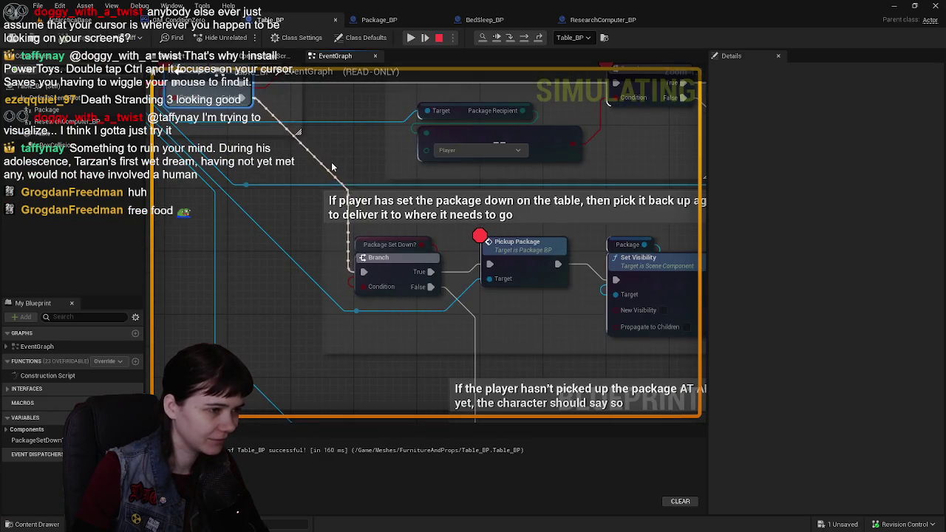
key("F10")
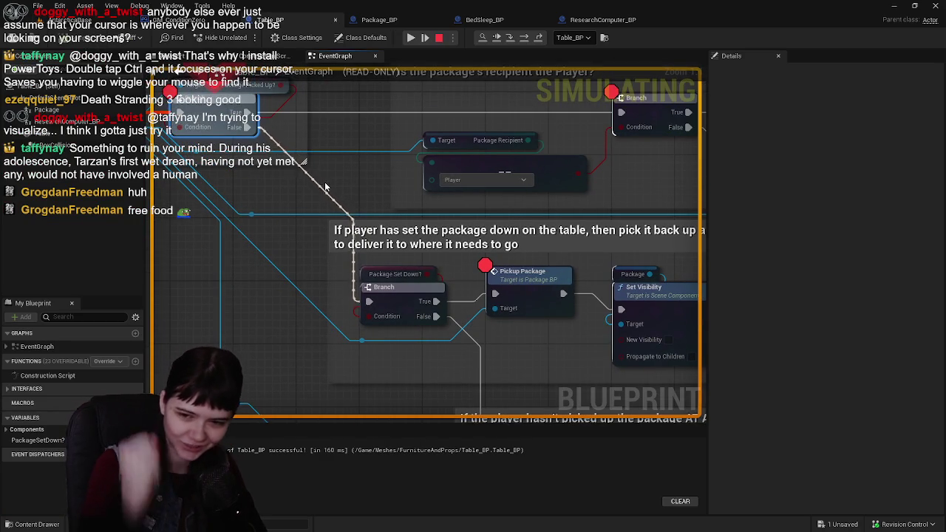
scroll(371, 190, "down", 1)
scroll(370, 178, "up", 1)
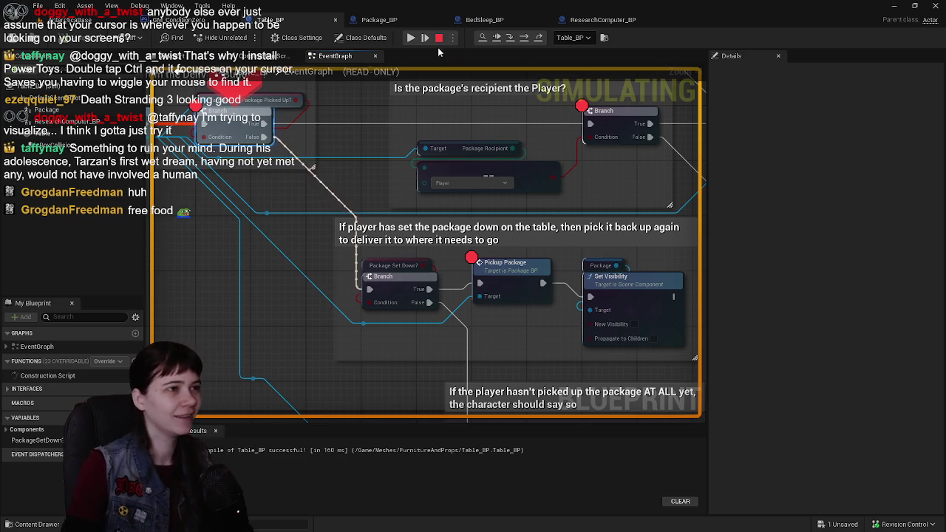
left_click(410, 38)
Step: Hand control back to the game viewport in Play-In-Editor
left_click(406, 234)
Step: Run the character out of the home hub room and across the snowy valley
key("w")
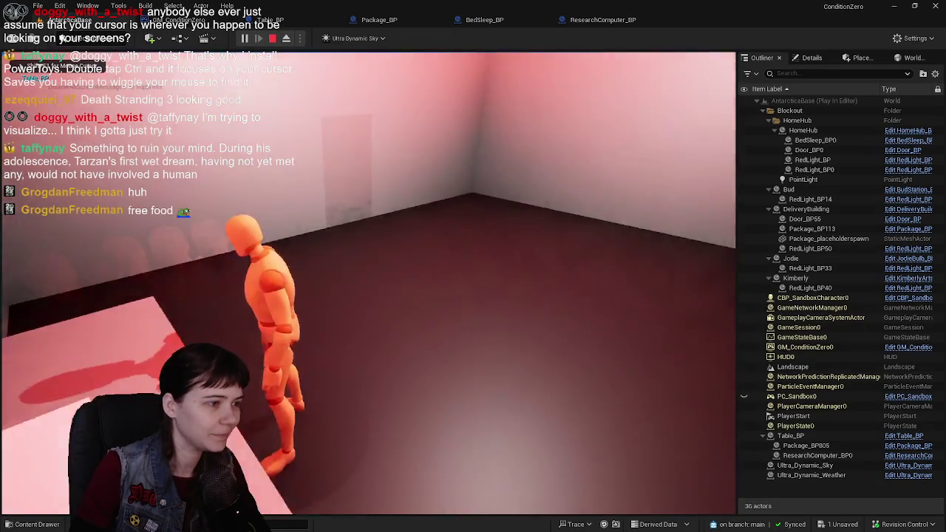
key("w")
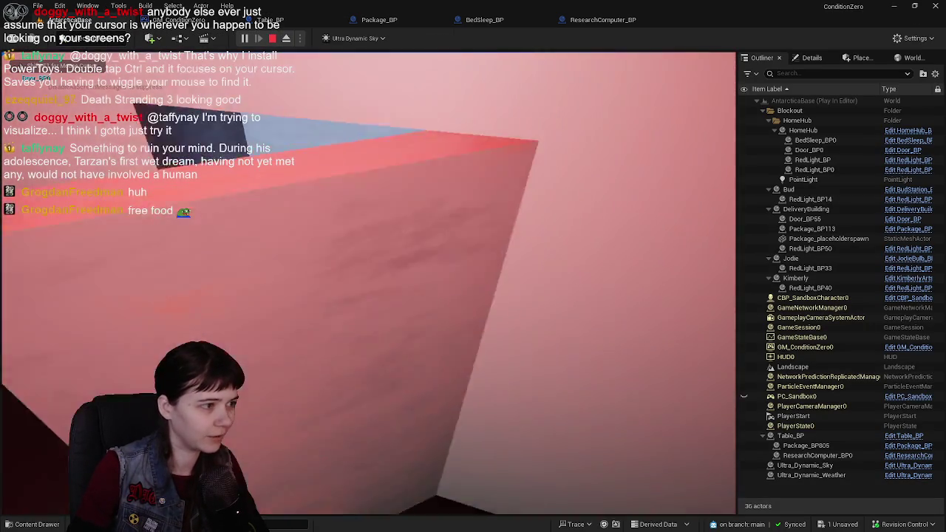
key("w")
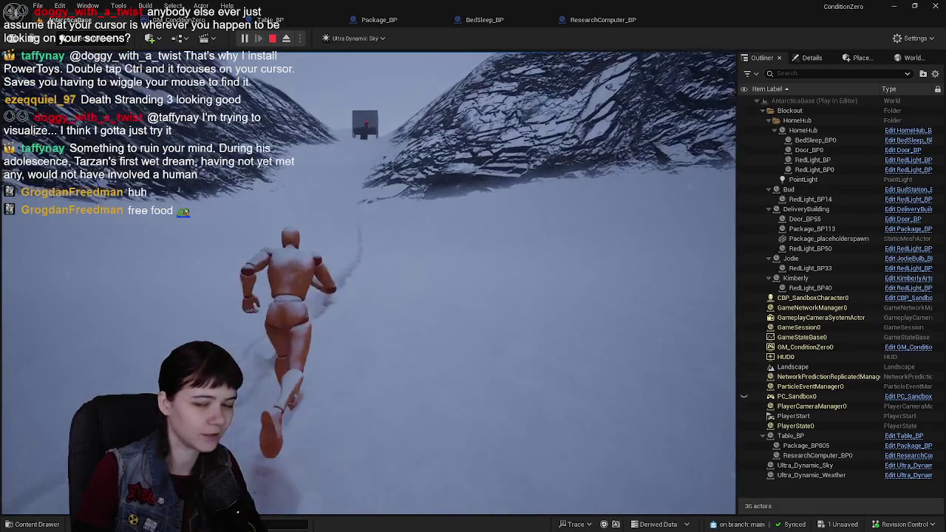
key("w")
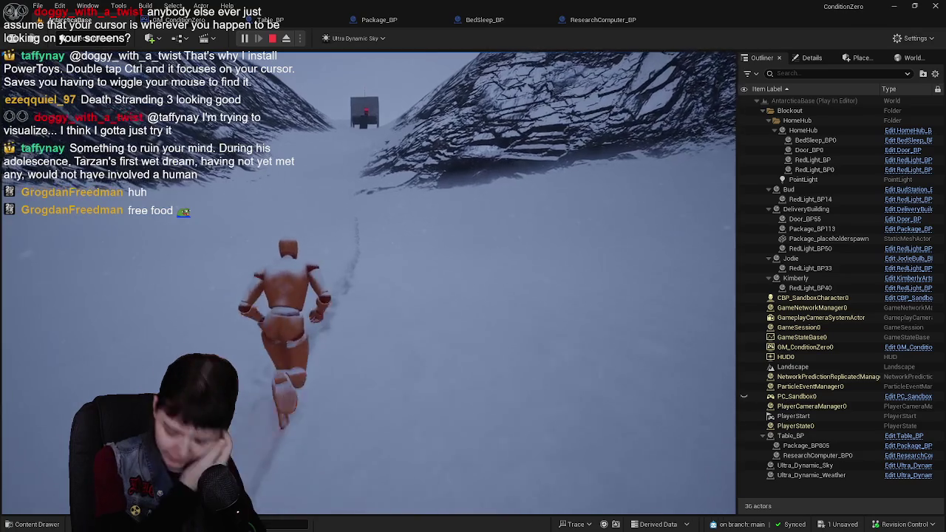
key("w")
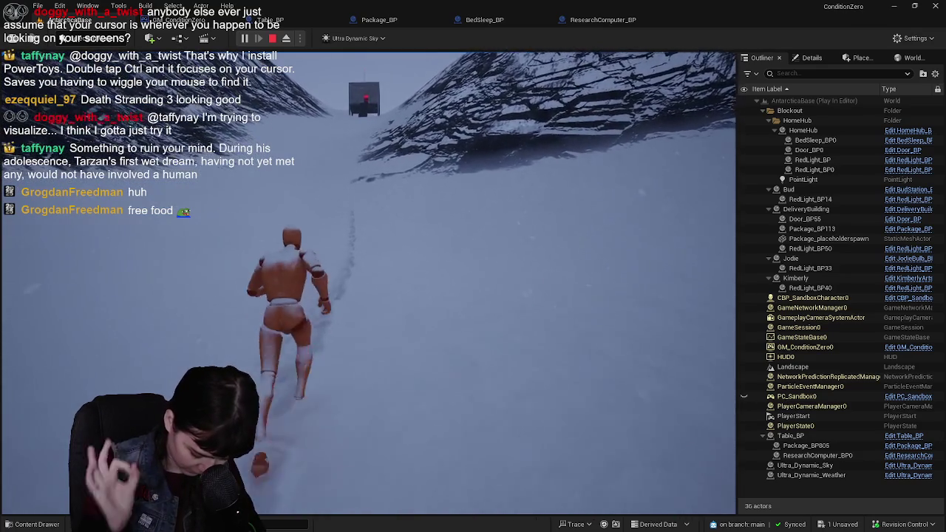
key("w")
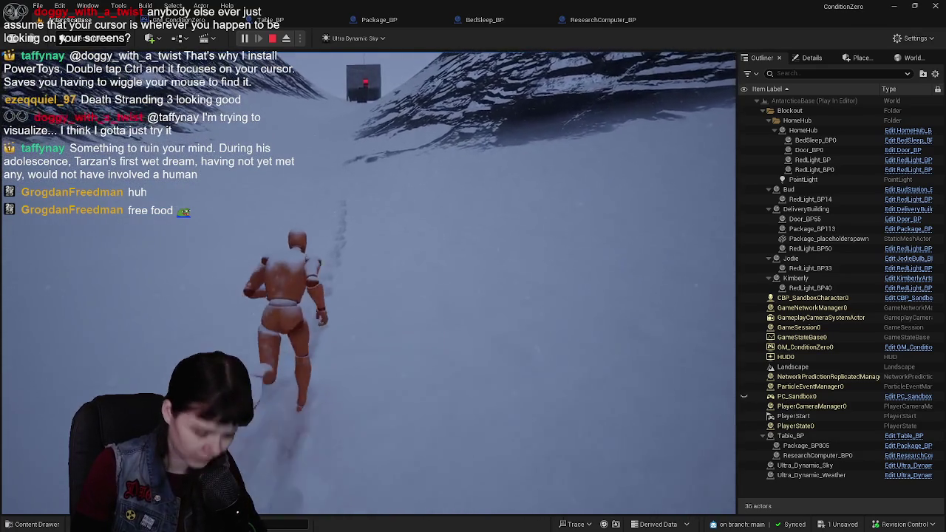
key("w")
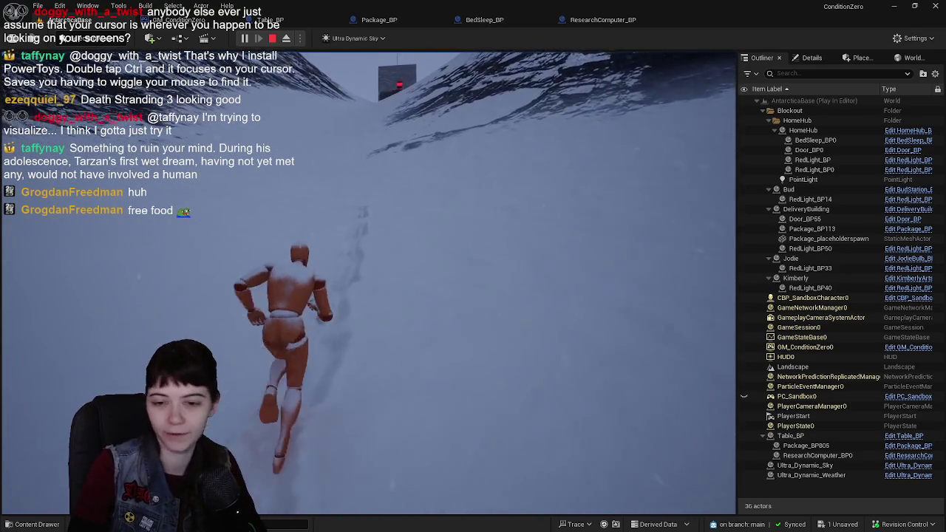
key("w")
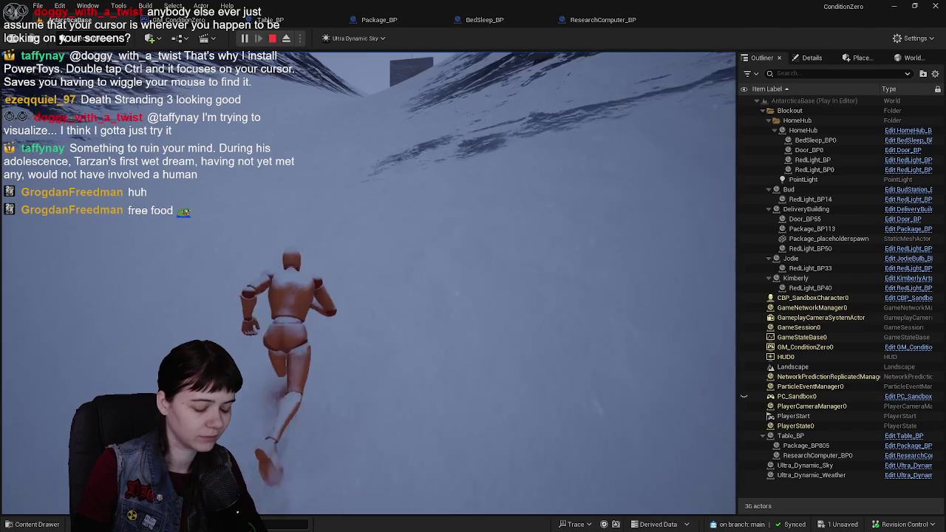
Step: Run up the stairs into the red-lit delivery building and line up with the package
key("w")
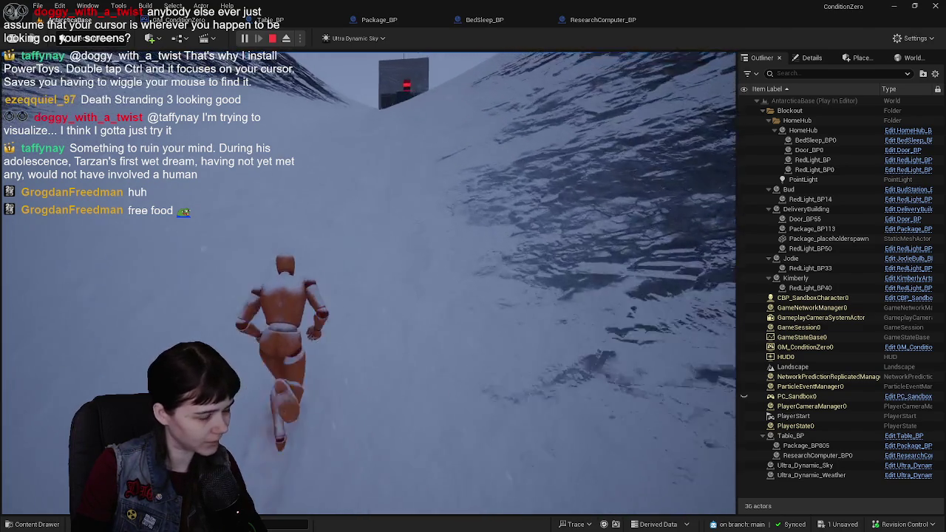
key("w")
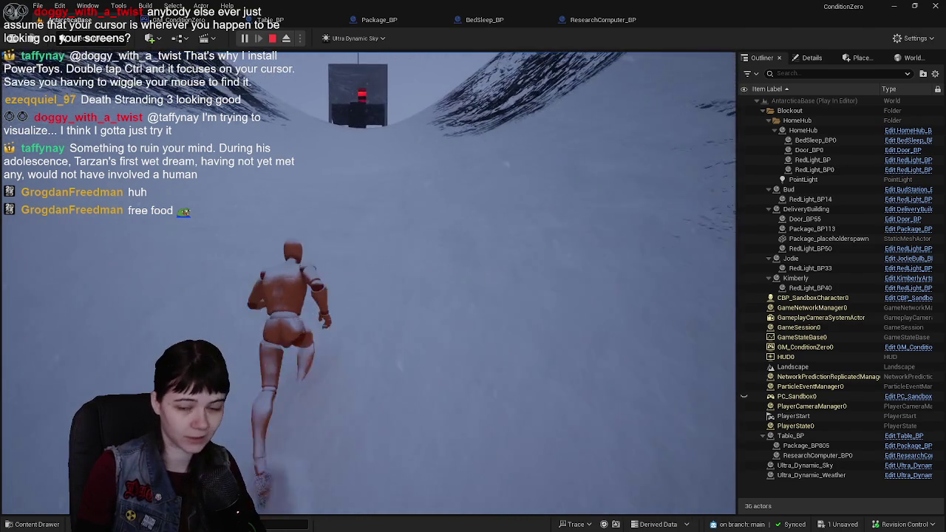
key("w")
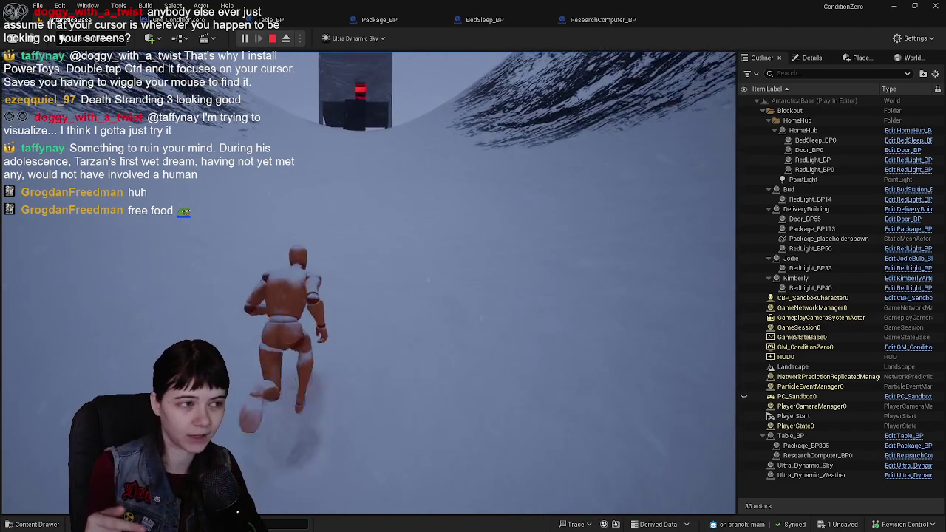
key("w")
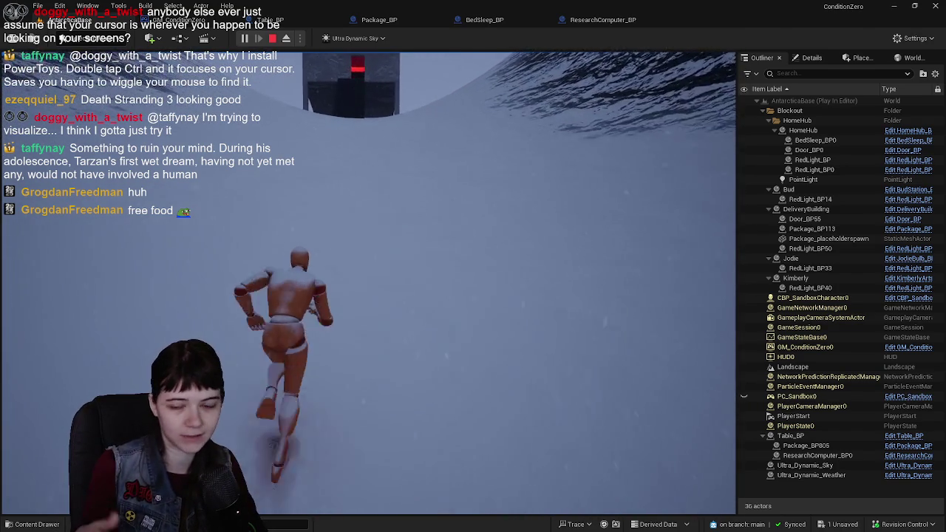
key("w")
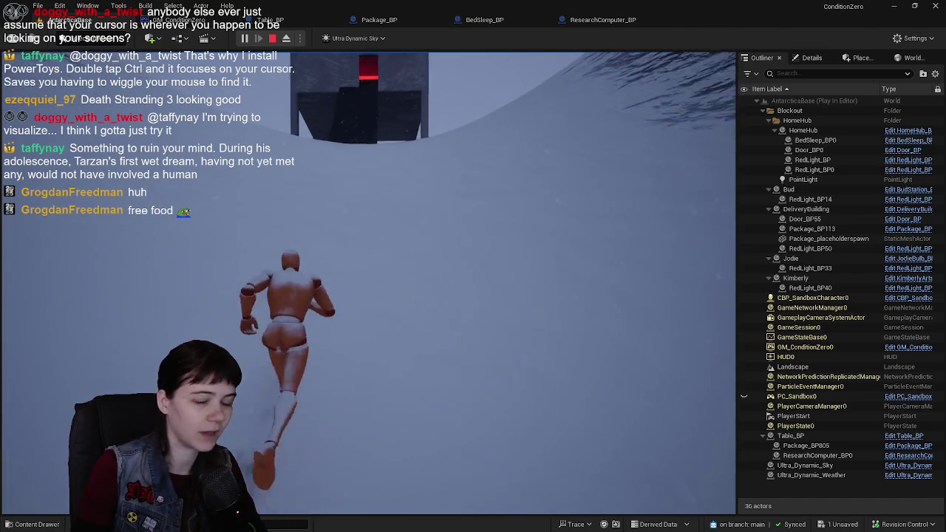
key("w")
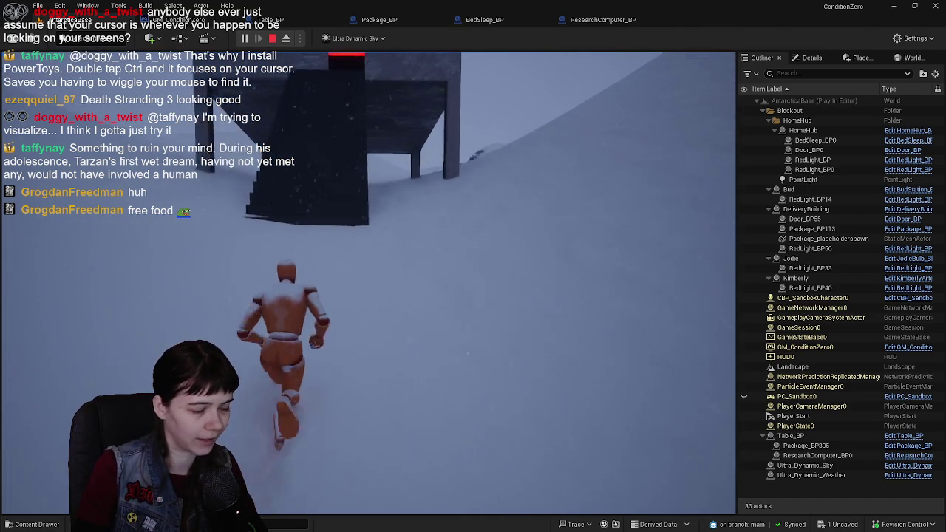
key("w")
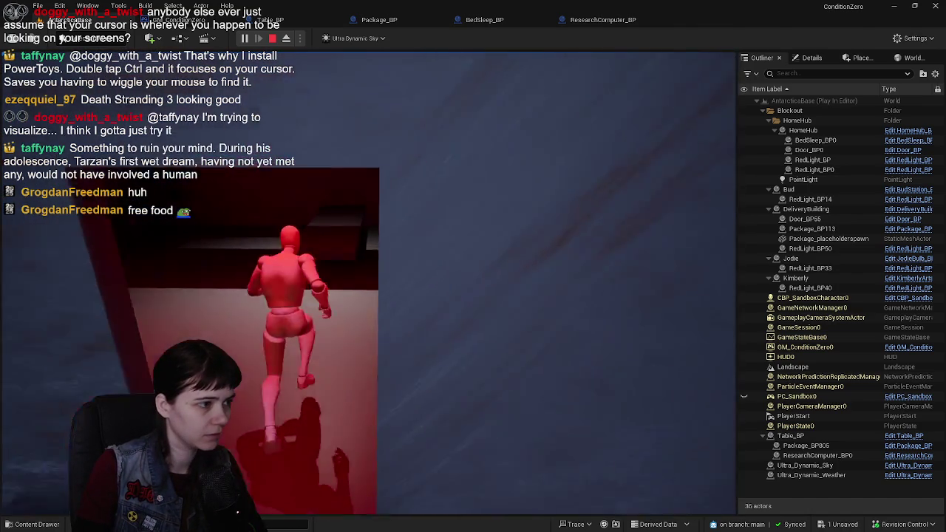
key("w")
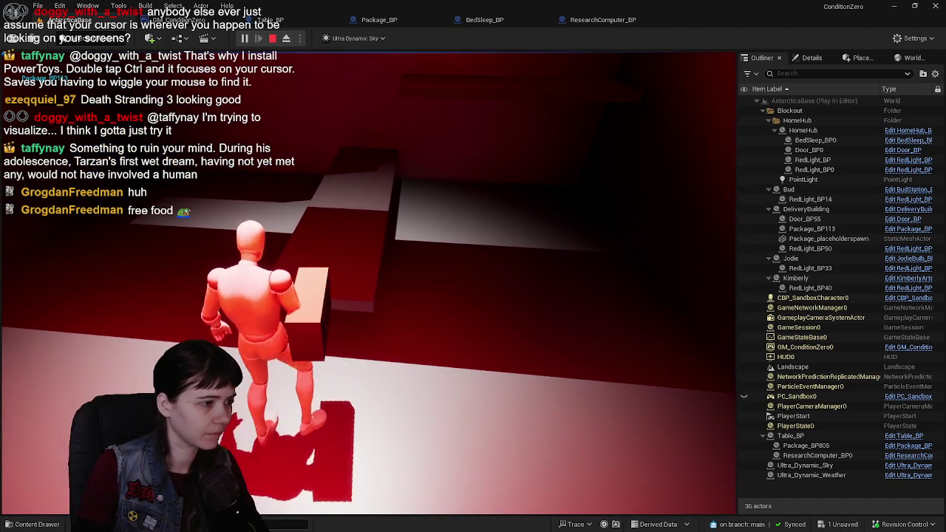
key("a")
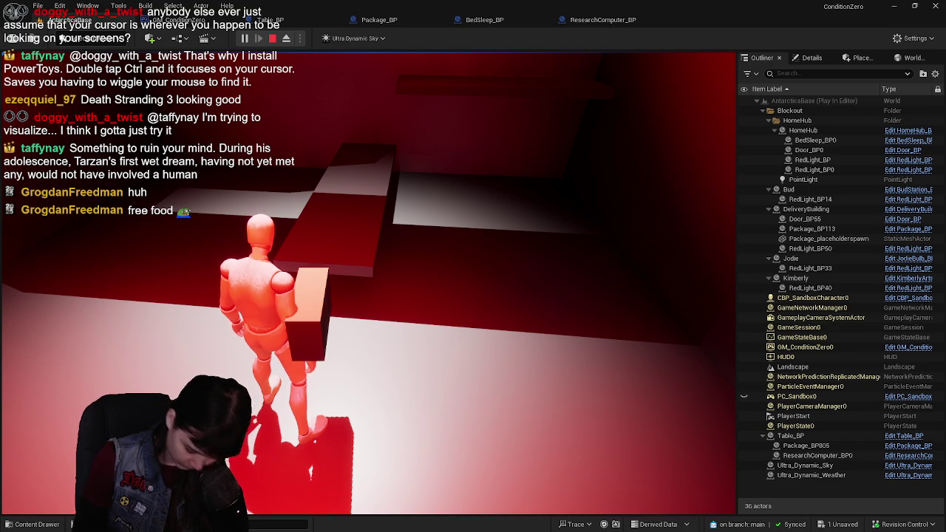
Step: Carry the package out the doorway and along the snowy path toward the home hub
key("w")
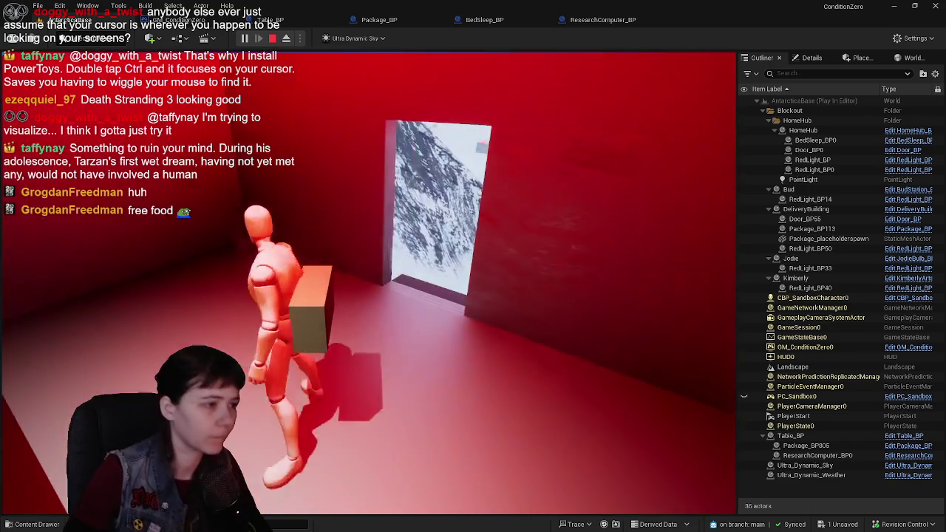
key("w")
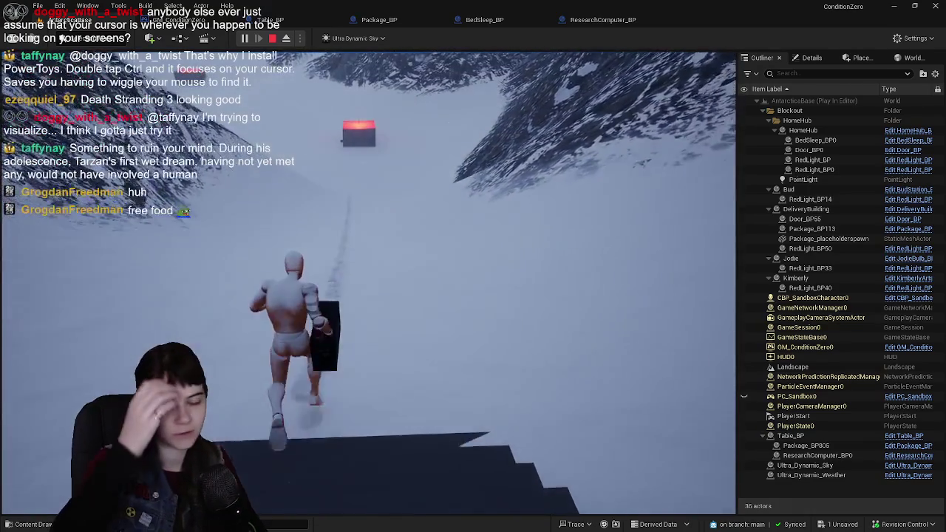
key("w")
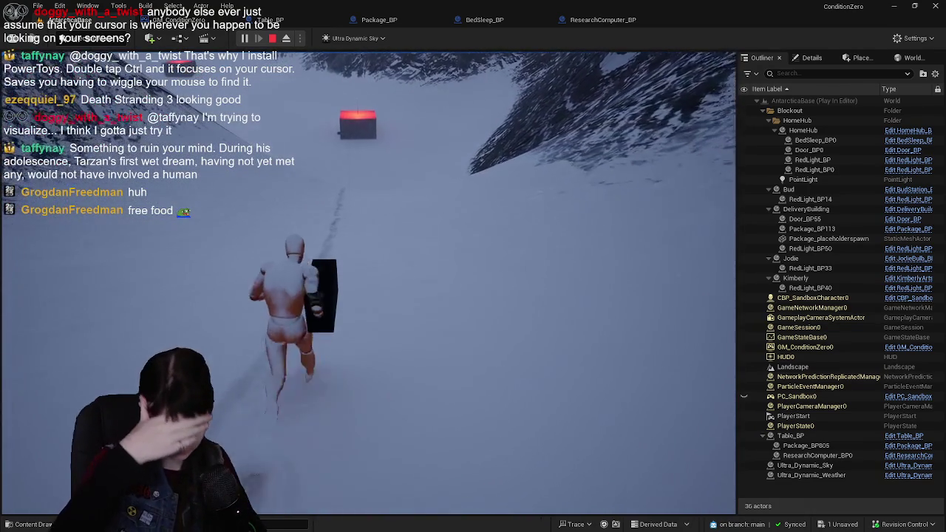
key("w")
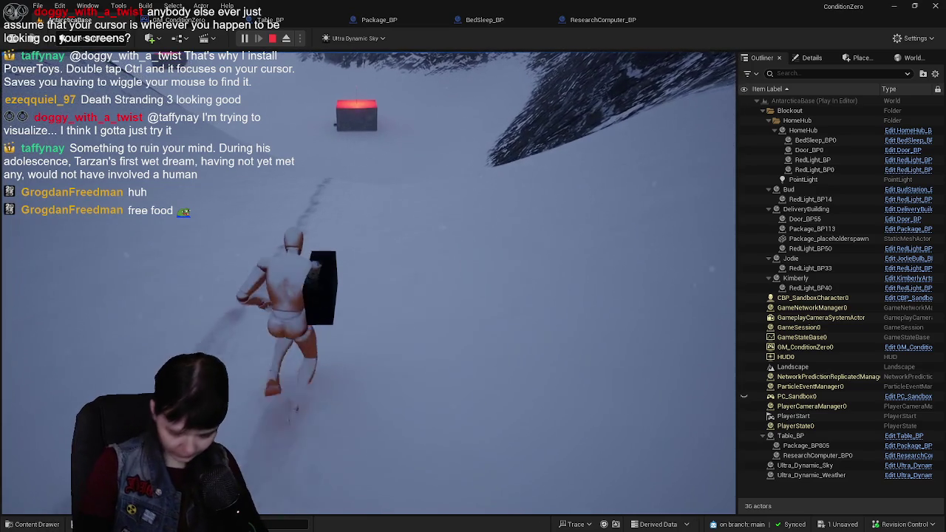
key("w")
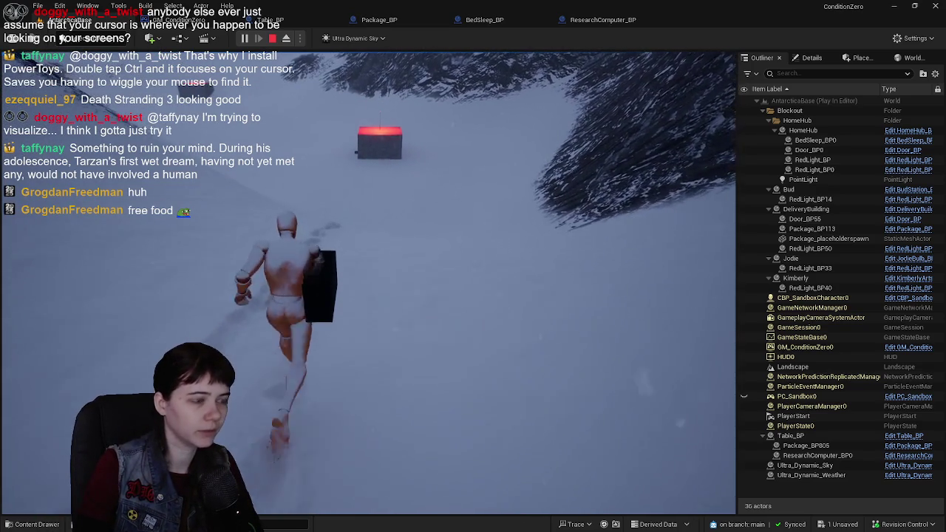
key("w")
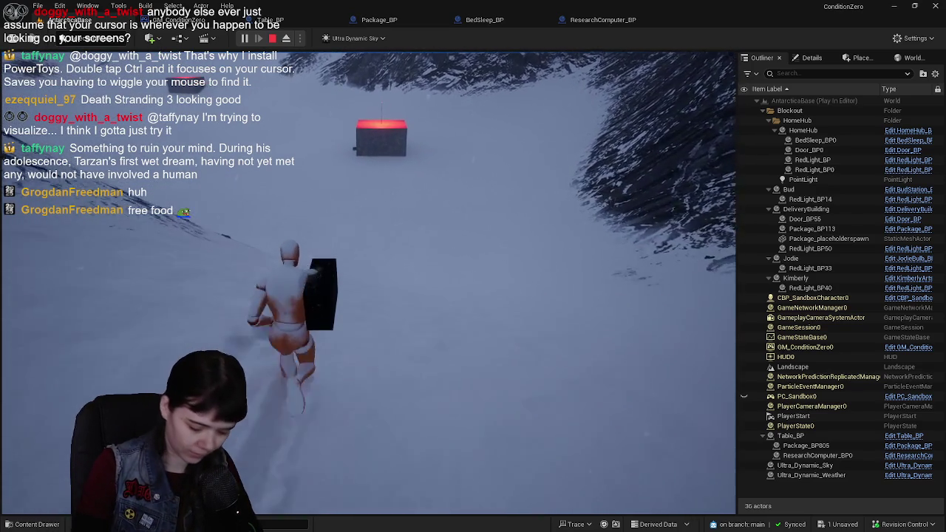
key("w")
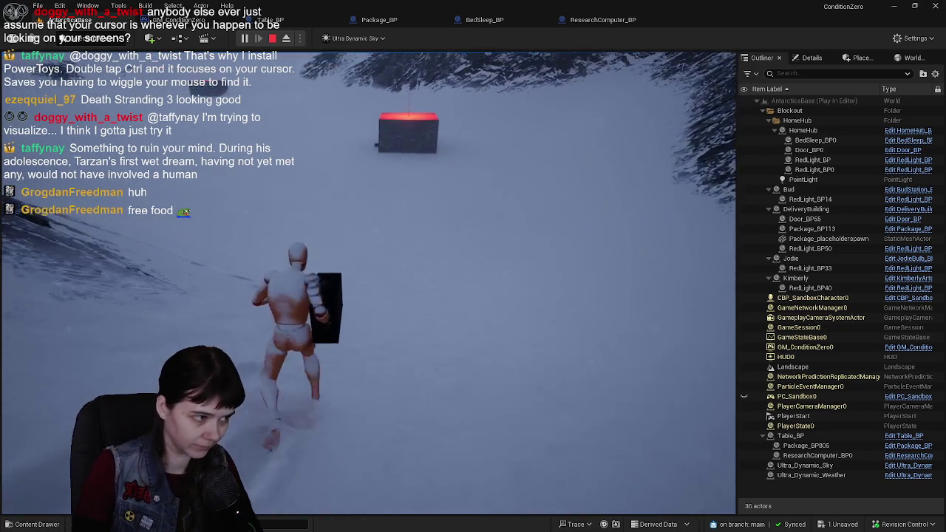
key("w")
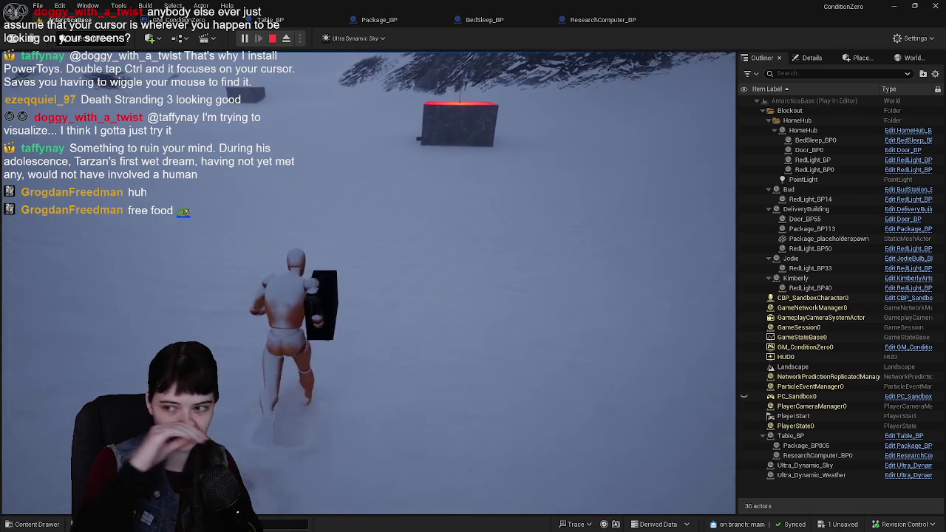
Step: Walk around to the home hub entrance and into the red-lit room beside the table
key("w")
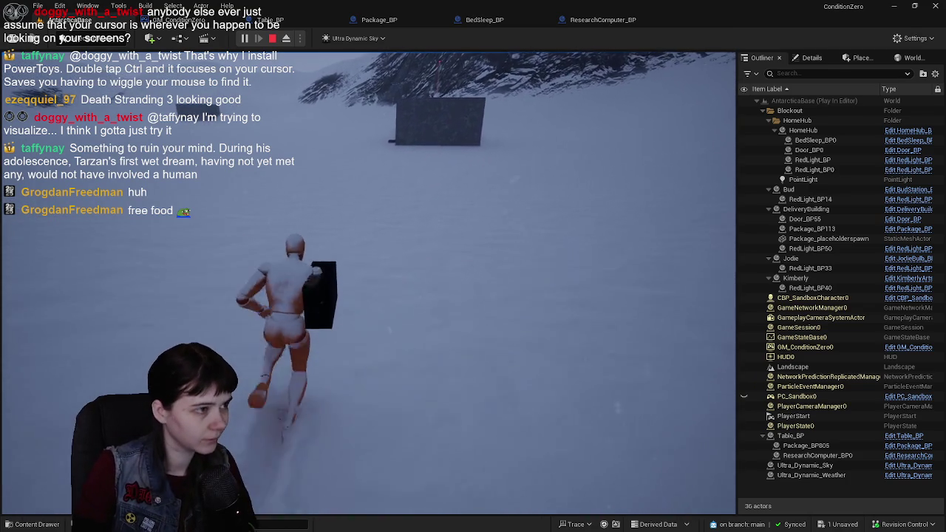
key("w")
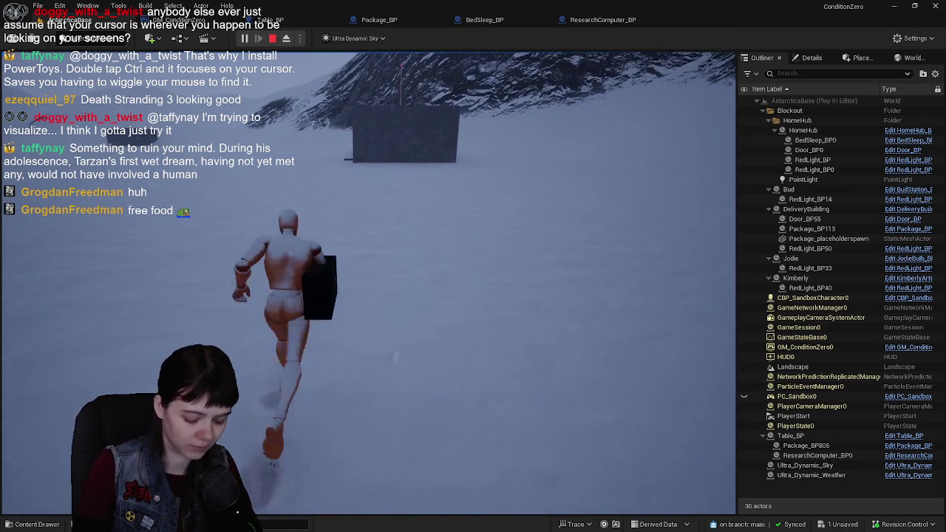
key("w")
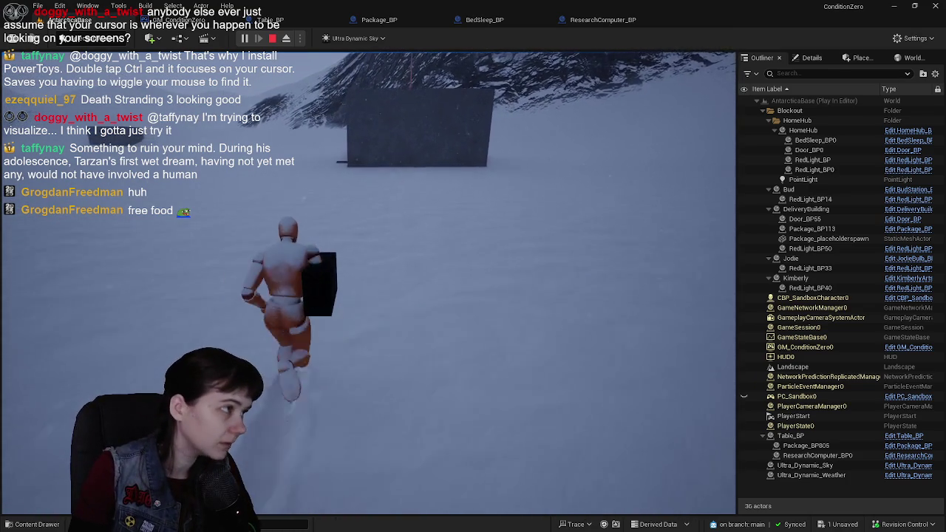
key("w")
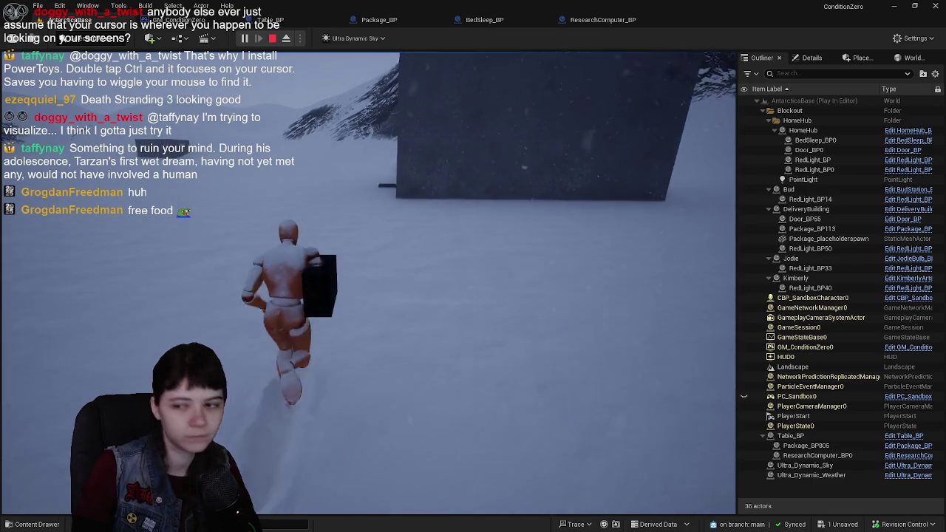
key("w")
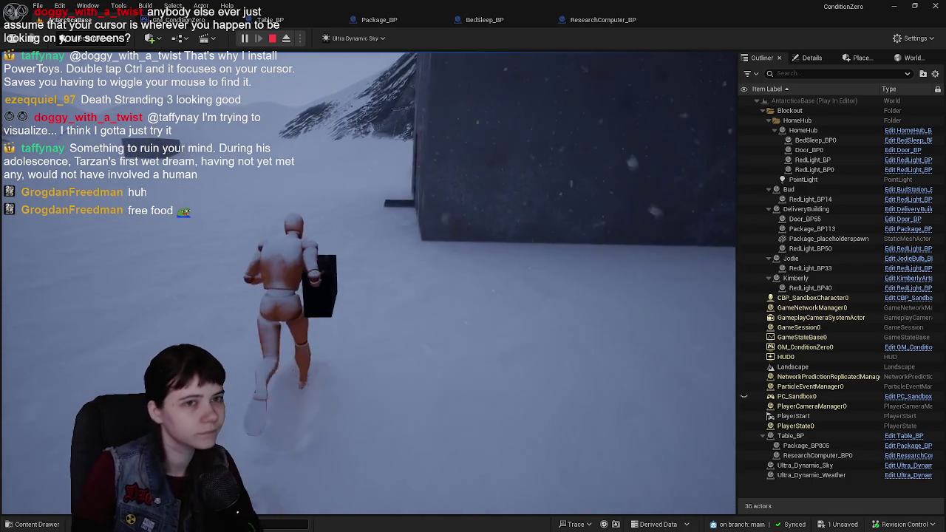
key("w")
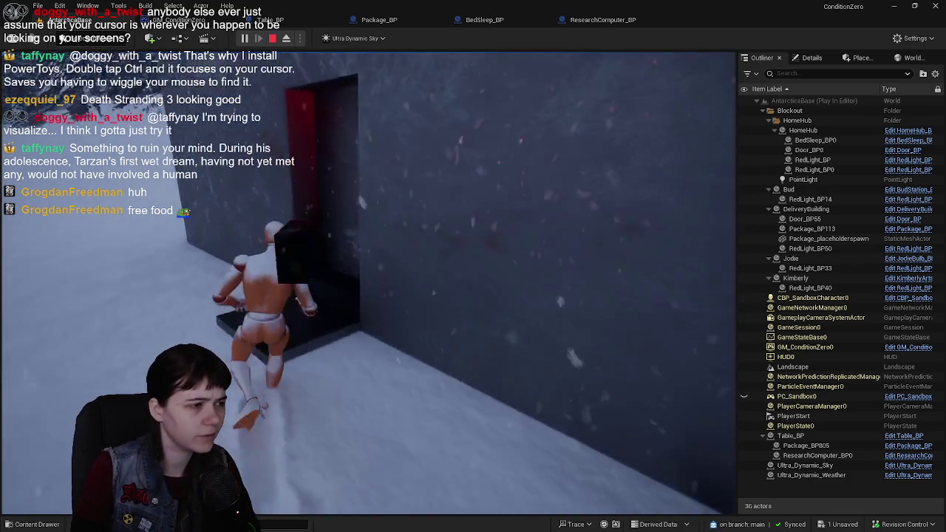
key("w")
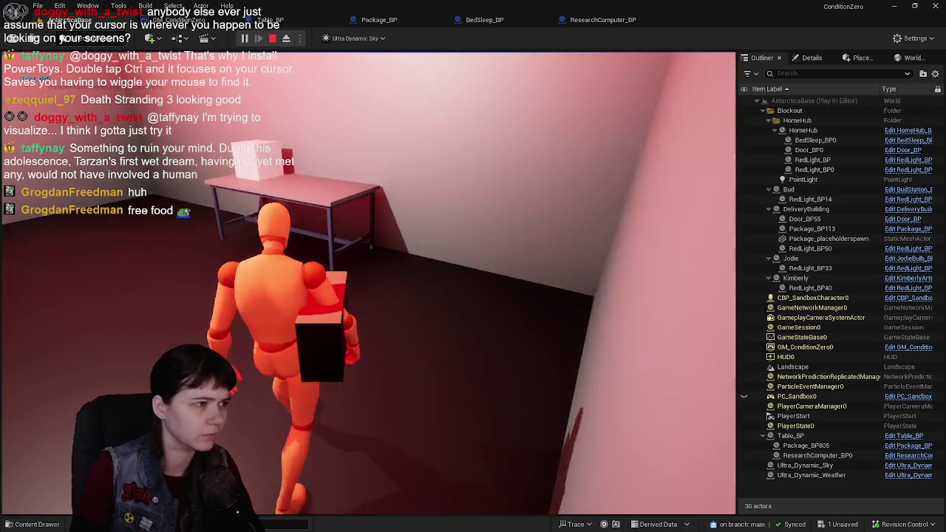
Step: Interact with the table, resuming past the Package Picked Up? breakpoints, then walk away carrying the box
key("e")
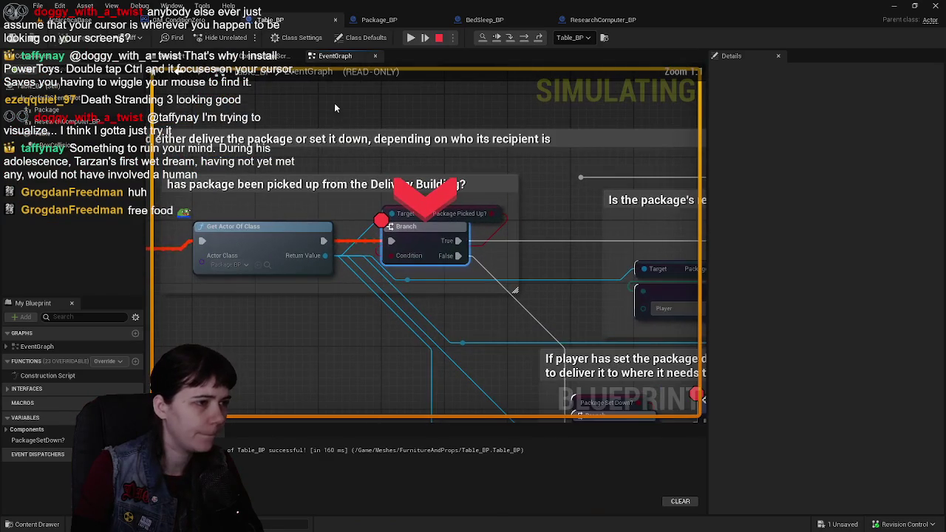
left_click(410, 37)
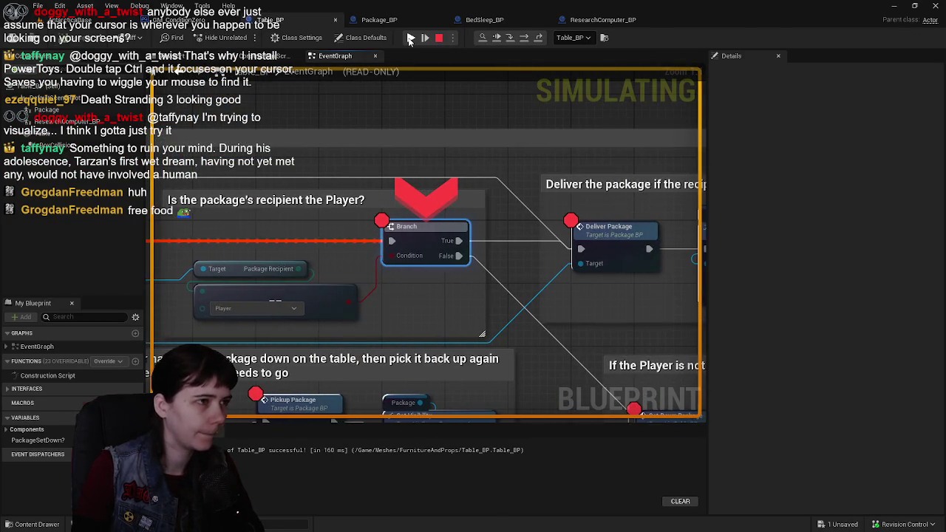
left_click(410, 38)
left_click(411, 38)
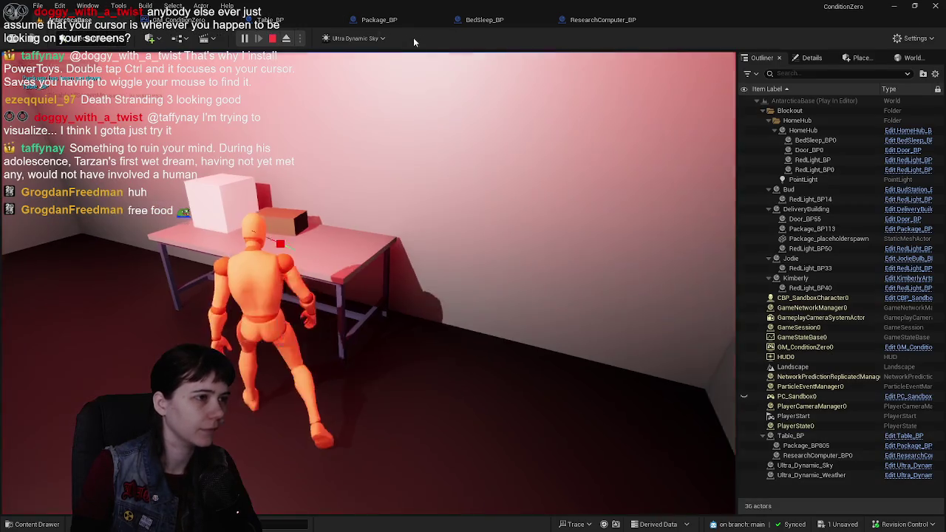
key("e")
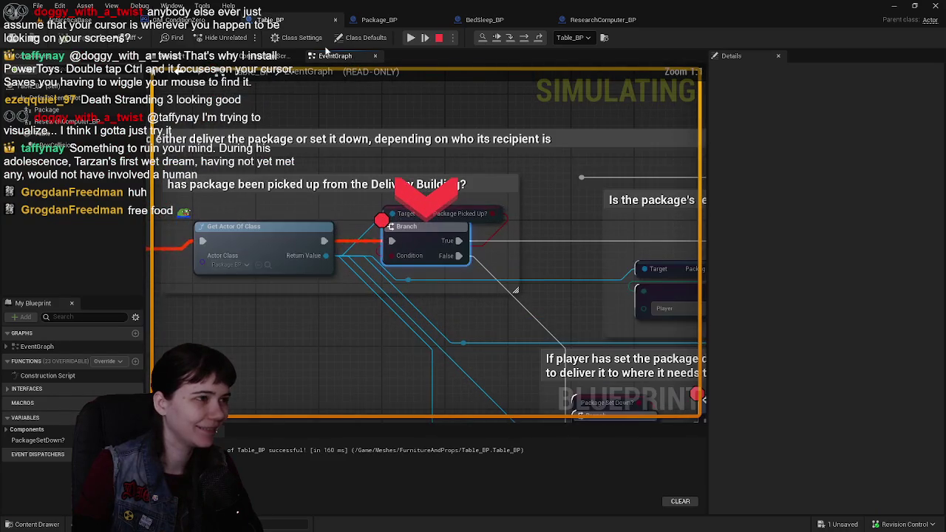
left_click(411, 38)
left_click(411, 38)
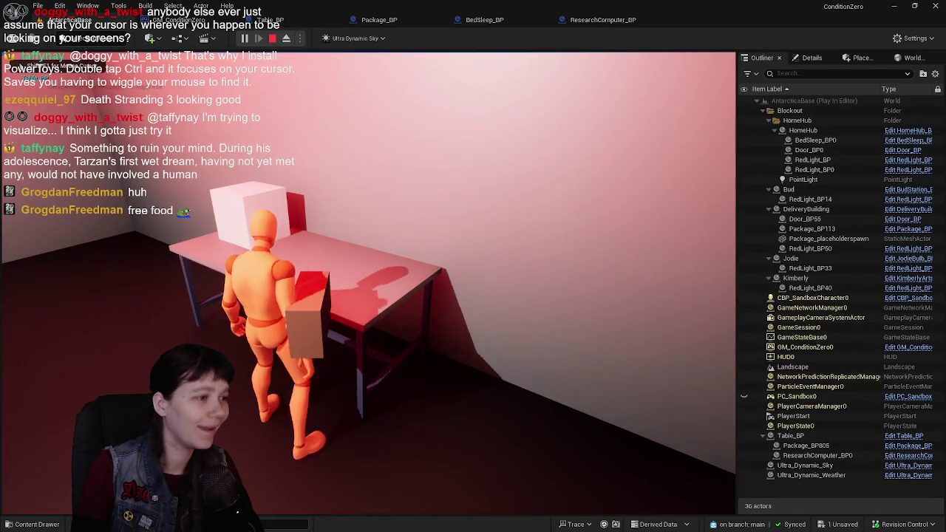
key("w")
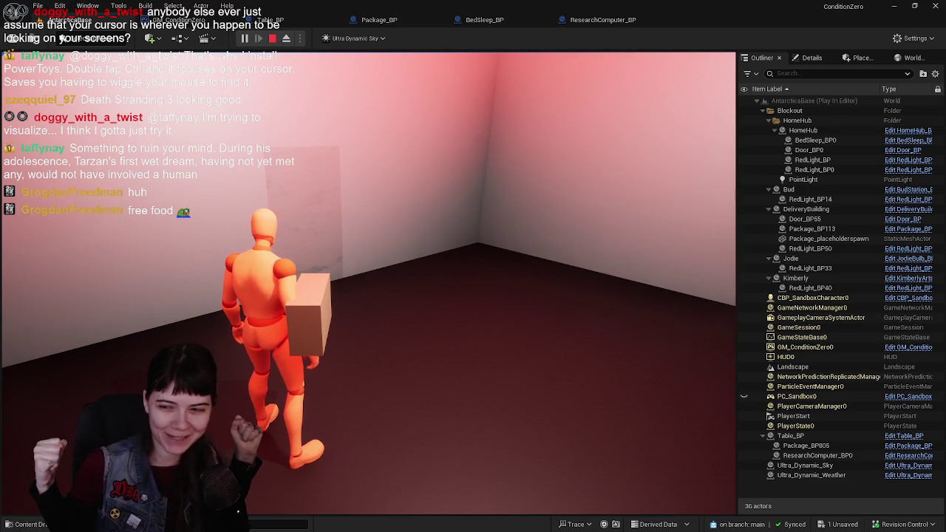
Step: Carry the box through the door and run across the snow toward the distant building
key("w")
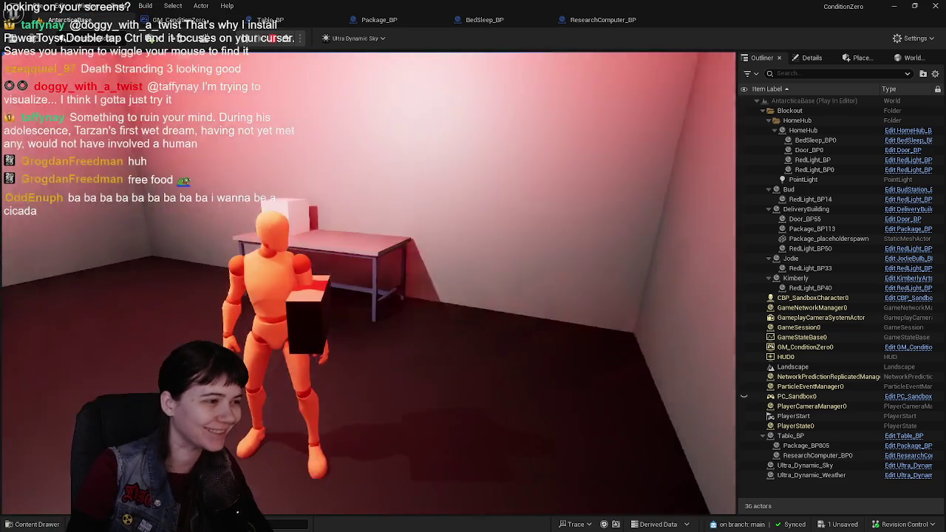
key("w")
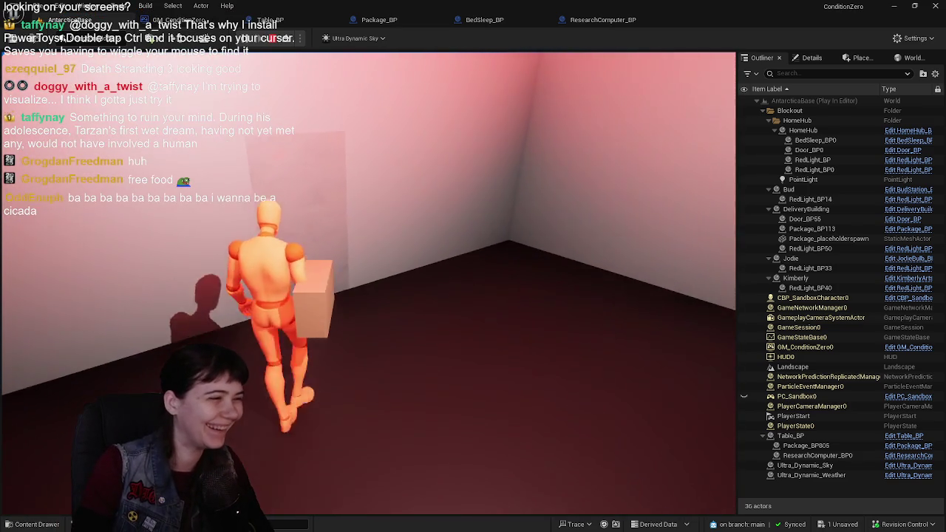
key("w")
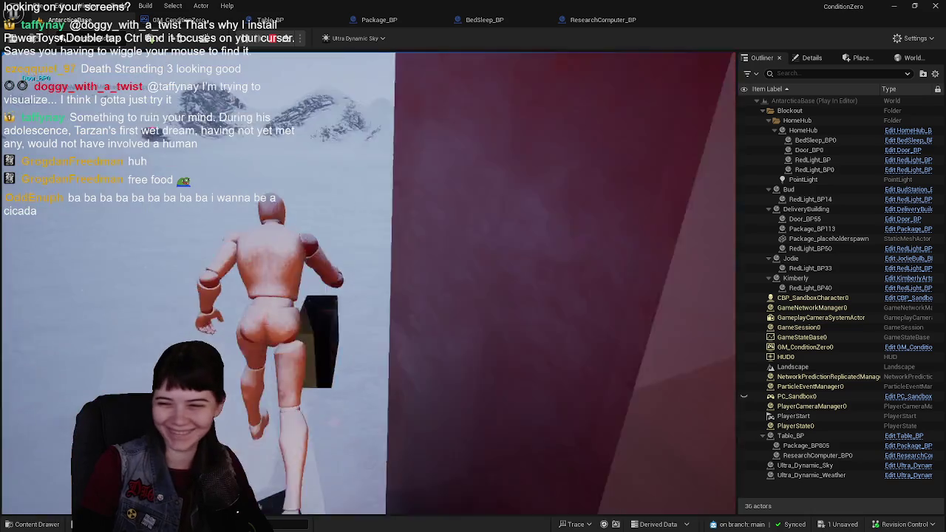
key("w")
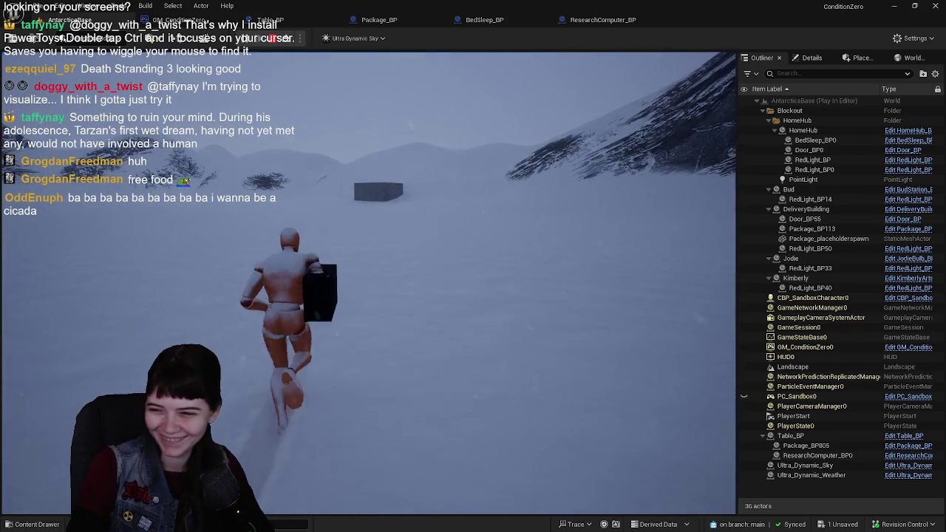
key("w")
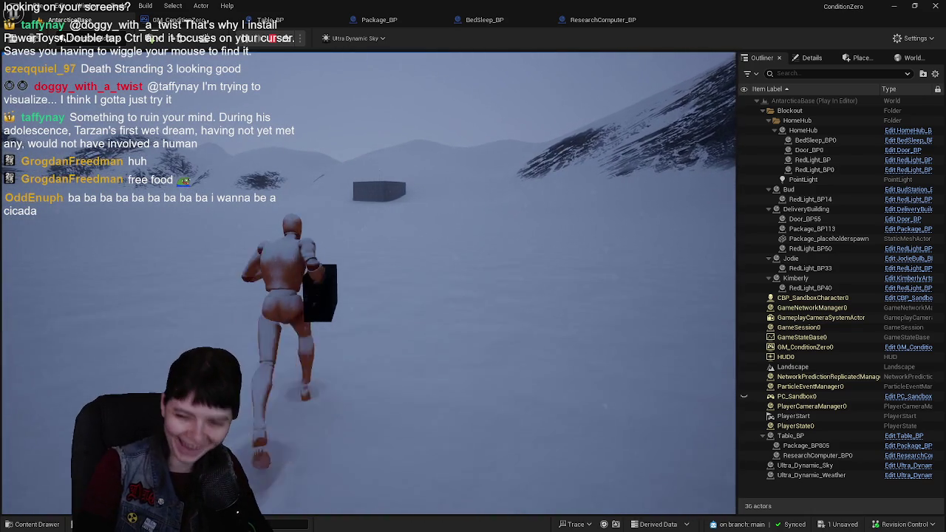
key("w")
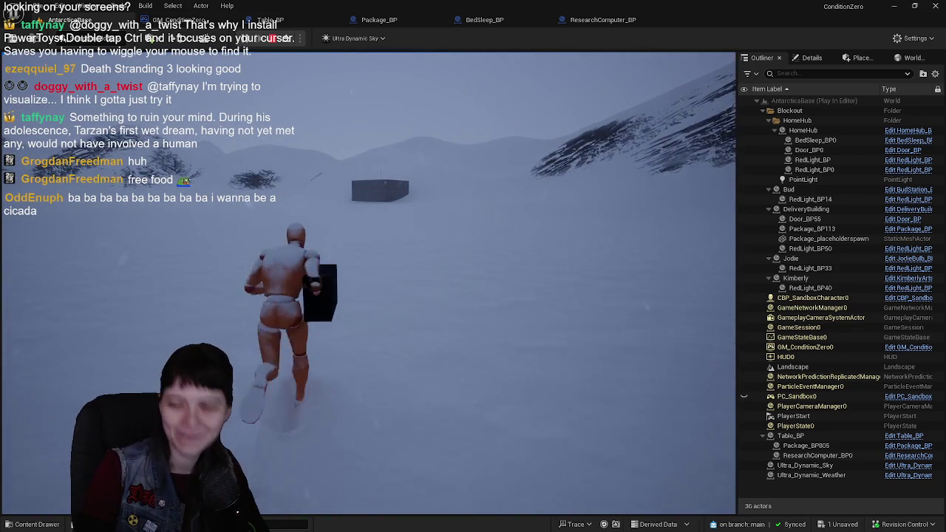
key("w")
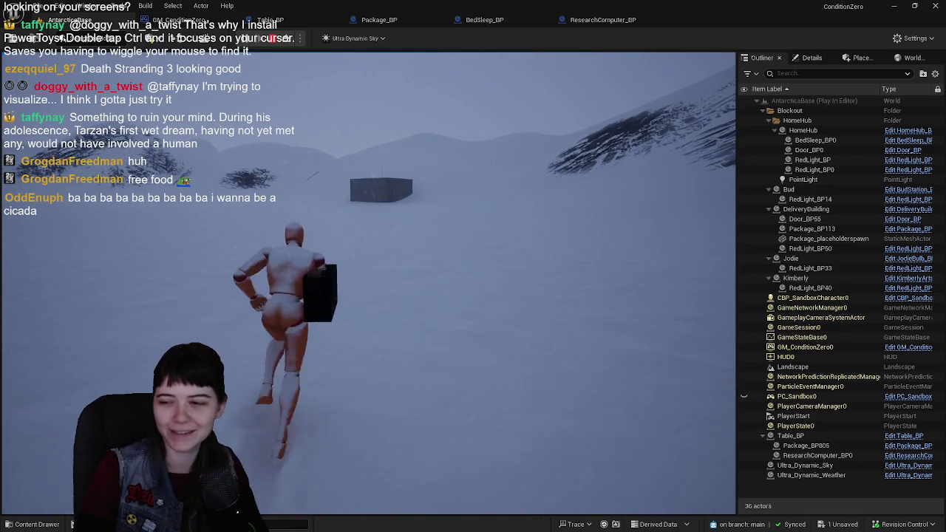
key("w")
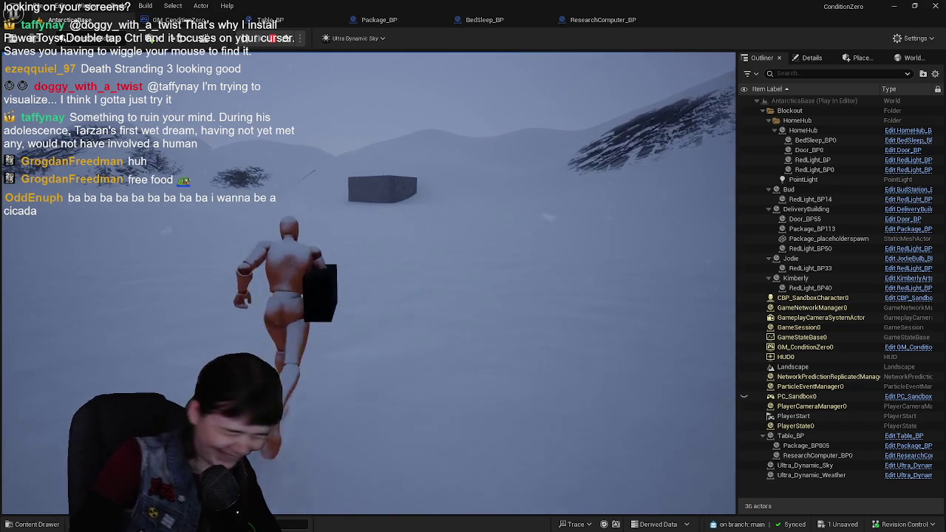
key("w")
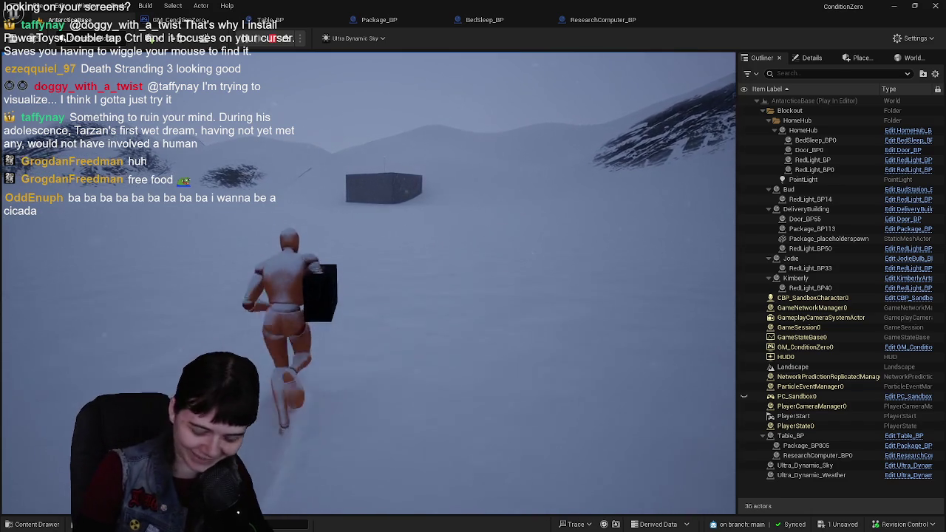
key("w")
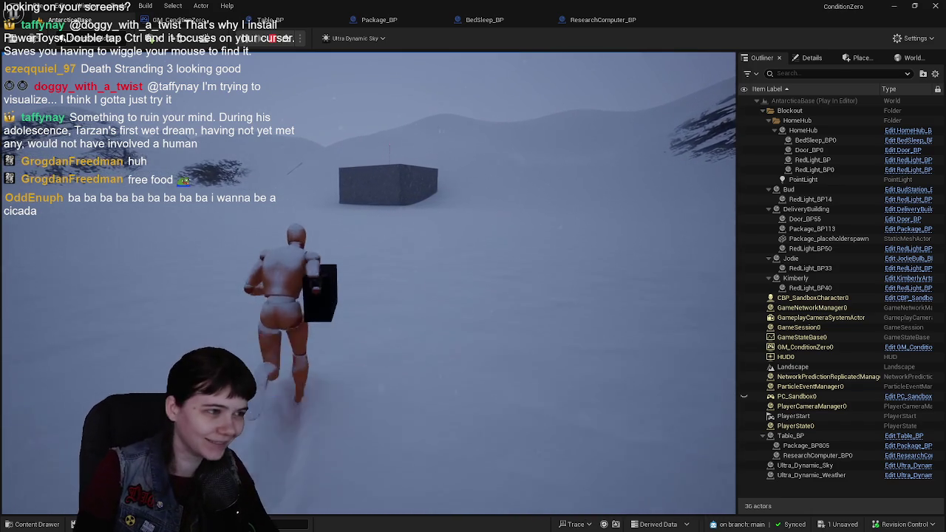
Step: Approach the building, circle along its wall to the black block, then run away from it
key("w")
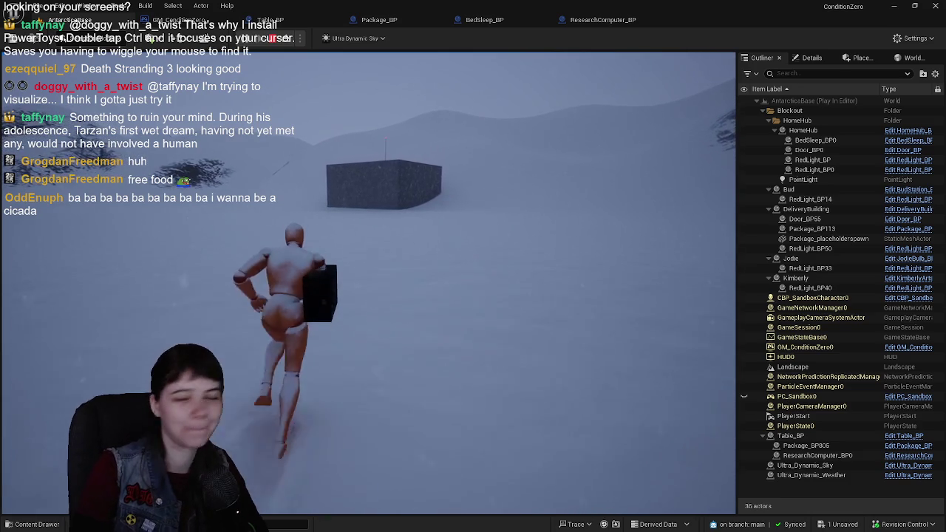
key("w")
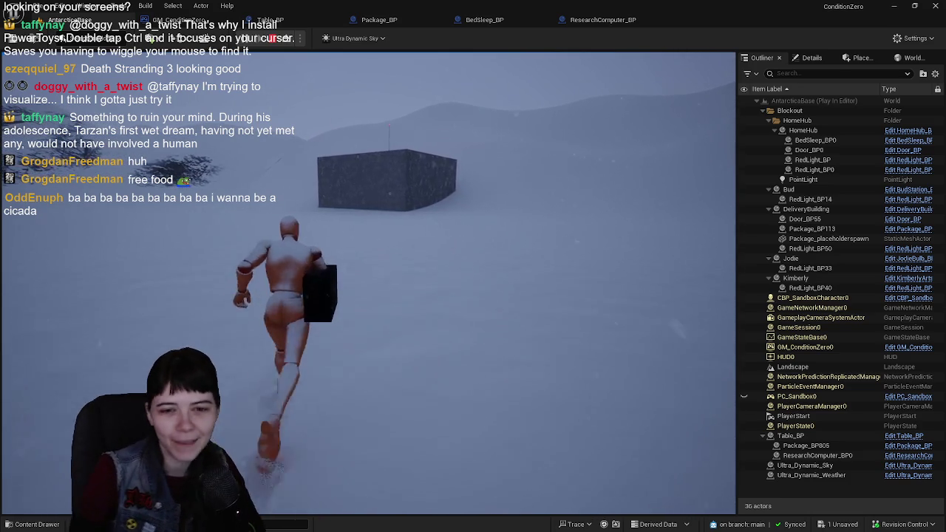
key("w")
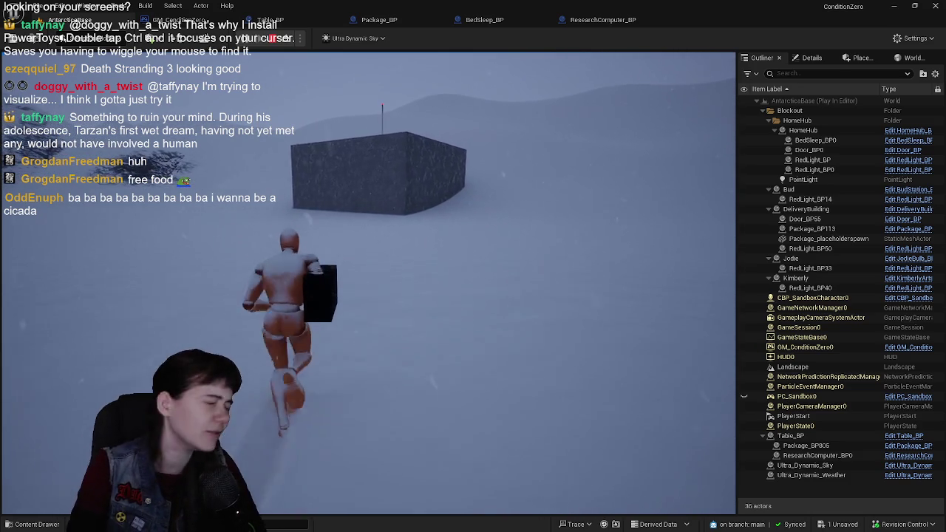
key("w")
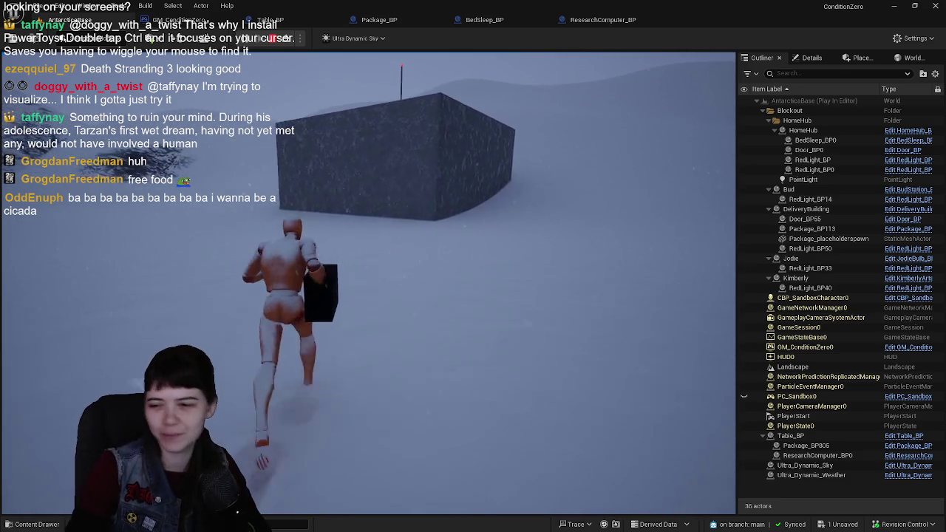
key("w")
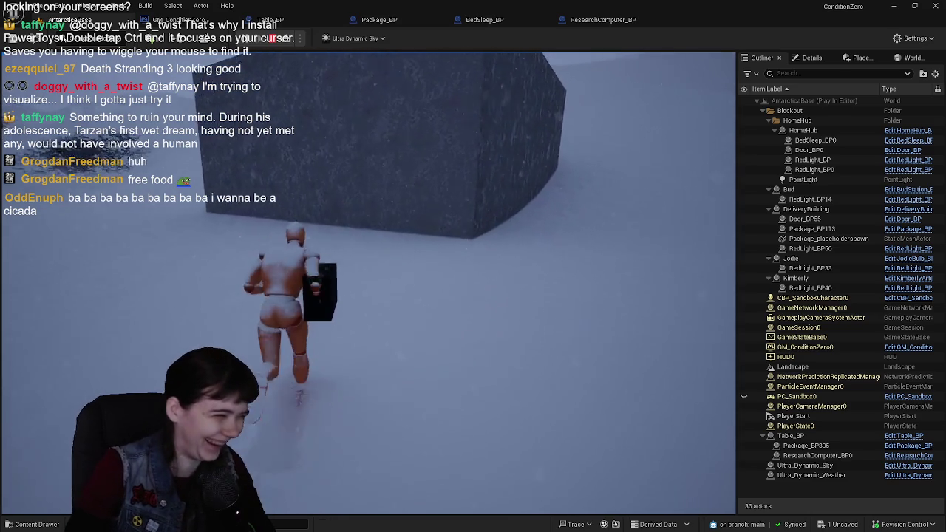
key("w")
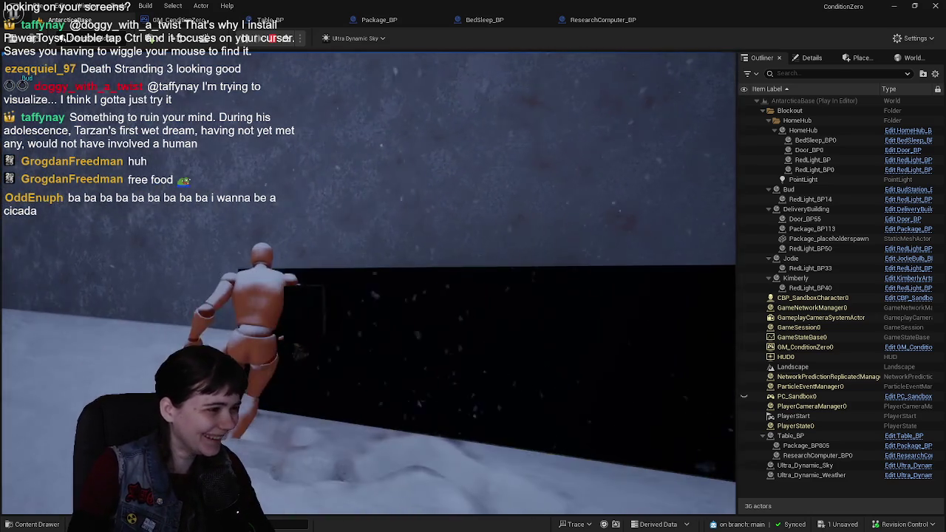
key("w")
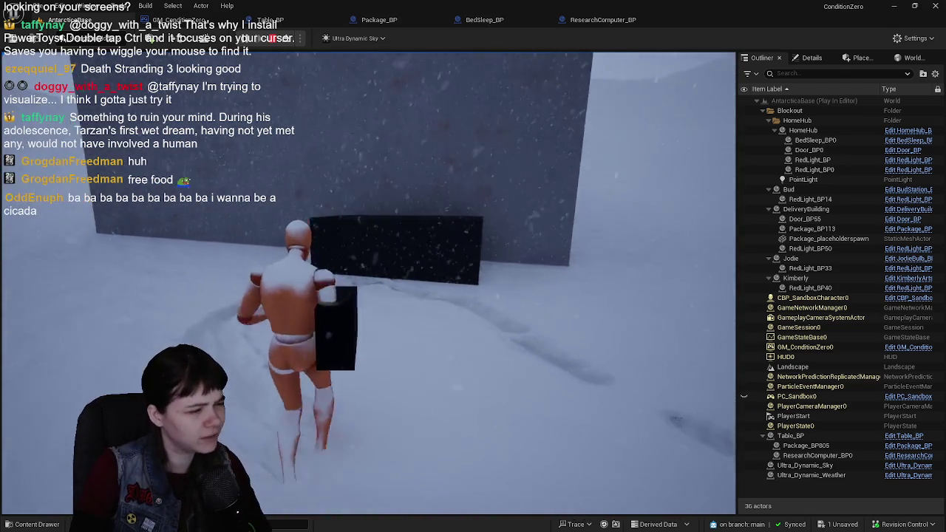
key("w")
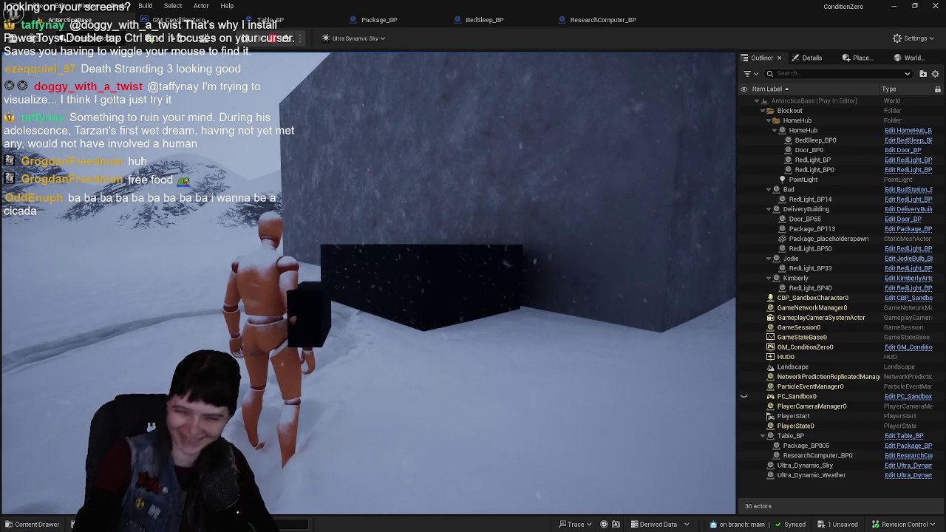
key("a")
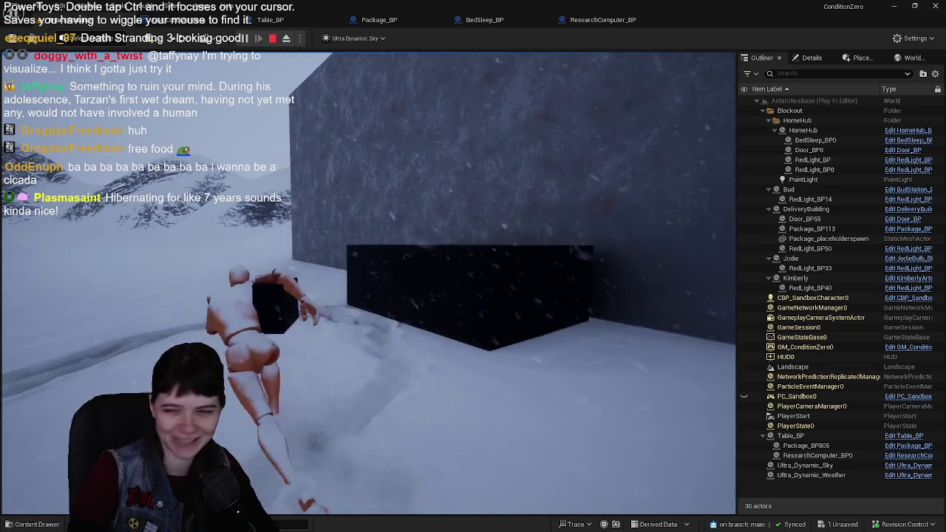
key("w")
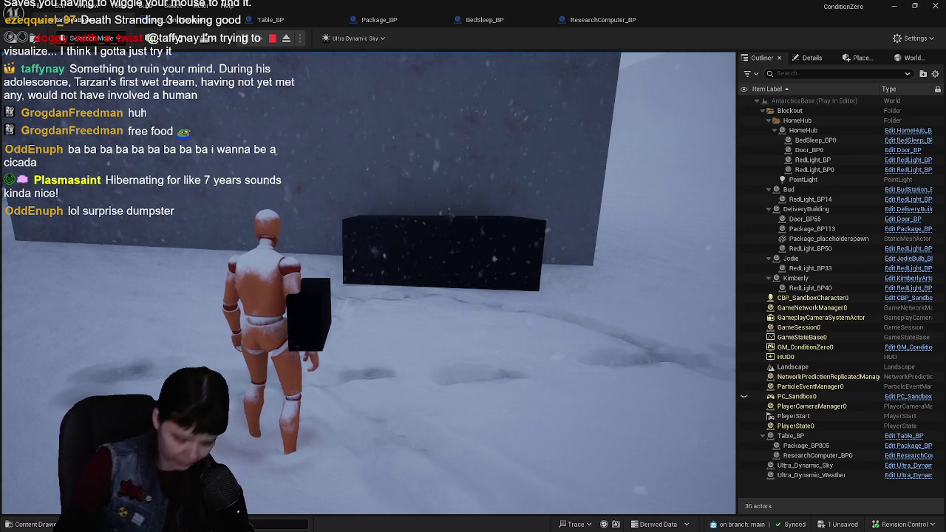
Step: Run with the box past the mountains across the snowfield up to the home hub building
key("w")
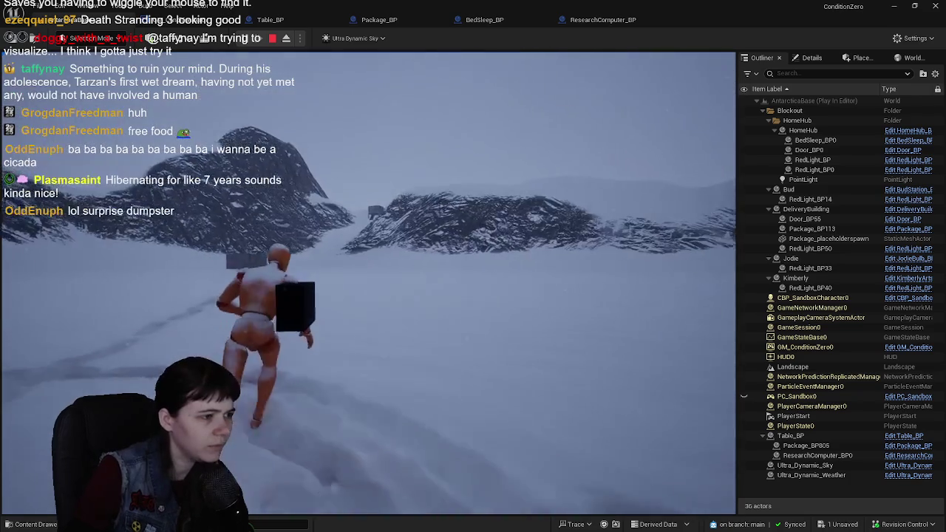
key("w")
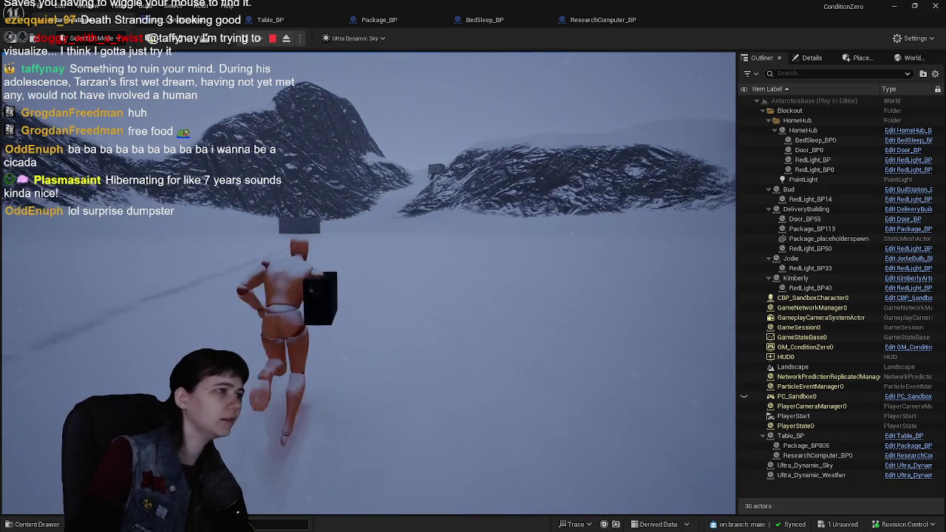
key("w")
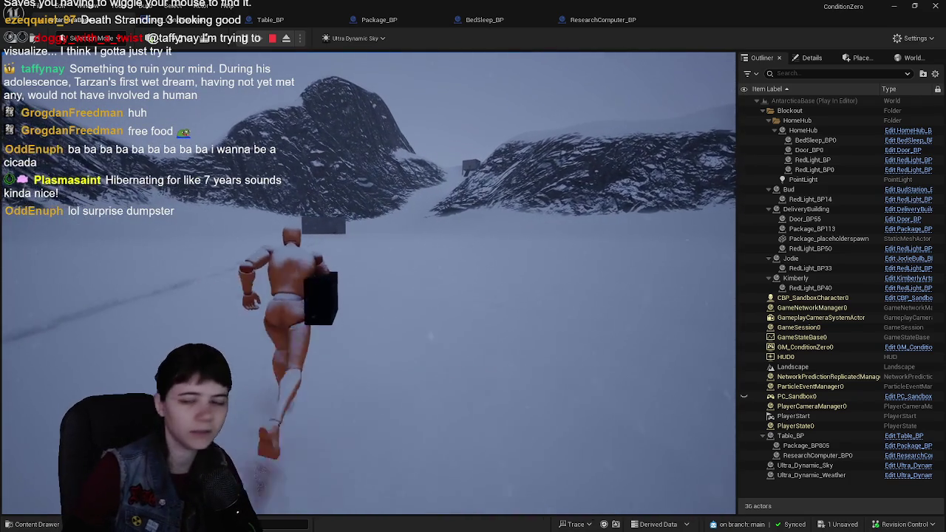
key("w")
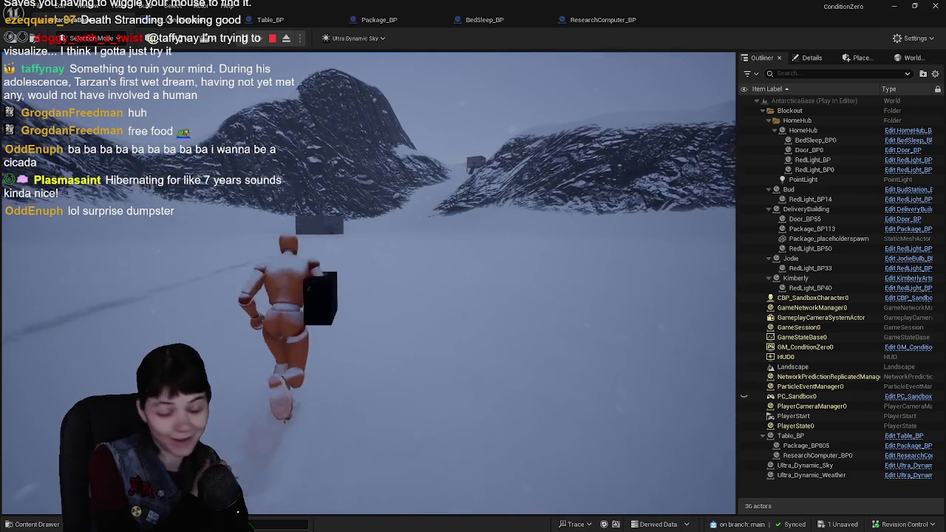
key("w")
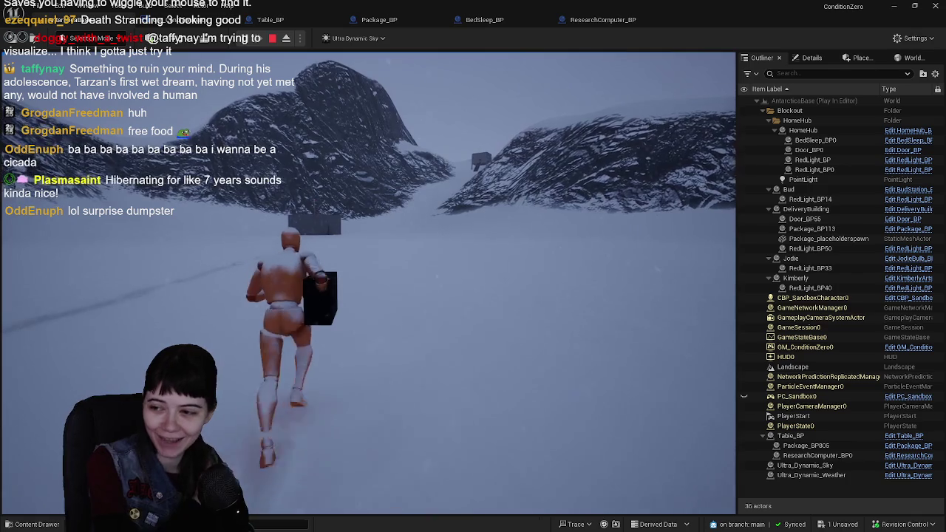
key("w")
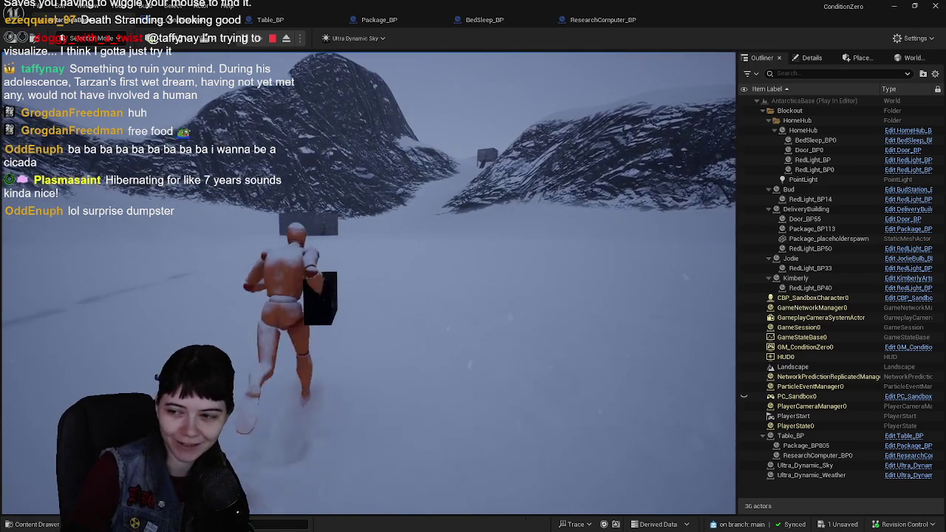
key("w")
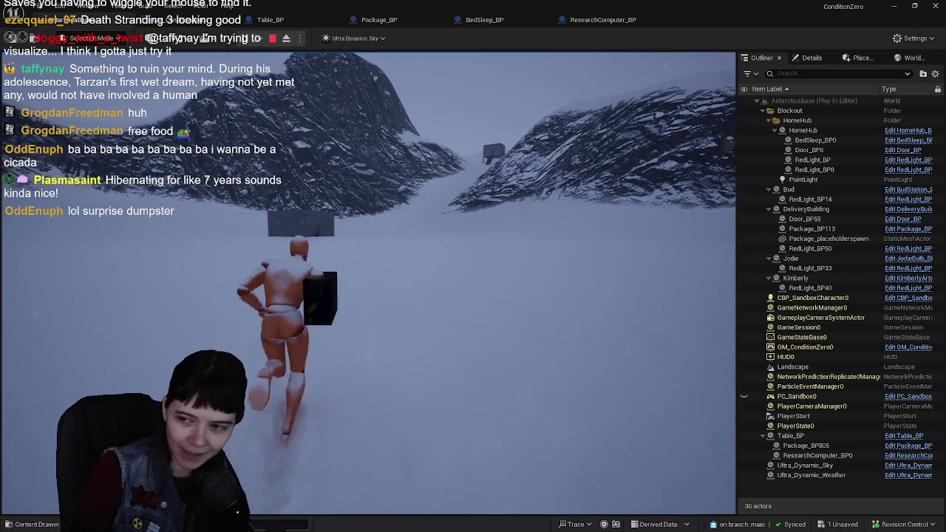
key("w")
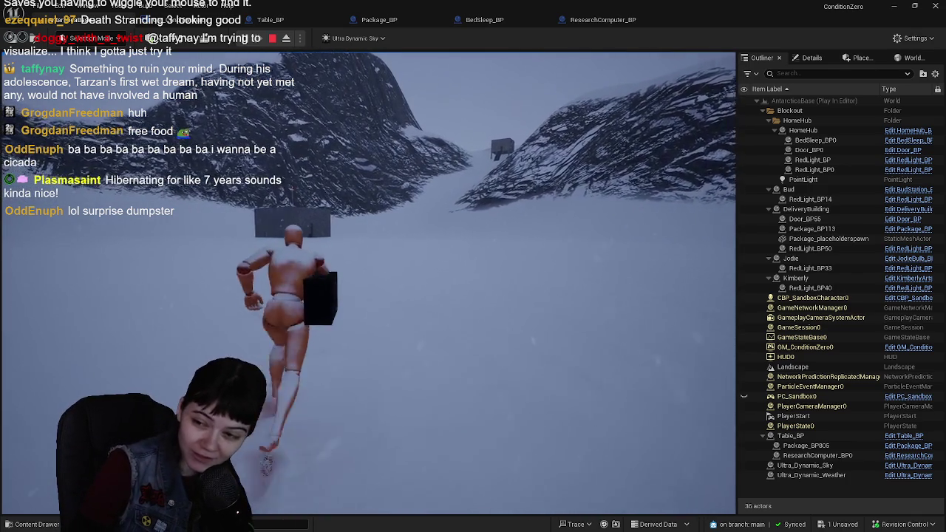
key("w")
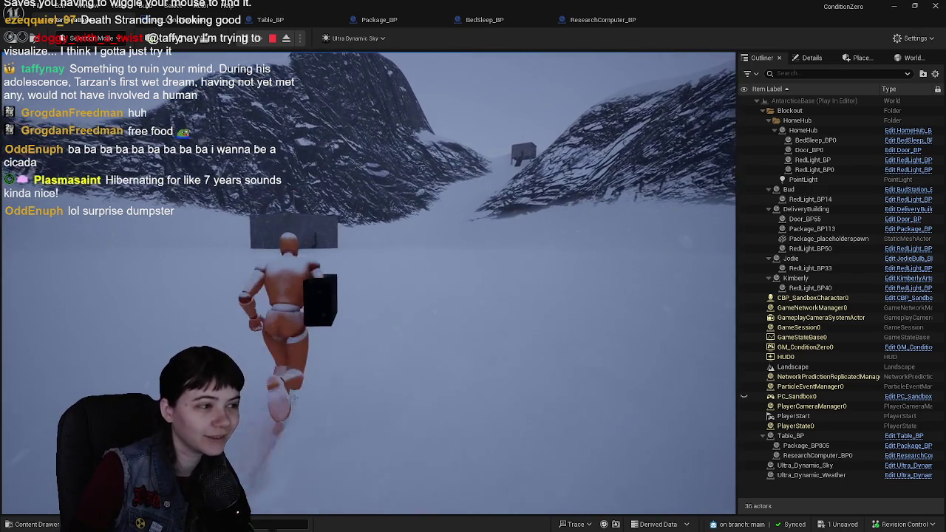
key("w")
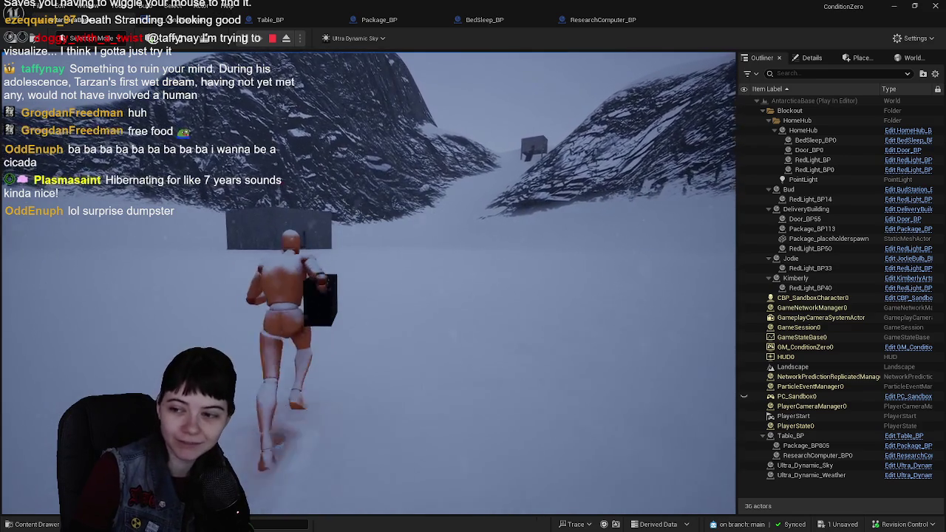
key("w")
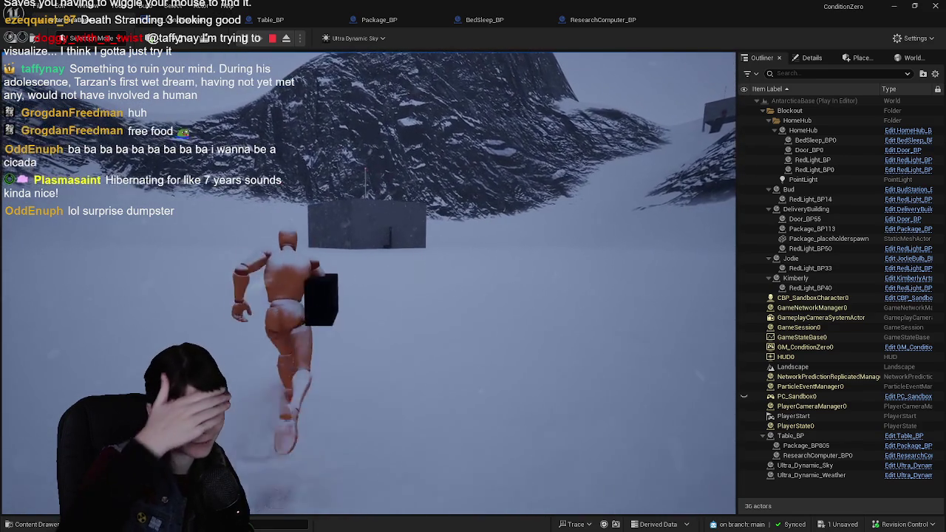
key("w")
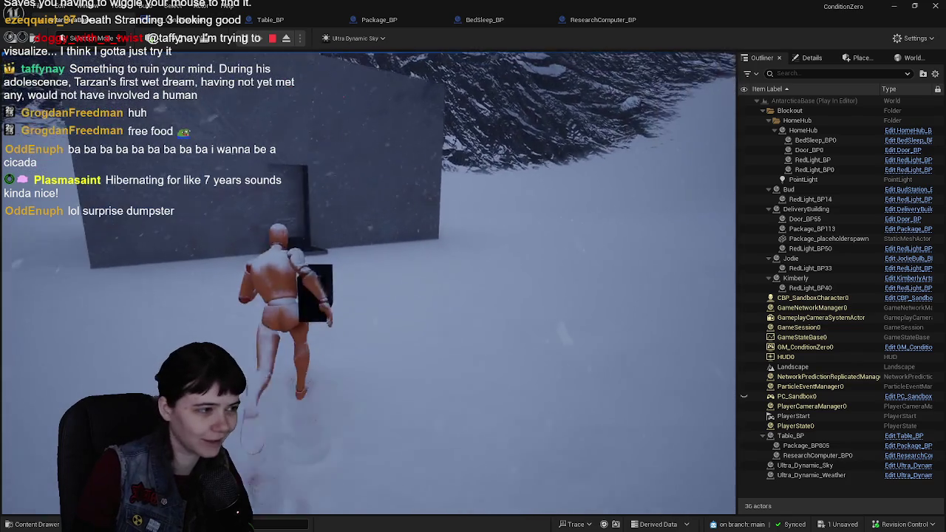
Step: Steer into the home hub doorway and walk up to the research table
key("w")
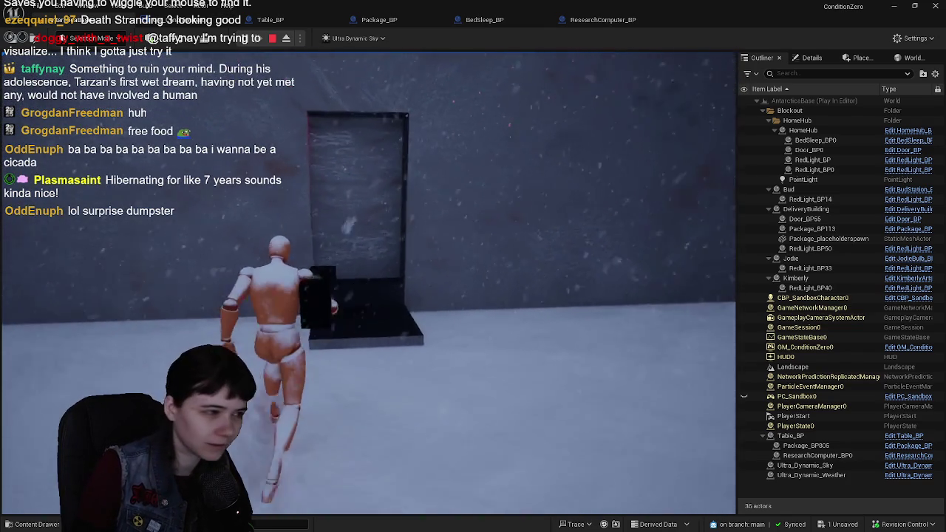
key("w")
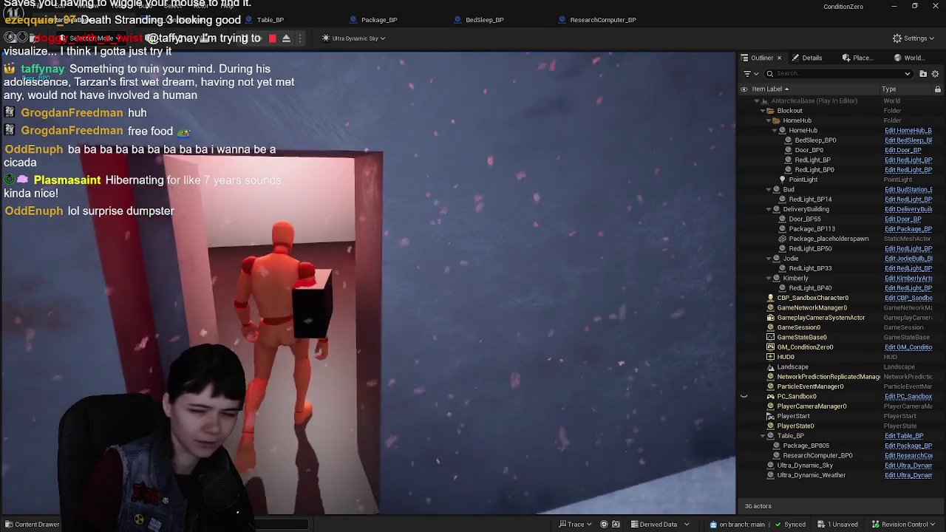
key("w")
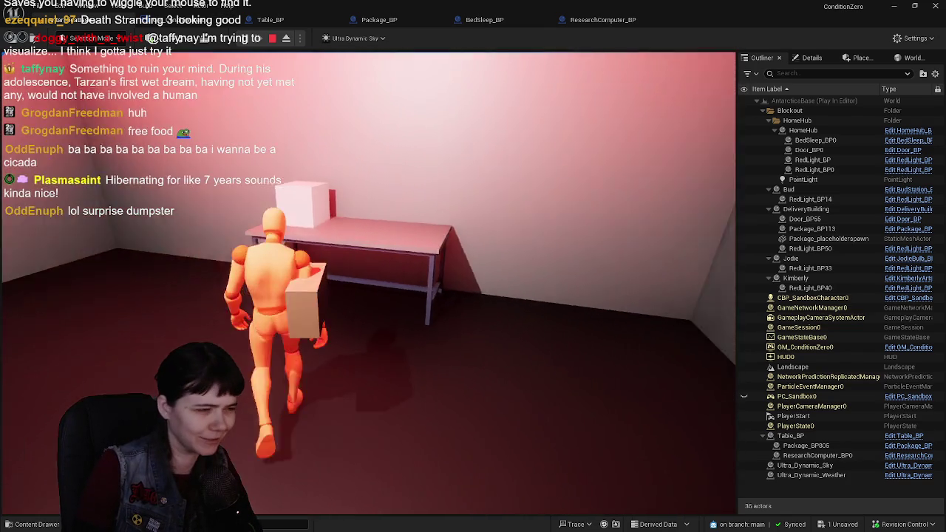
Step: Deliver the package at the research table, then walk past the bed and out through the corridor
key("e")
key("w")
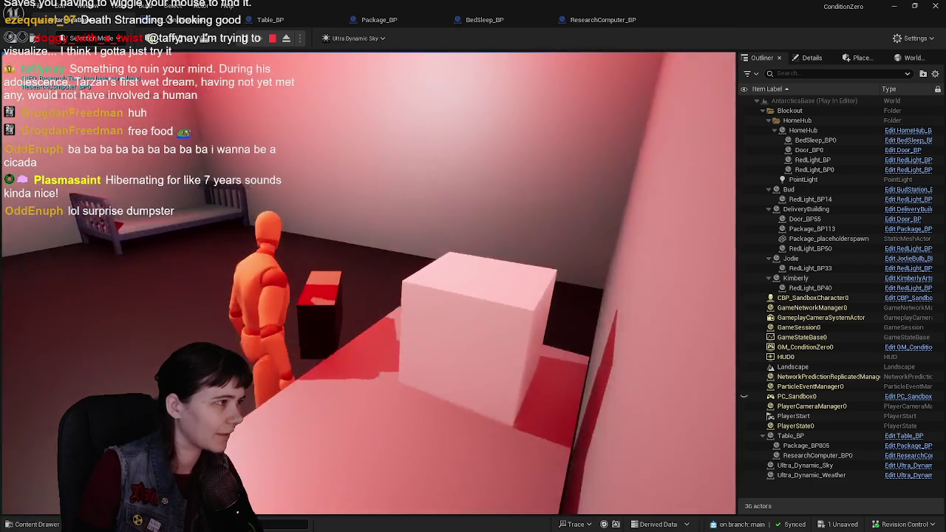
key("w")
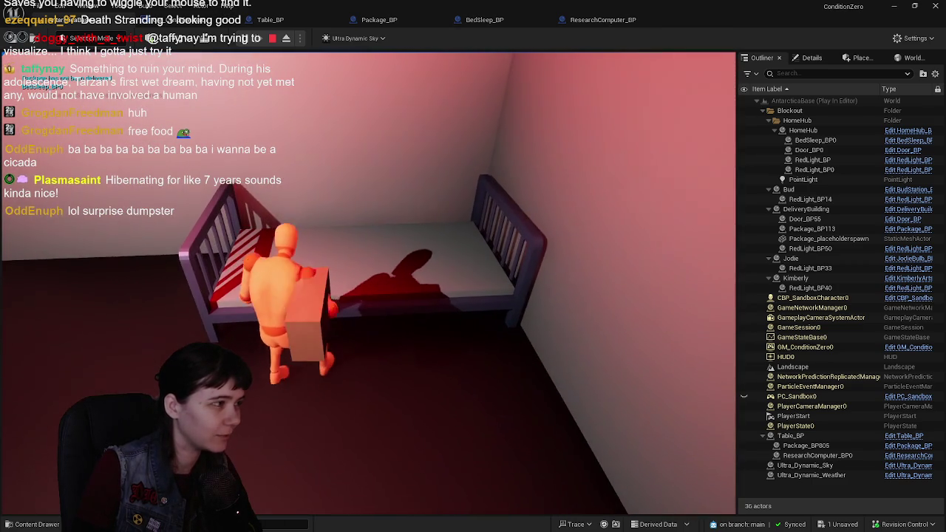
key("w")
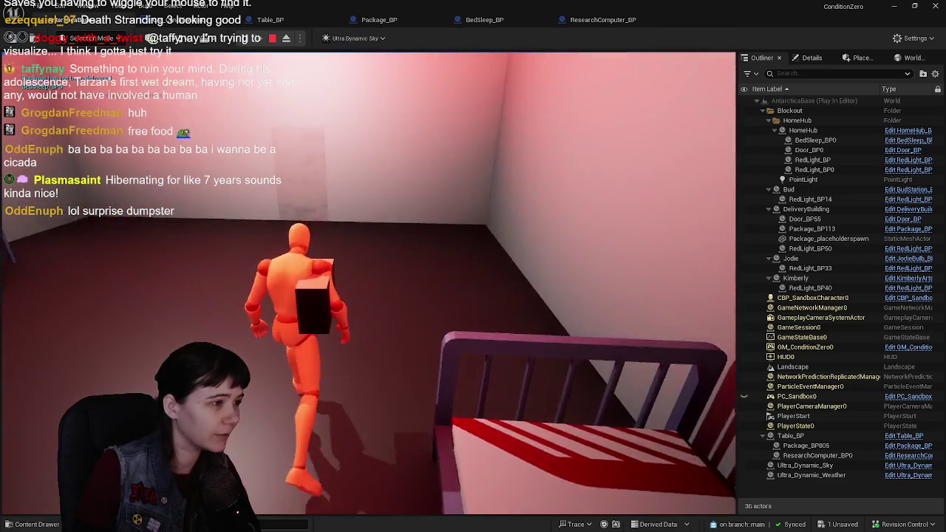
key("w")
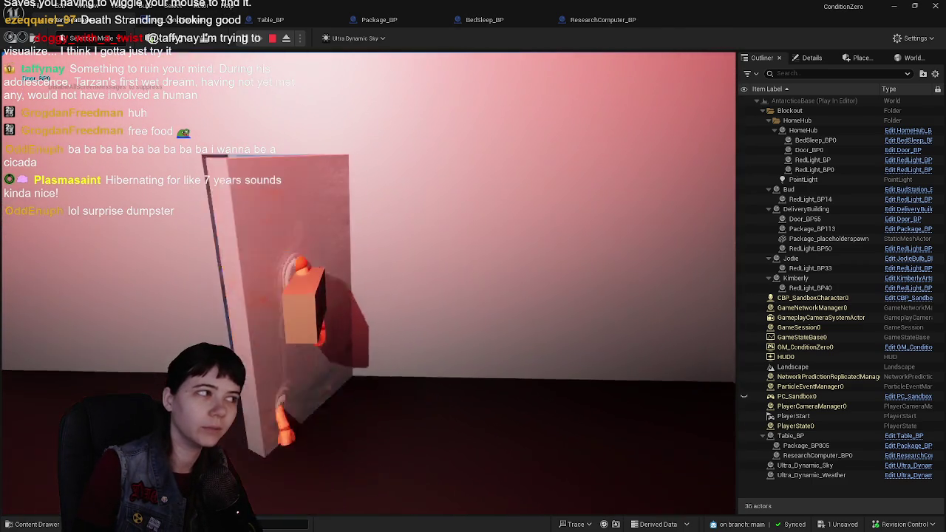
key("w")
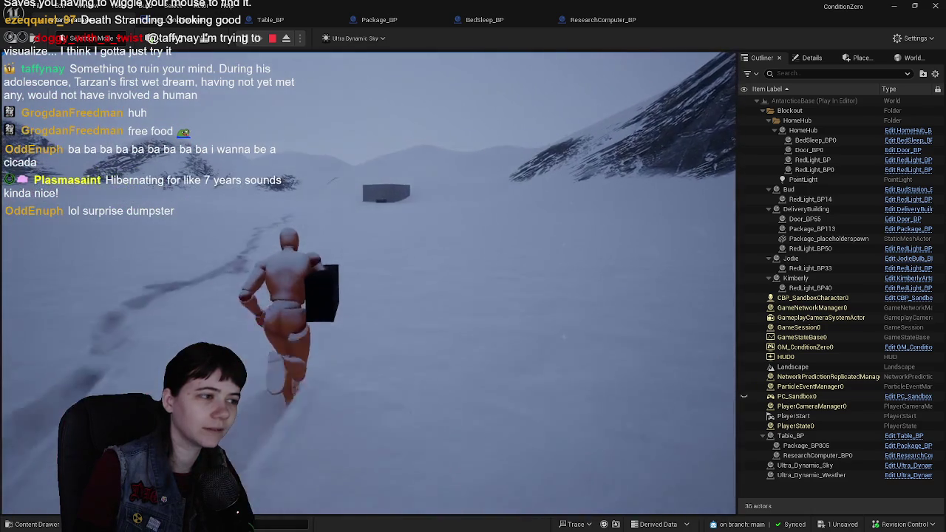
Step: Run across the snowfield to the bunker and along its wall toward the entrance
key("w")
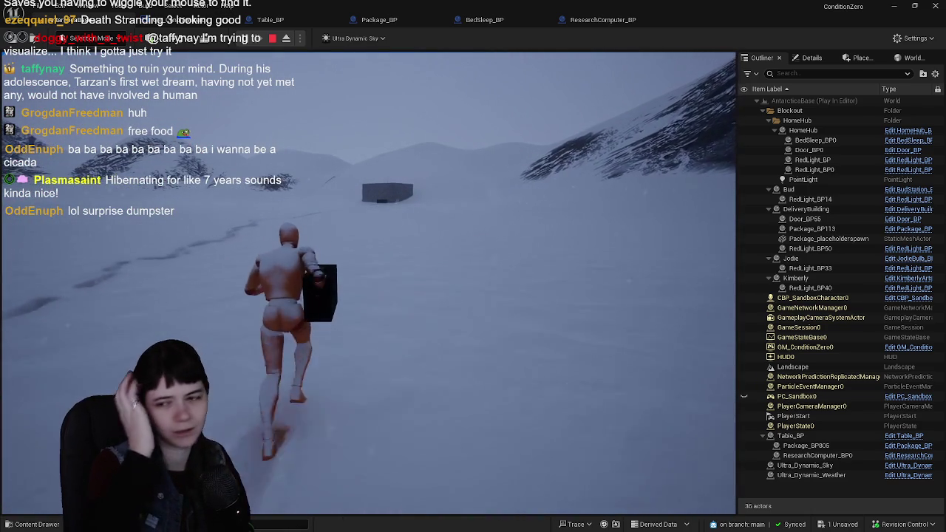
key("w")
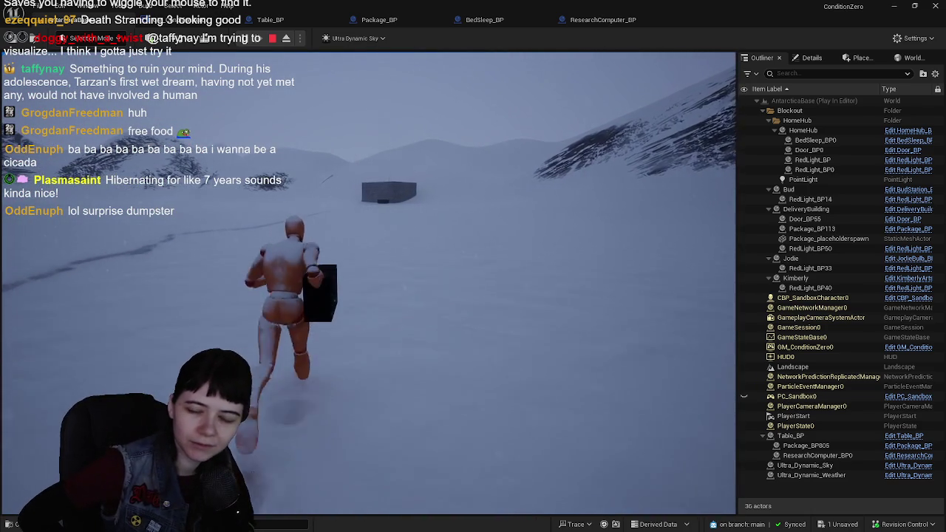
key("w")
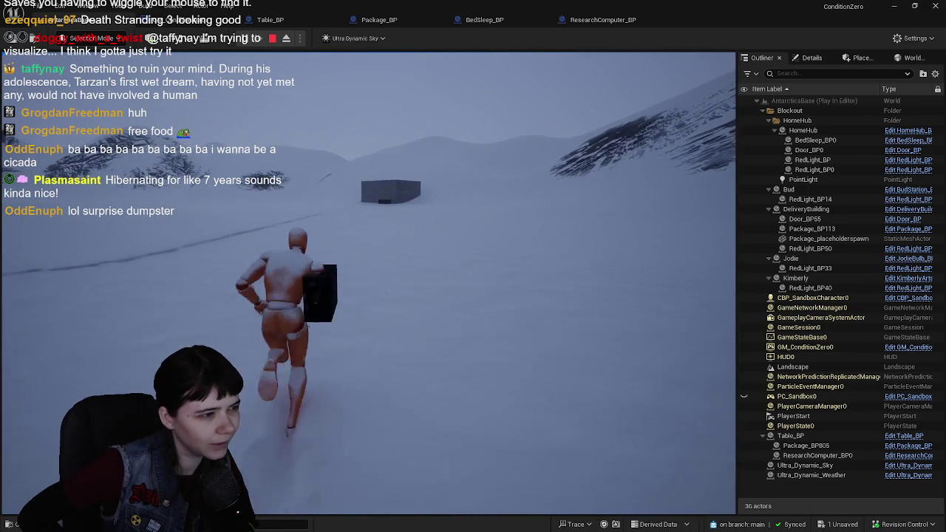
key("w")
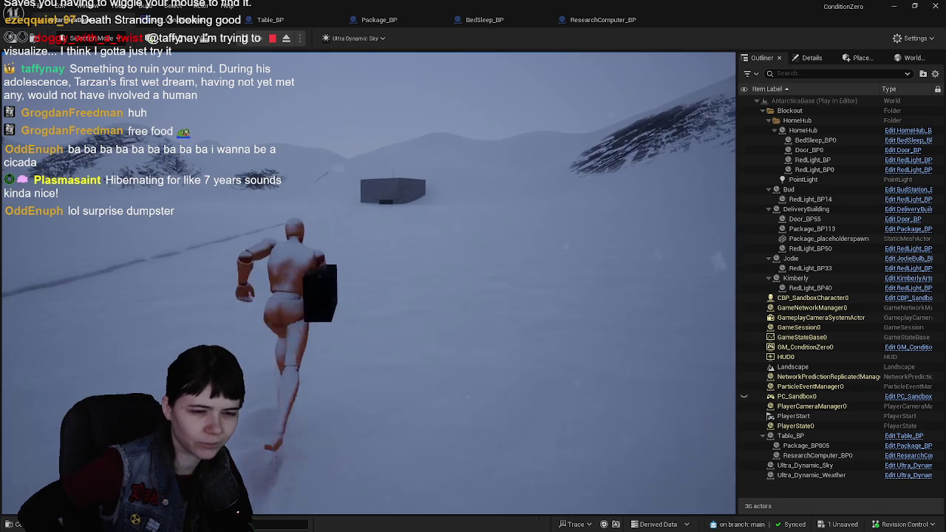
key("w")
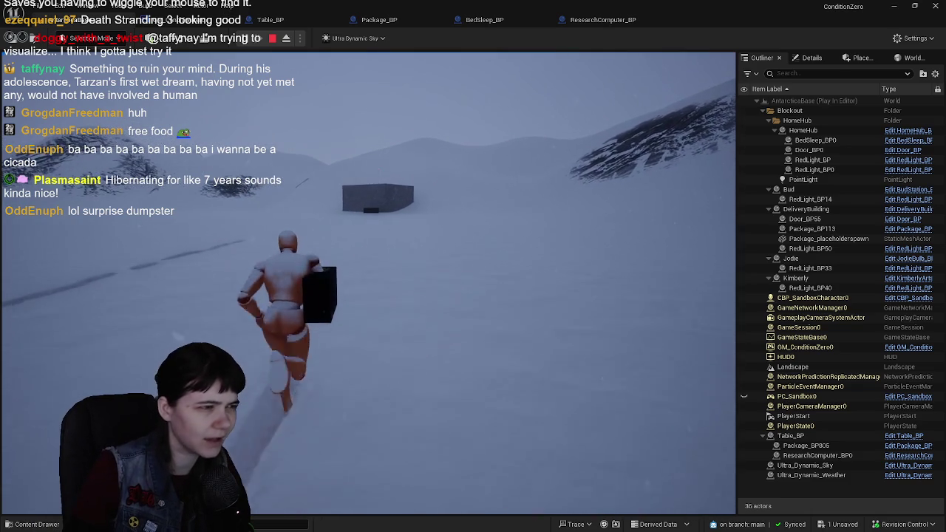
key("w")
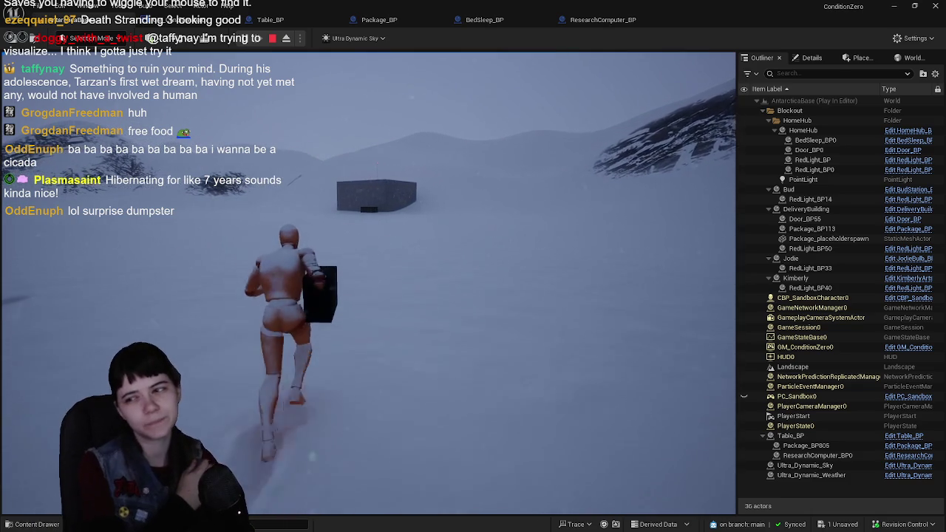
key("w")
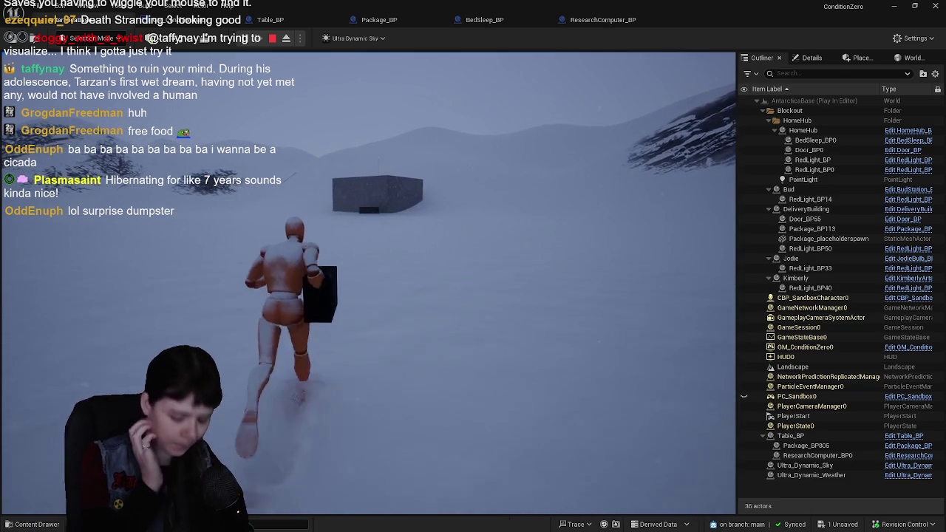
key("w")
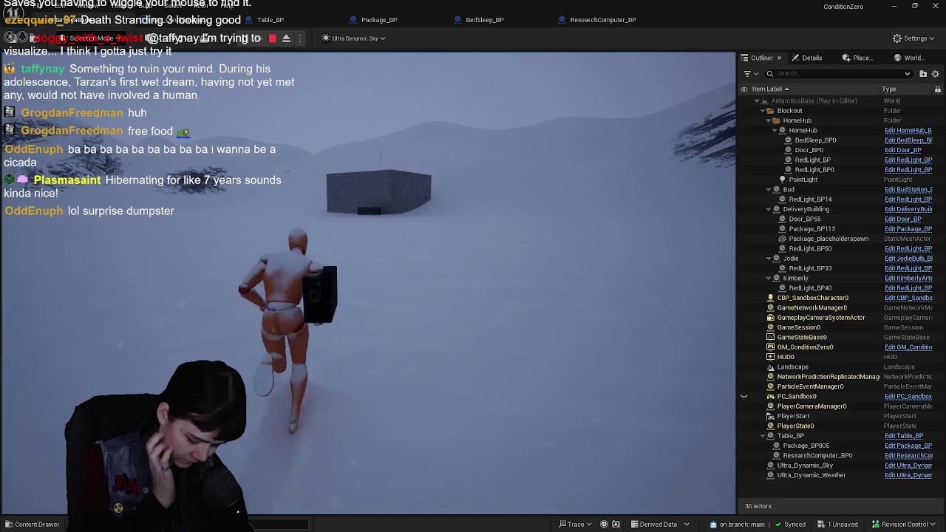
key("w")
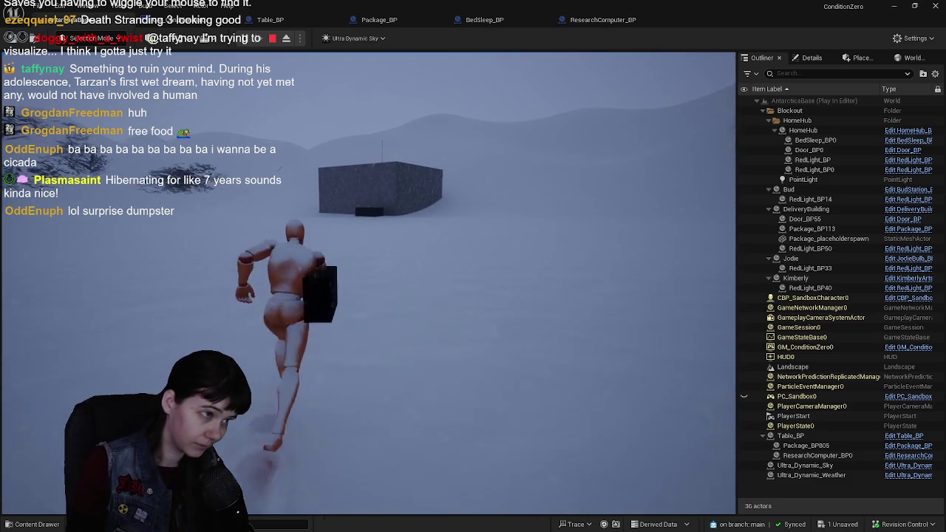
key("w")
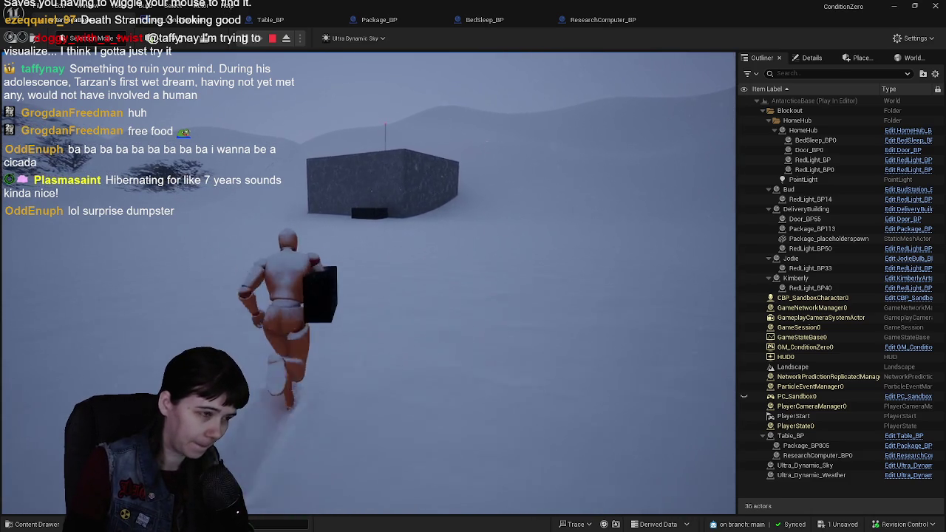
key("w")
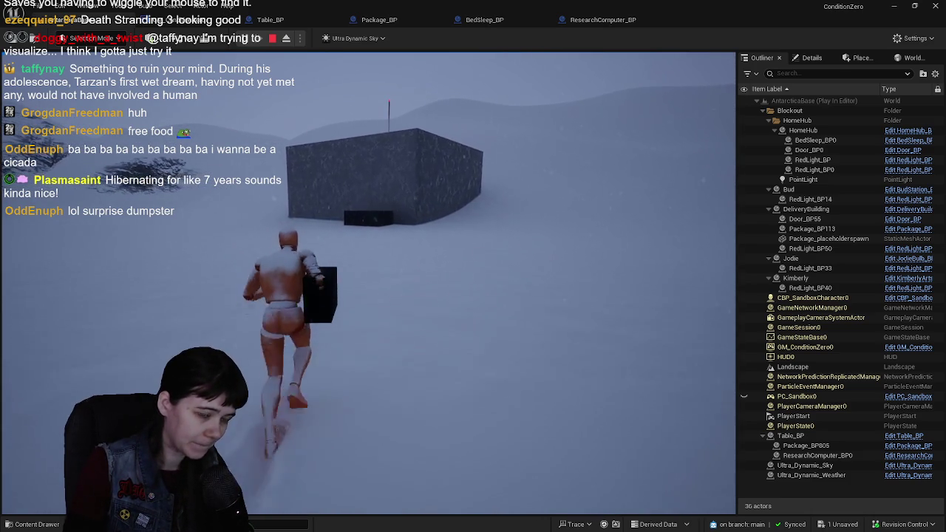
key("w")
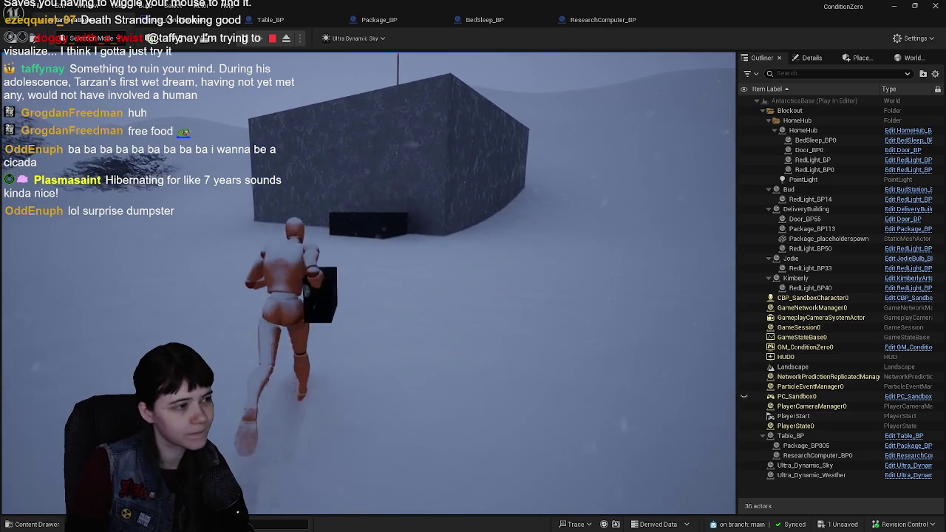
key("w")
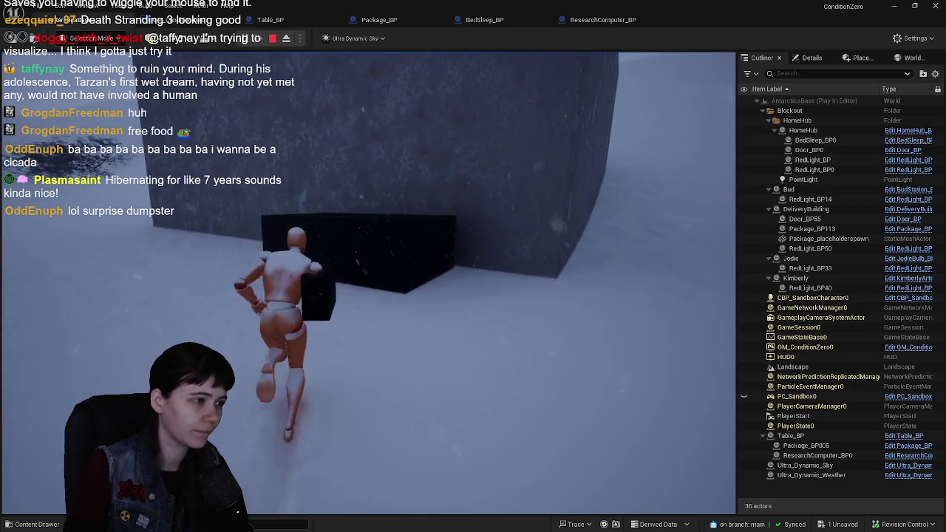
key("w")
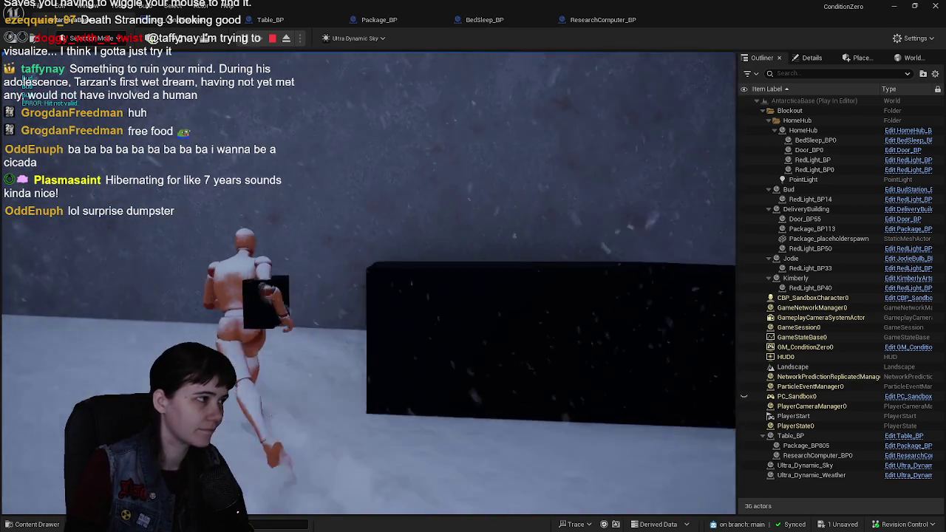
Step: Stop the play test with Esc and open the Bud station actor's blueprint
key("w")
key("Escape")
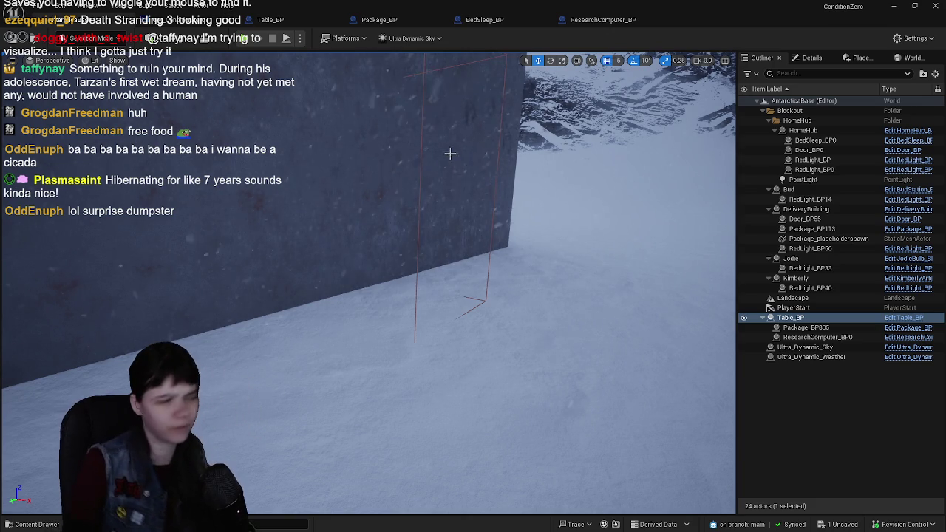
double_click(788, 189)
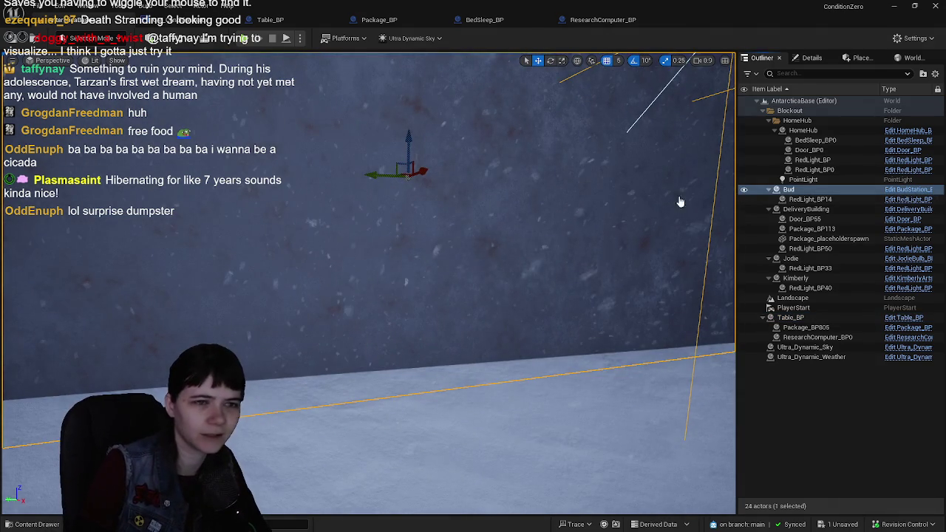
Step: Select the BudStation_BP placeholder cube and compare it with the Bud station in the level
key("ctrl+e")
left_click(177, 56)
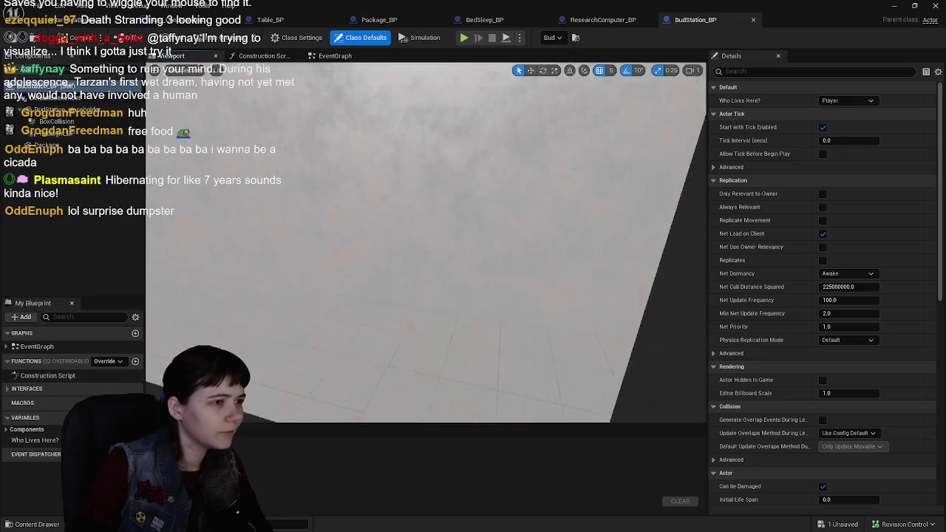
left_click(481, 220)
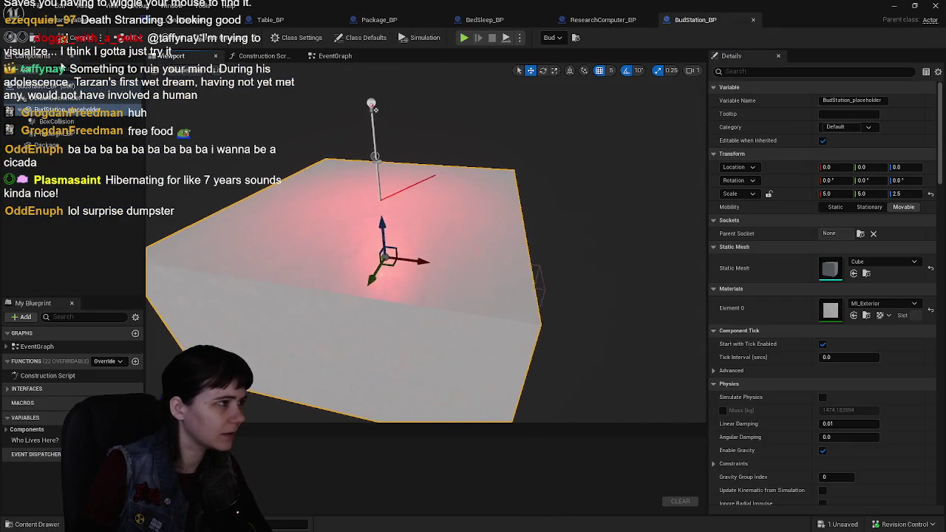
left_click(44, 20)
key("f")
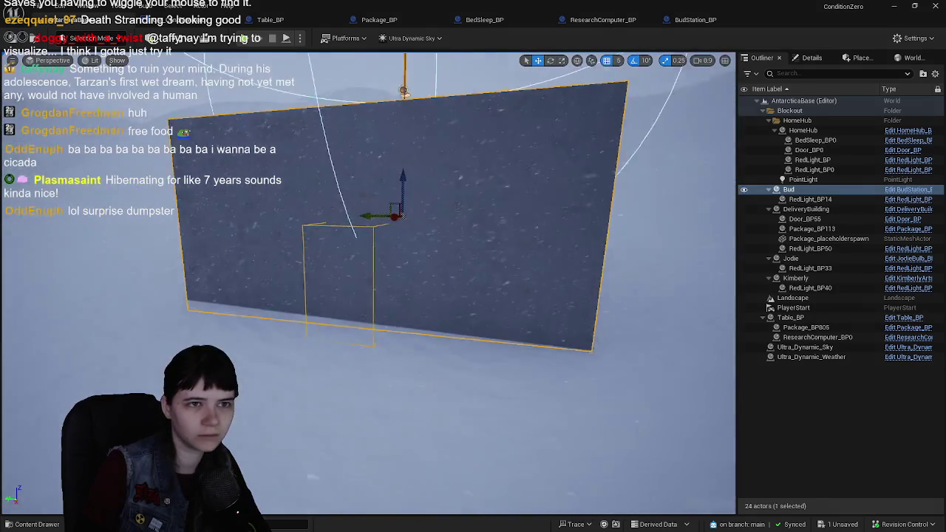
left_click(811, 58)
key("f")
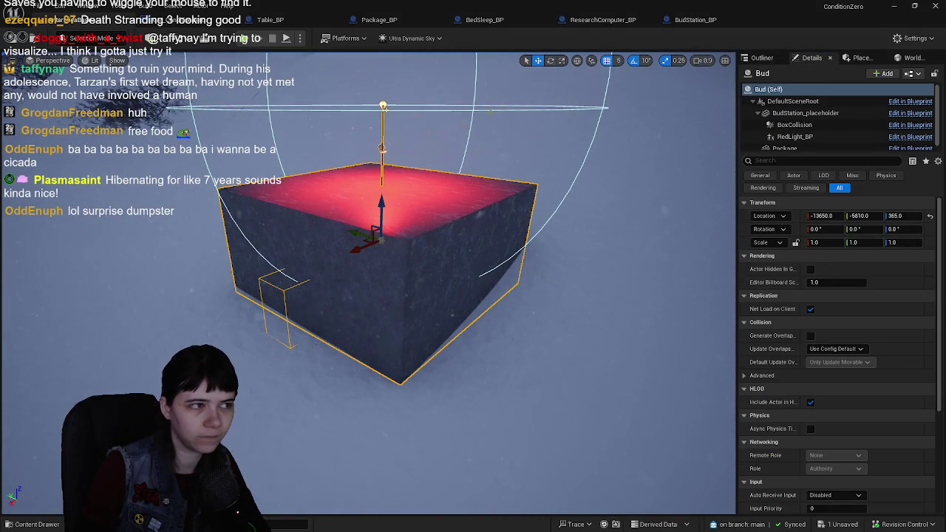
left_click(695, 20)
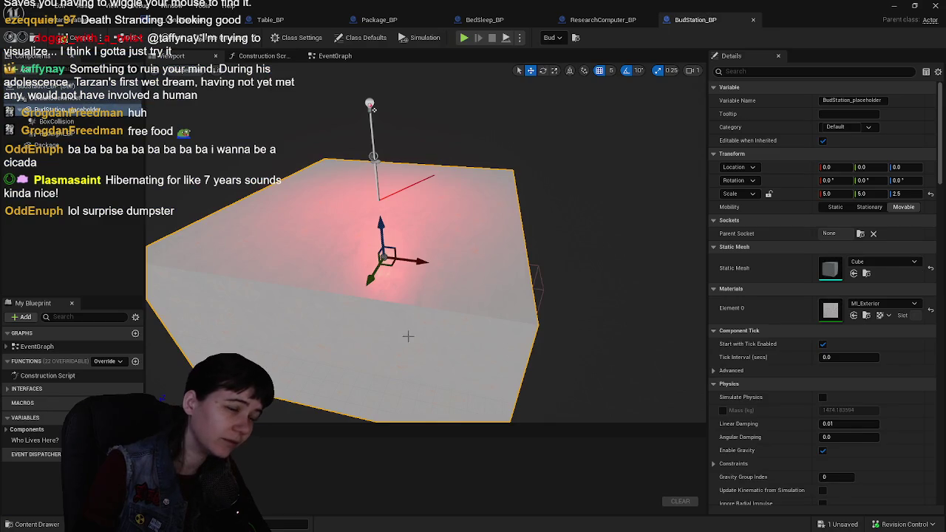
mouse_move(408, 336)
left_mouse_down()
mouse_move(443, 284)
mouse_move(219, 194)
left_mouse_up()
Step: Scale the placeholder cube to 2.5, 2.5, 1.0 and view the flattened result
left_click_drag(66, 133, 85, 120)
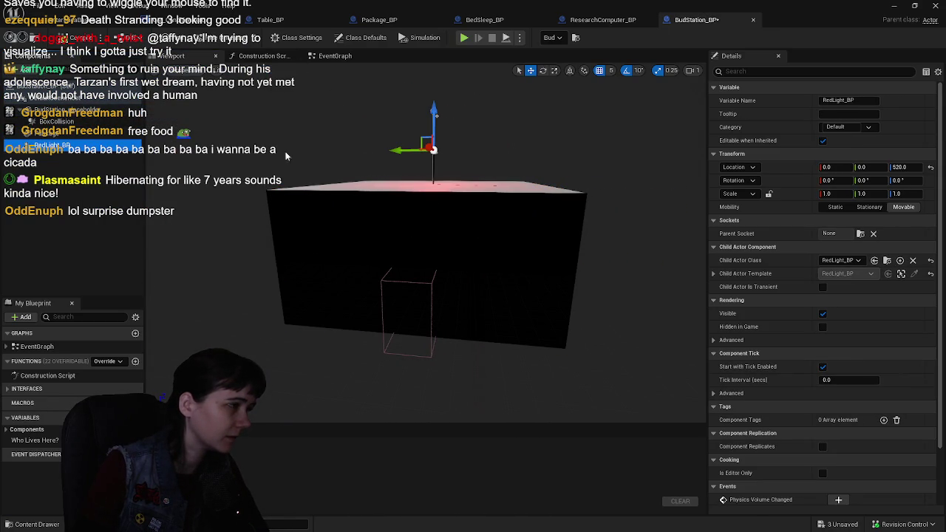
left_click(502, 237)
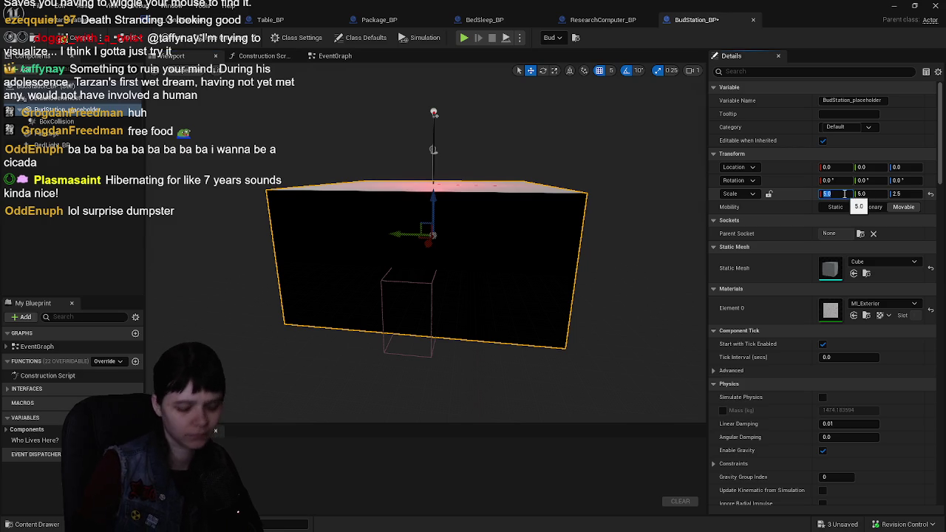
key("Tab")
type("2")
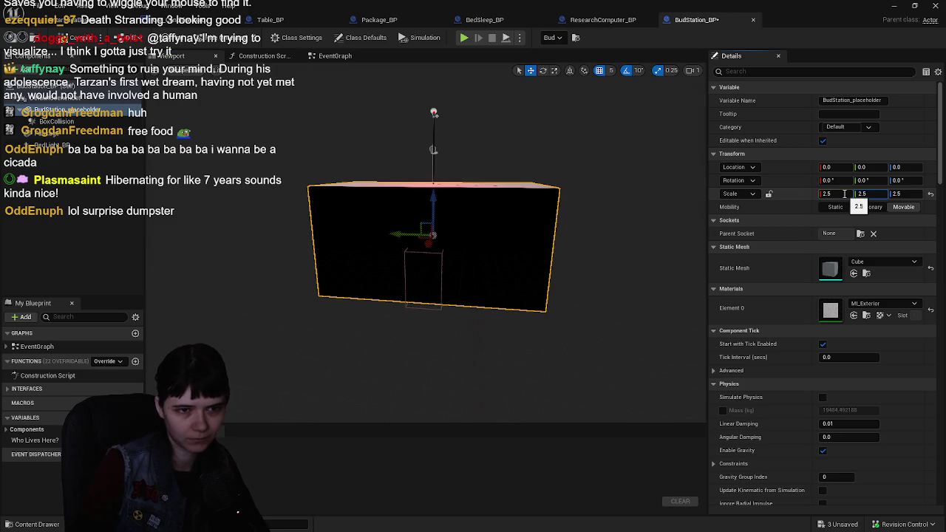
left_click(907, 195)
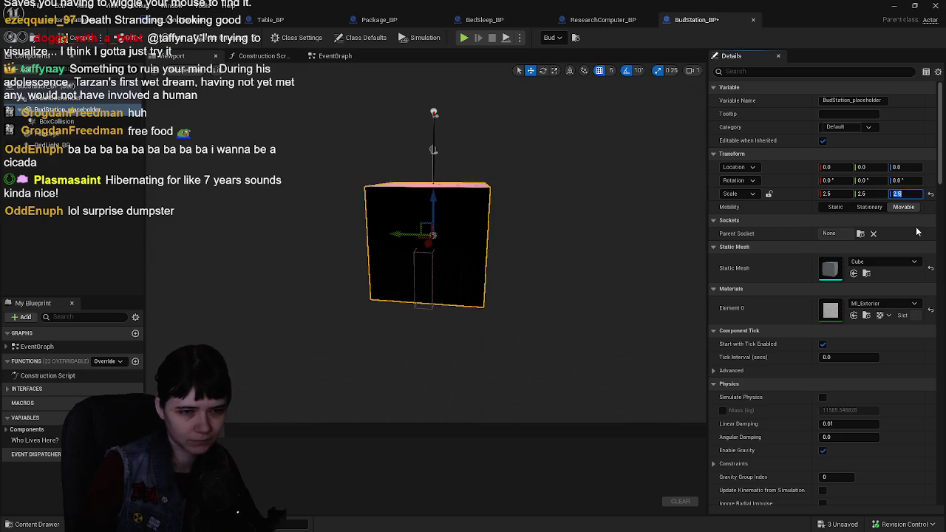
type("1")
key("Return")
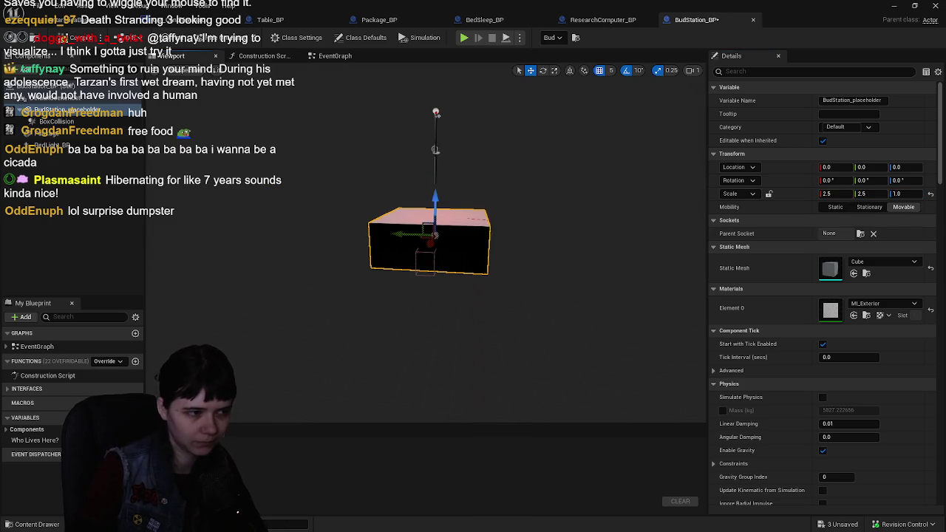
mouse_move(458, 310)
left_mouse_down()
mouse_move(447, 98)
mouse_move(357, 183)
left_mouse_up()
Step: Drag BudStation_BP's RedLight_BP down to Location Z 325 and compile the blueprint
left_click(103, 22)
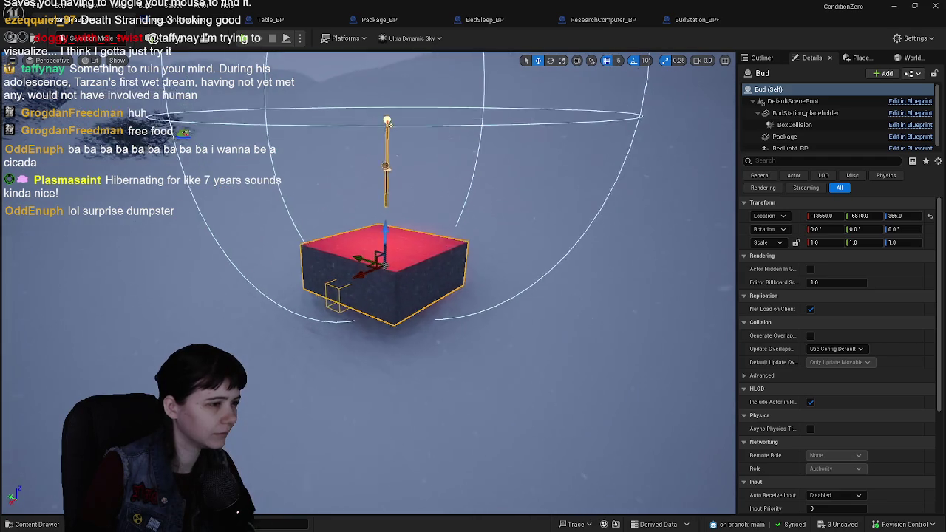
scroll(421, 124, "down", 5)
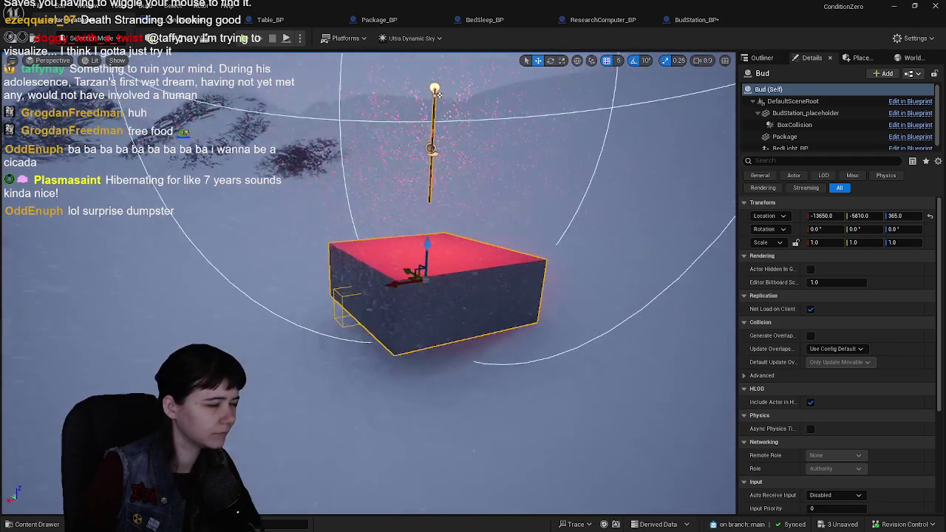
left_click(708, 22)
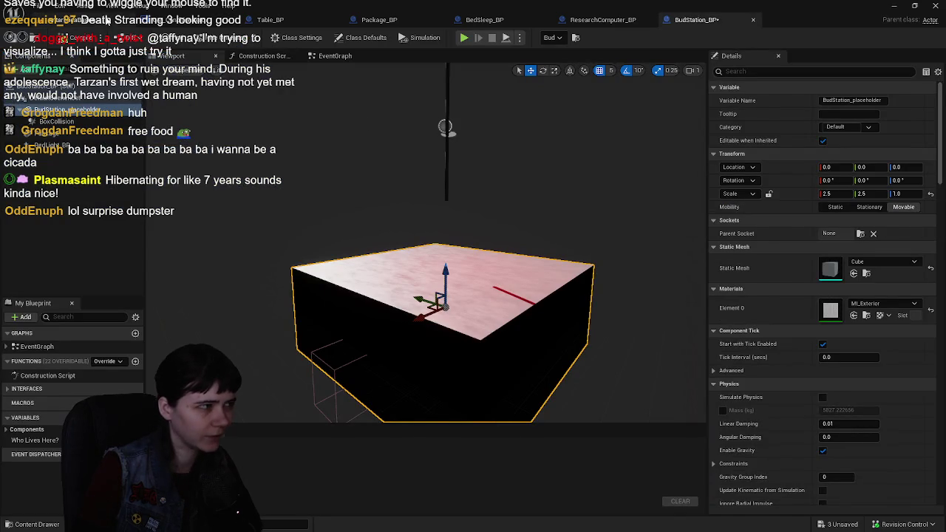
key("ctrl+Tab")
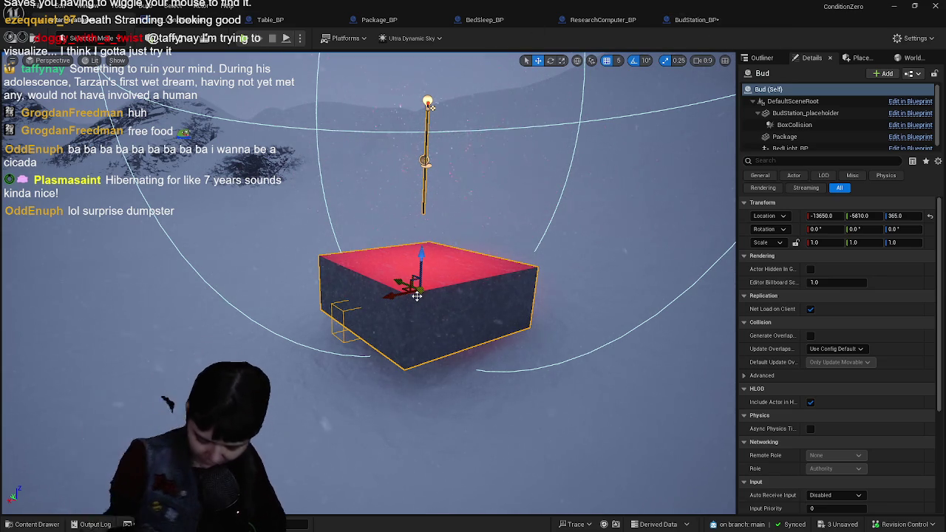
left_click(712, 22)
left_click(59, 146)
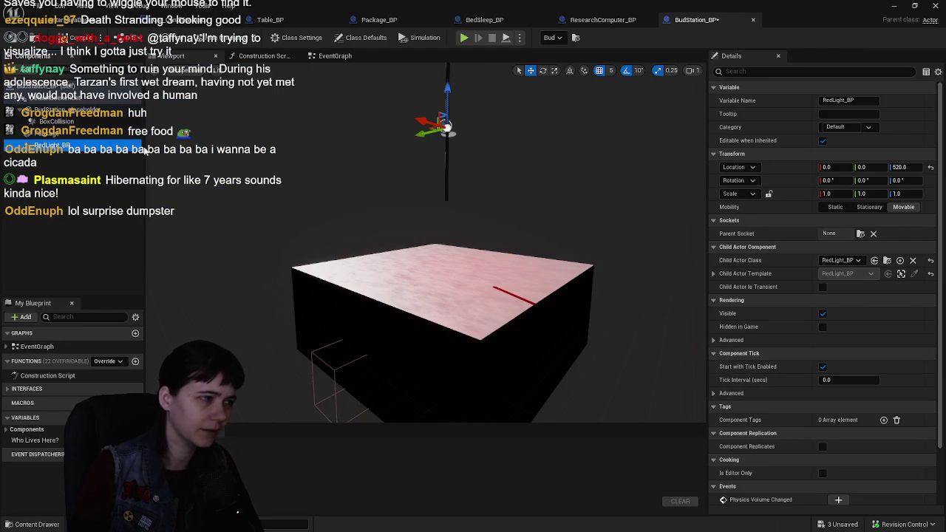
left_click_drag(442, 118, 449, 91)
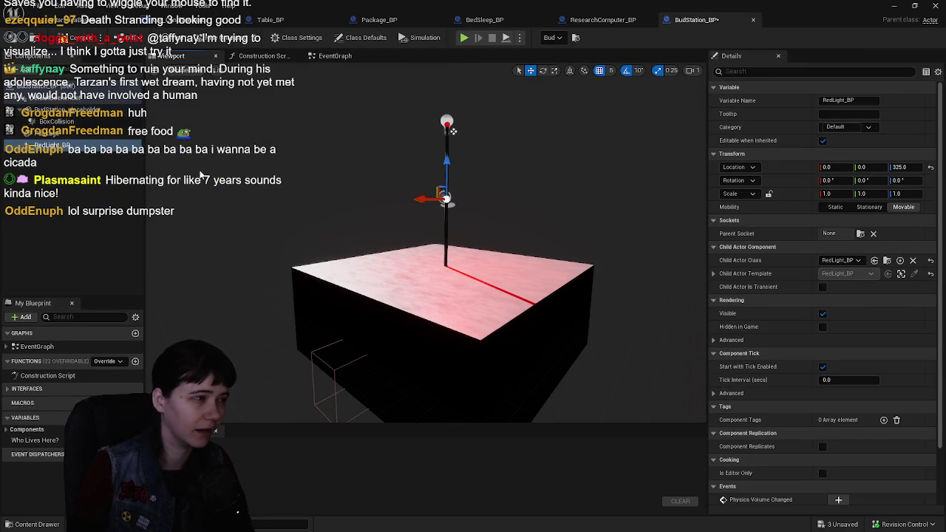
left_click(88, 34)
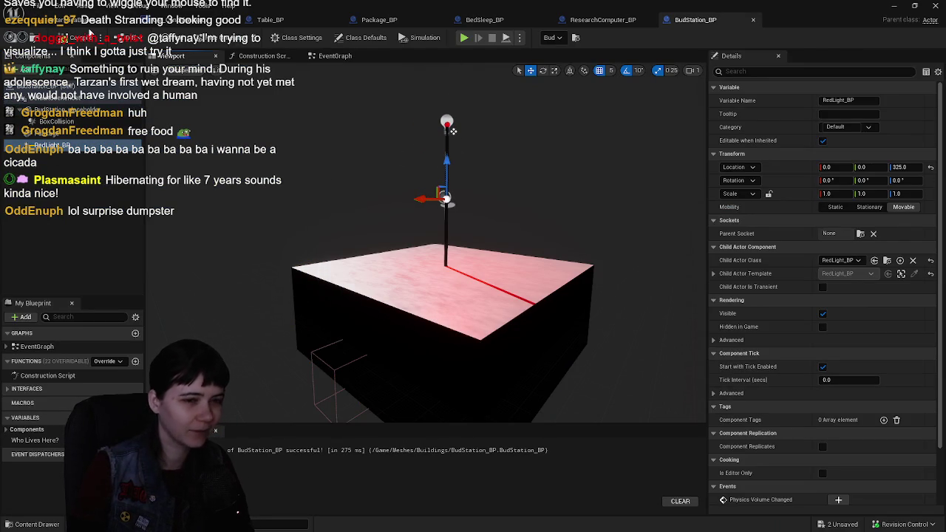
Step: Review the BudStation_BP event graph, then open Package_BP's Deliver Package function
left_click(37, 198)
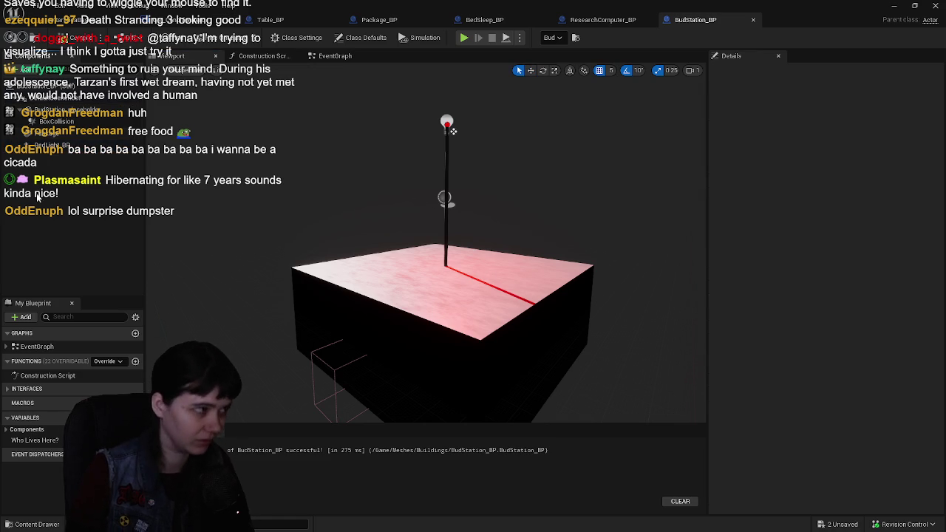
left_click(369, 59)
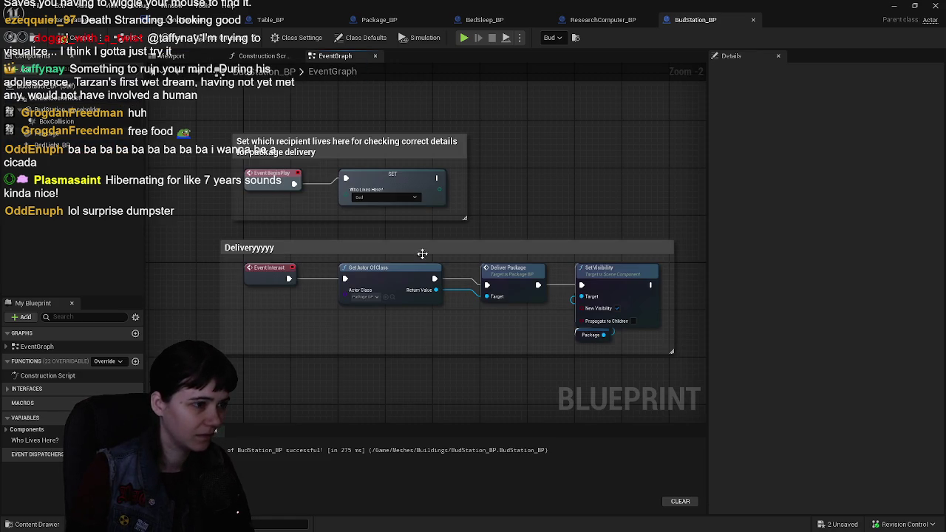
scroll(467, 243, "down", 1)
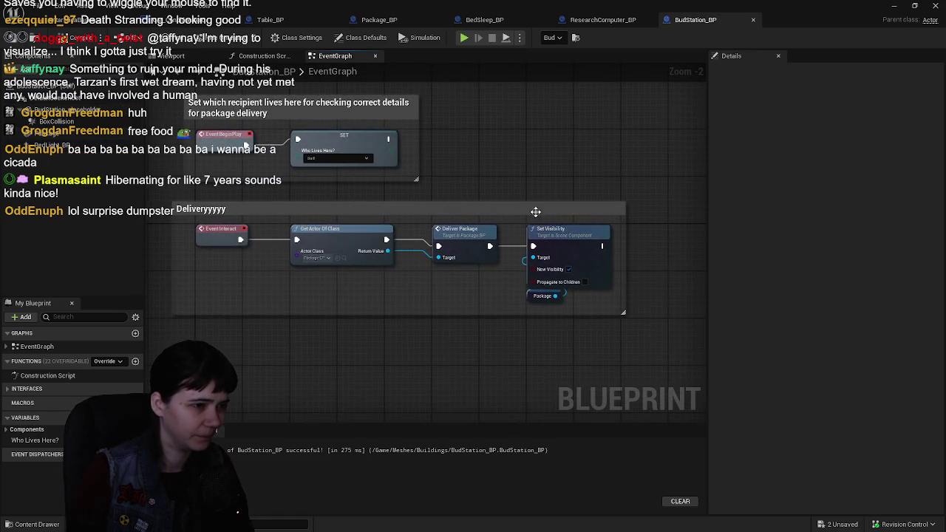
scroll(458, 209, "up", 1)
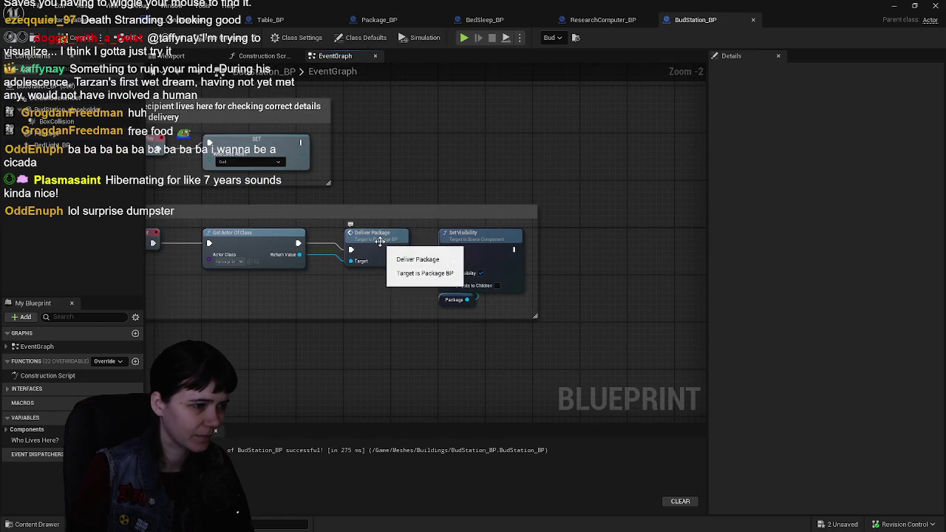
scroll(487, 207, "down", 1)
scroll(443, 251, "up", 1)
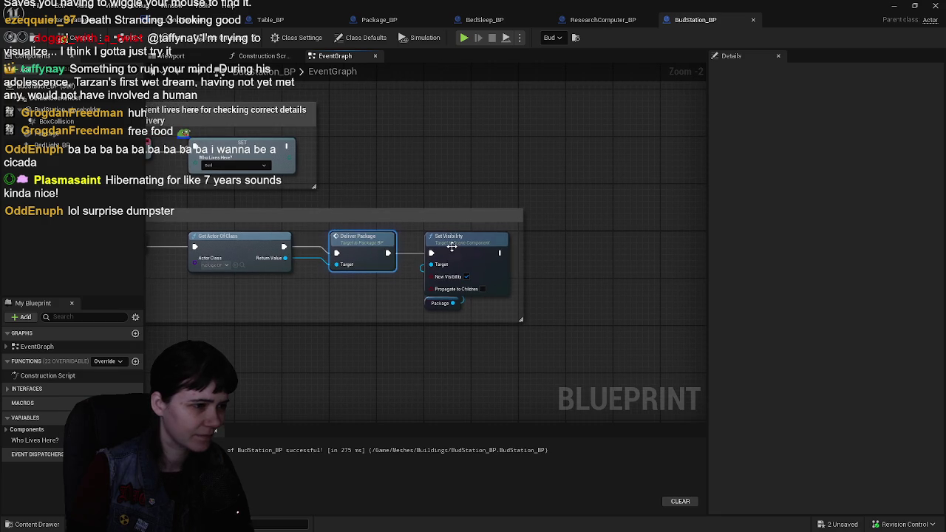
left_click(451, 246)
scroll(444, 251, "down", 1)
scroll(440, 257, "up", 1)
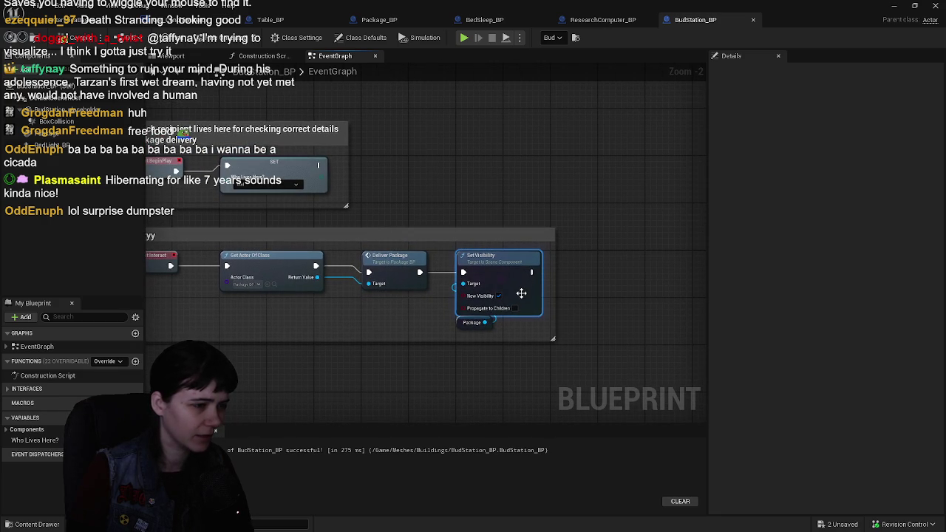
scroll(621, 255, "down", 1)
scroll(636, 249, "up", 1)
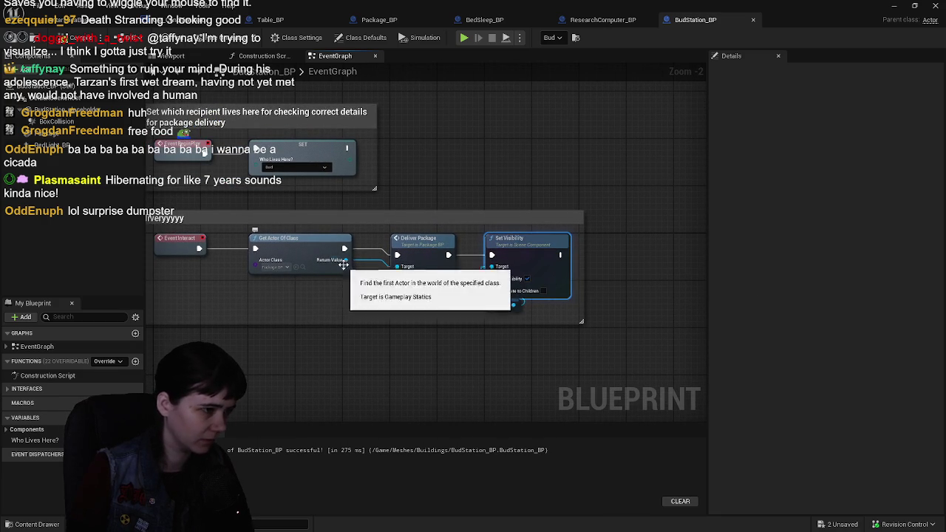
double_click(401, 255)
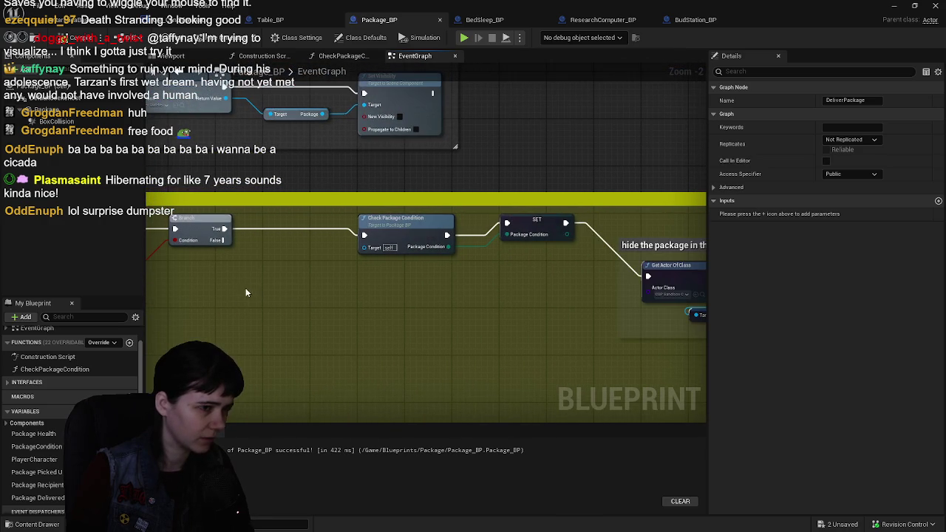
Step: Add a Print String after SET Package Delivered? with the message 'Package has been delivered'
mouse_move(397, 282)
left_mouse_down()
mouse_move(299, 281)
mouse_move(308, 305)
left_mouse_up()
left_click_drag(587, 325, 509, 321)
left_click(552, 246)
left_click_drag(573, 287, 436, 305)
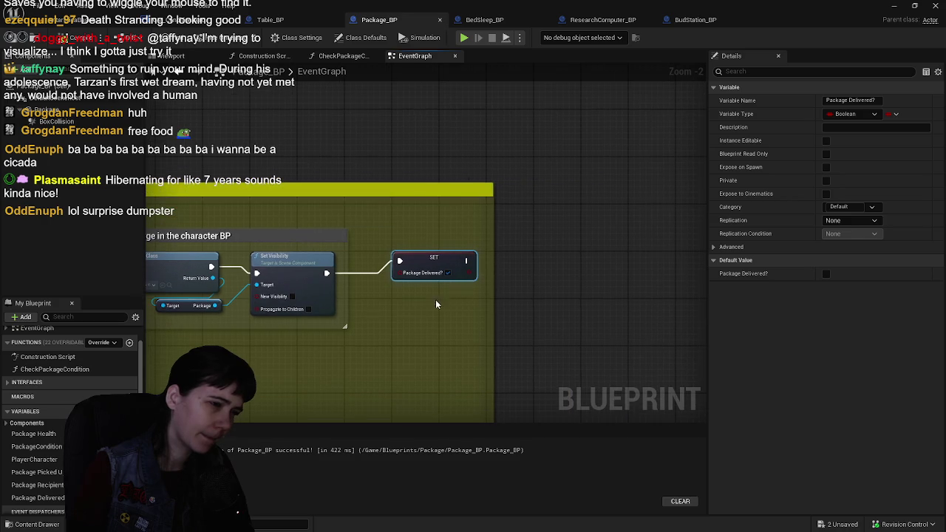
left_click_drag(467, 261, 519, 281)
type("print")
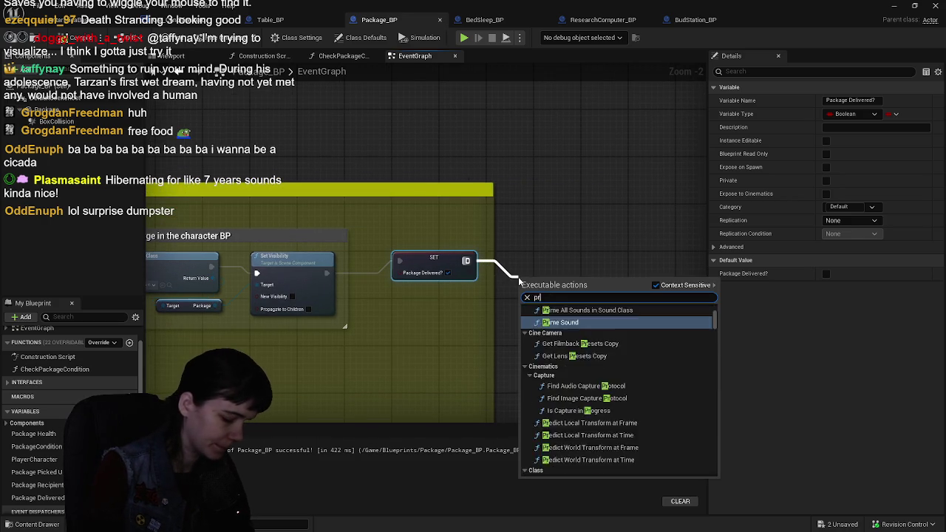
key("Return")
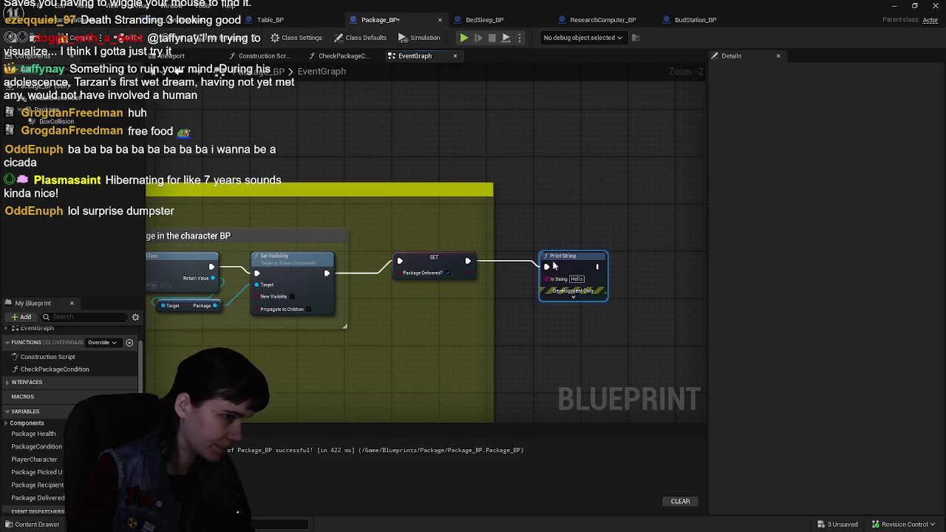
key("BackSpace")
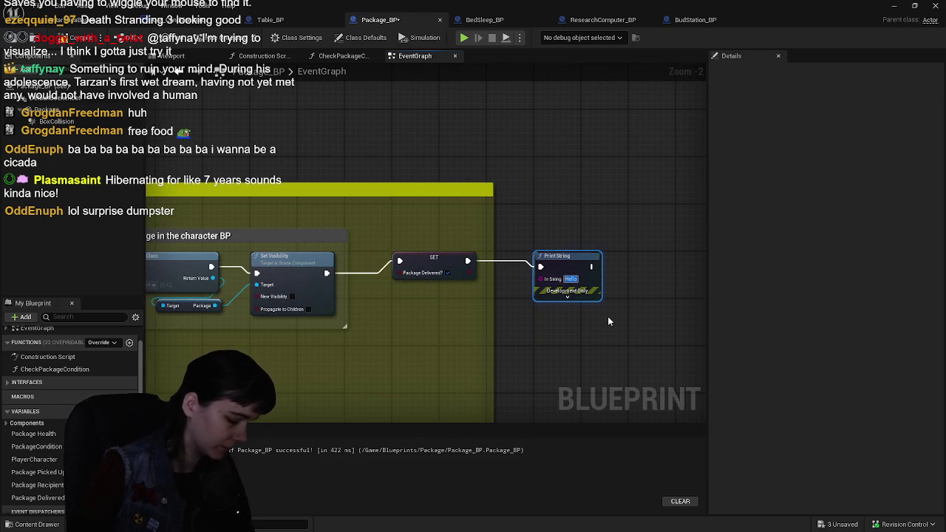
type("Package has be")
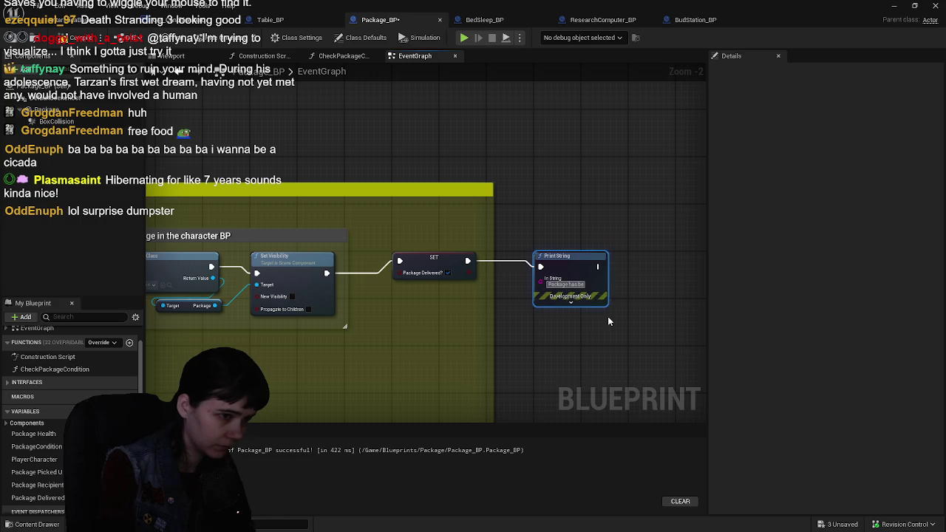
type("en delivered!")
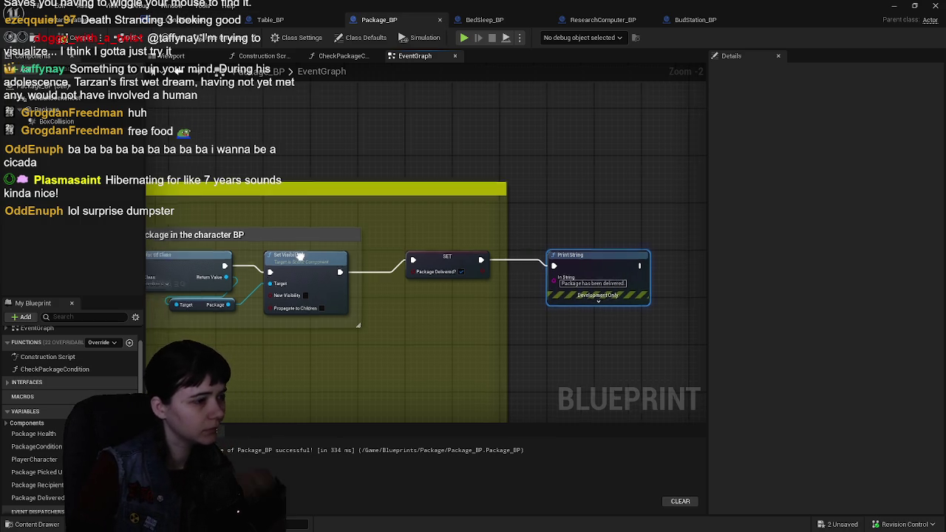
Step: Bring the Get Data Table Row and Branch nodes into view, keeping TestDelivery as the row
left_click_drag(148, 281, 325, 277)
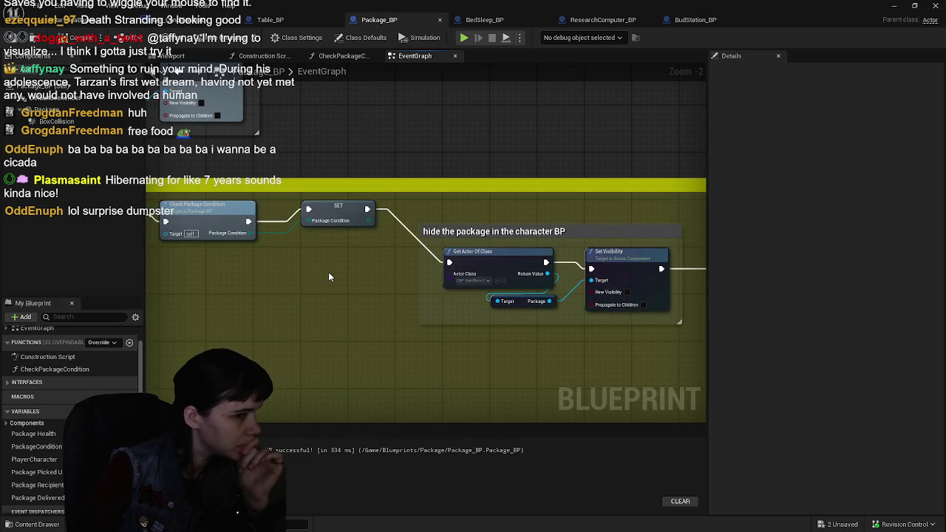
left_click_drag(447, 265, 303, 265)
mouse_move(214, 271)
left_mouse_down()
mouse_move(492, 274)
mouse_move(380, 278)
mouse_move(462, 285)
mouse_move(347, 286)
mouse_move(326, 267)
left_mouse_up()
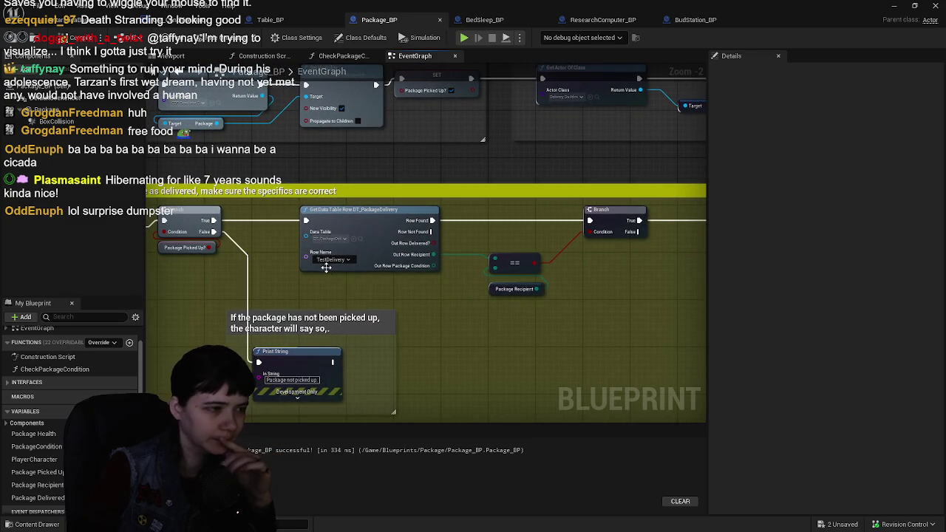
left_click(446, 305)
left_click_drag(446, 305, 481, 315)
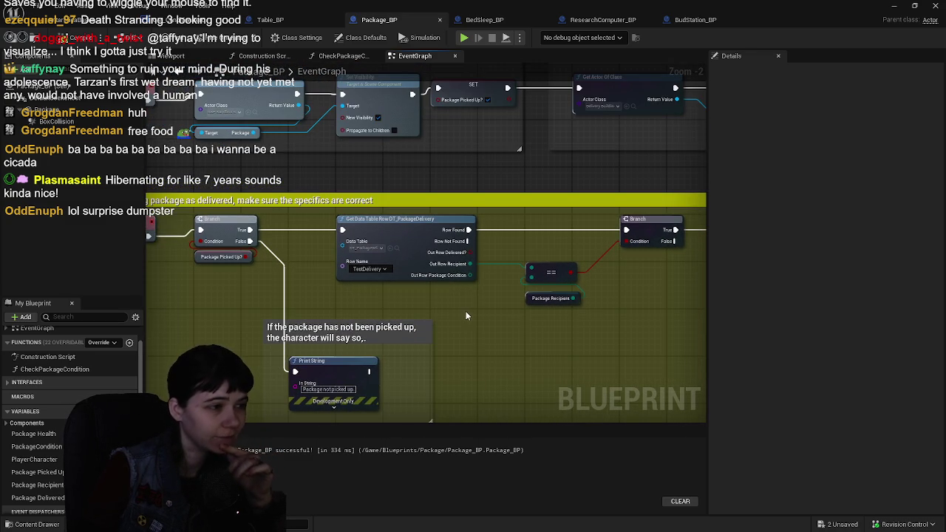
left_click_drag(448, 308, 460, 314)
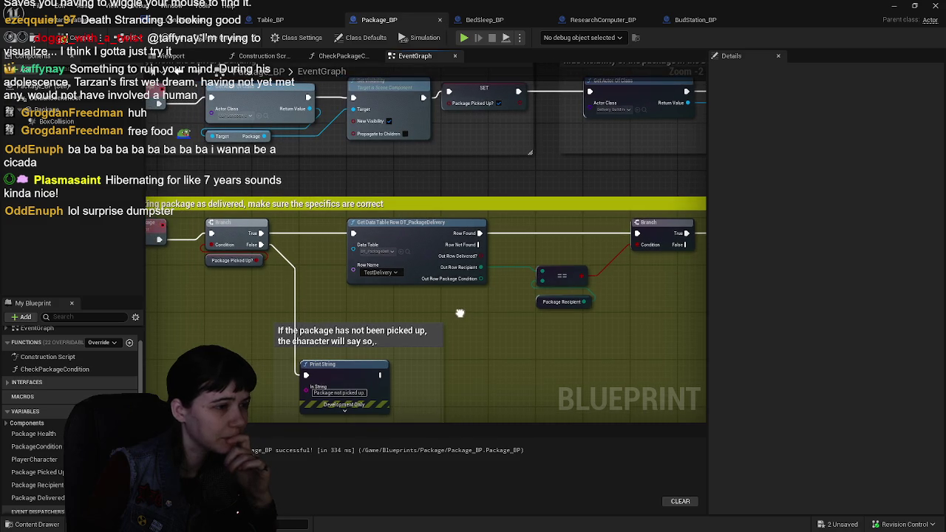
Step: Add a breakpoint to the Branch node after the DT_PackageDelivery row lookup
right_click(416, 242)
key("Escape")
left_click_drag(582, 335, 495, 338)
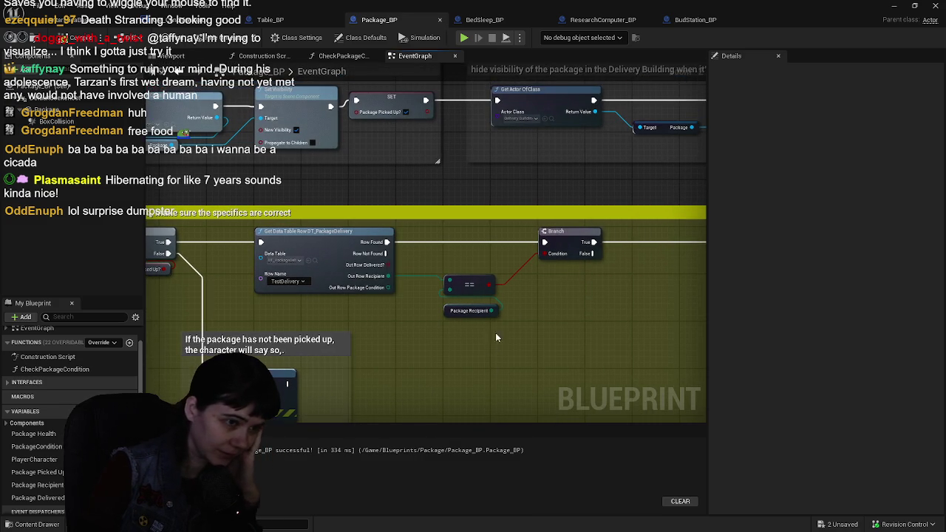
right_click(560, 236)
left_click(608, 416)
left_click_drag(413, 335, 493, 331)
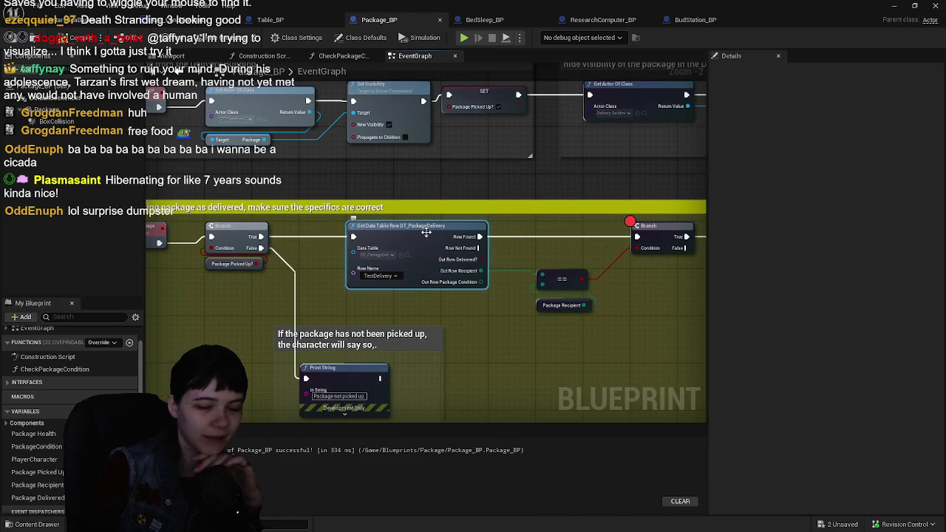
left_click_drag(512, 177, 456, 154)
Step: Run a brief play test from the level, then open GM_ConditionZero's event graph
left_click(78, 21)
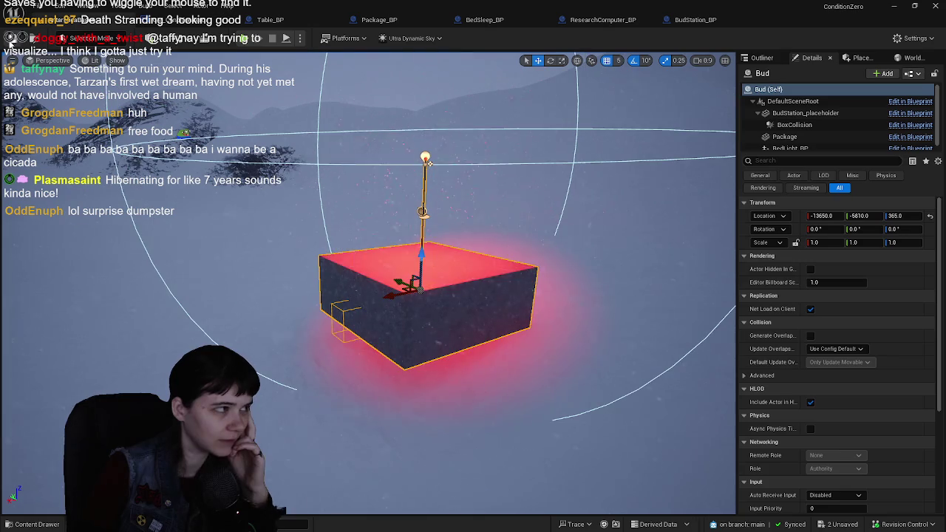
left_click(286, 38)
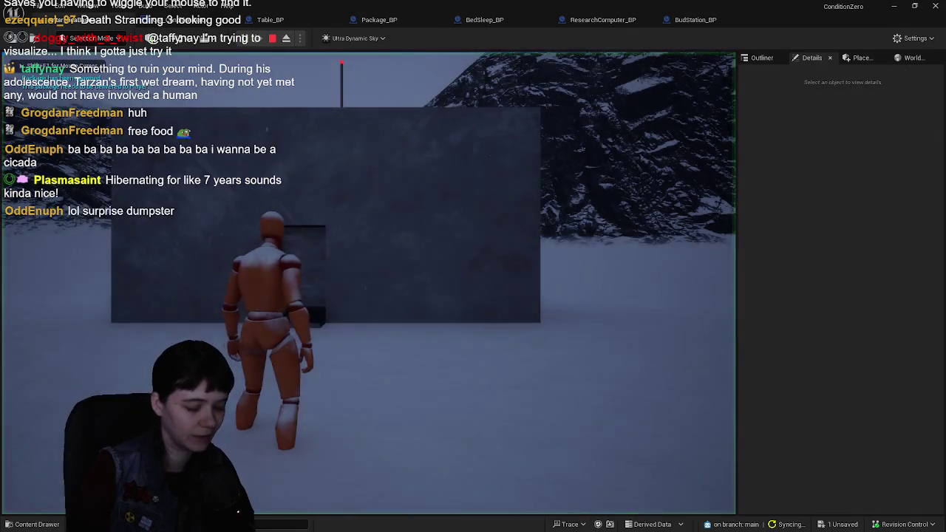
key("w")
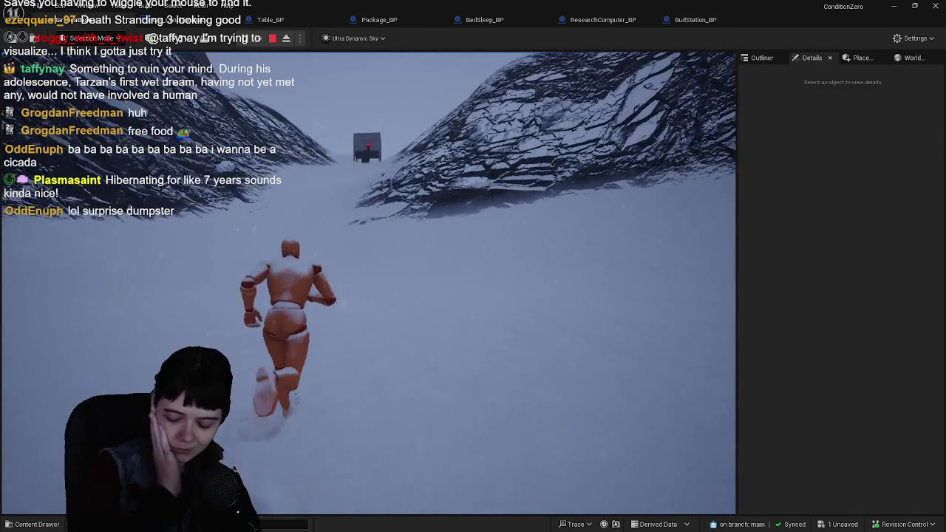
key("Escape")
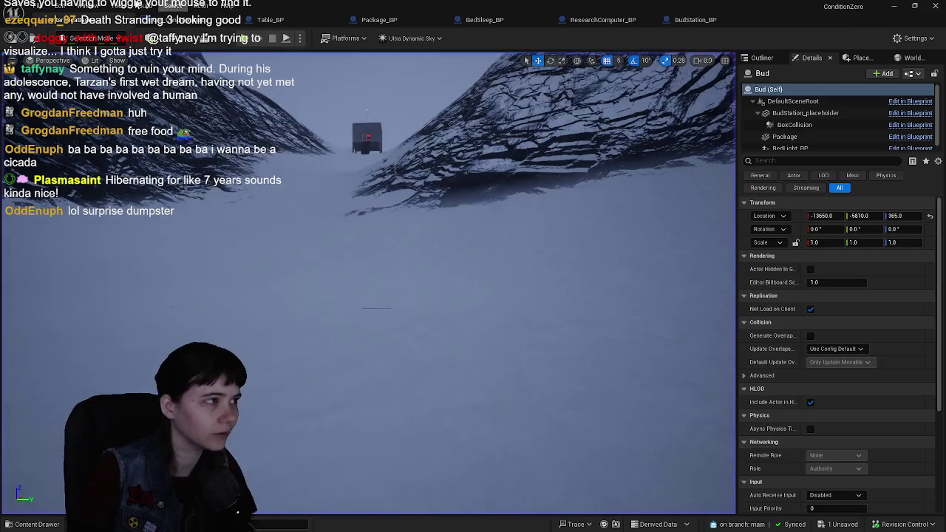
left_click(168, 22)
scroll(446, 287, "down", 6)
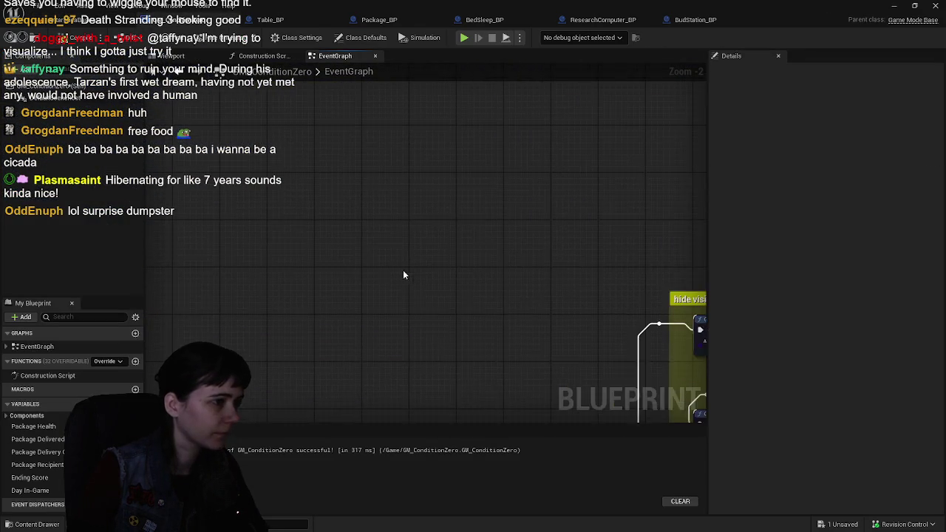
Step: Change the BeginPlay SET Day in-Game value from 0 to 1, then return to the level
scroll(176, 276, "up", 7)
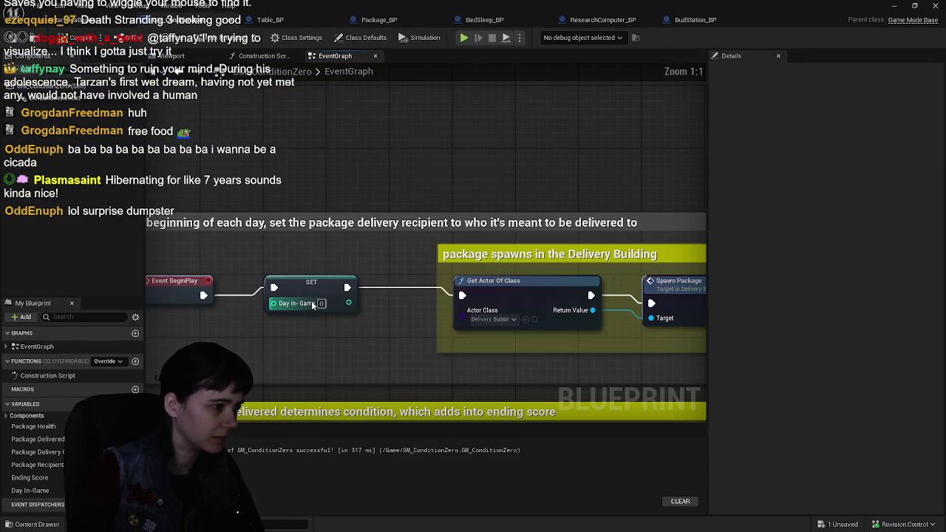
type("1")
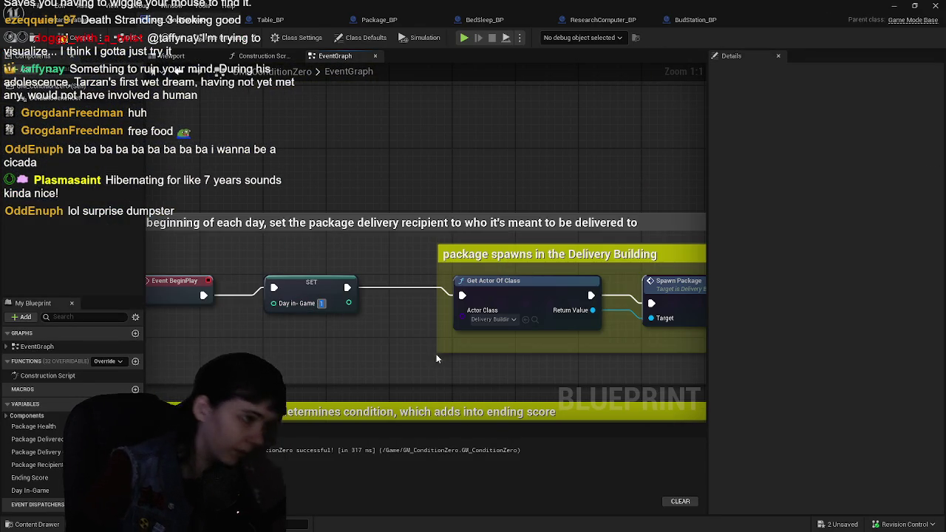
scroll(467, 144, "down", 1)
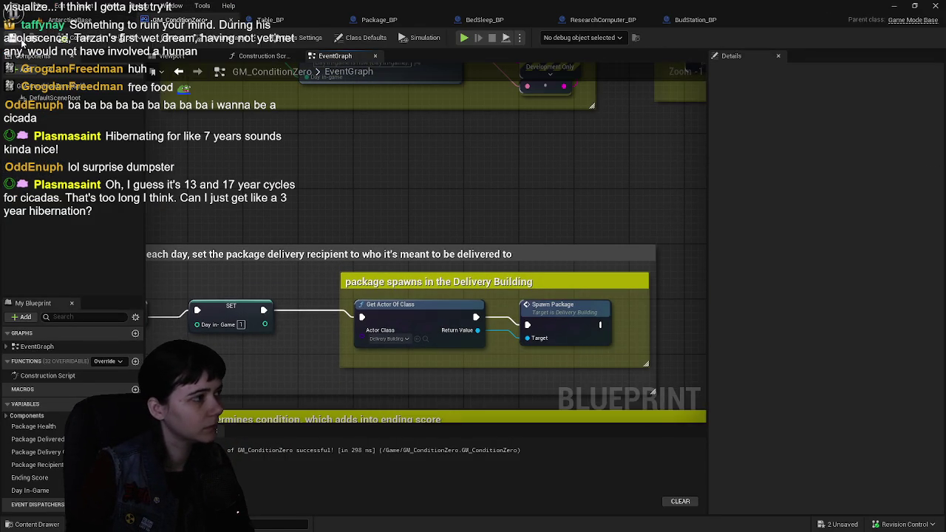
left_click(51, 20)
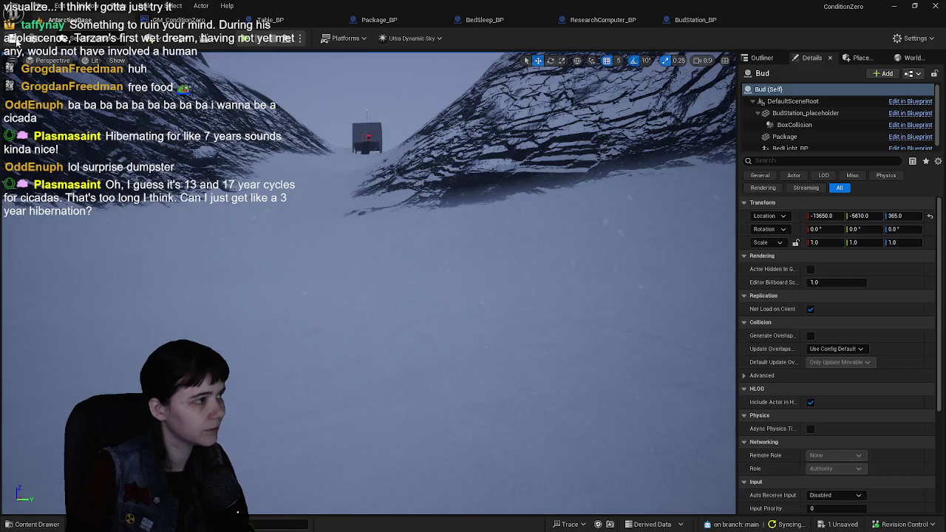
Step: Start a play test, run up the snowy slope into the red room, and pick up the package
left_click(240, 39)
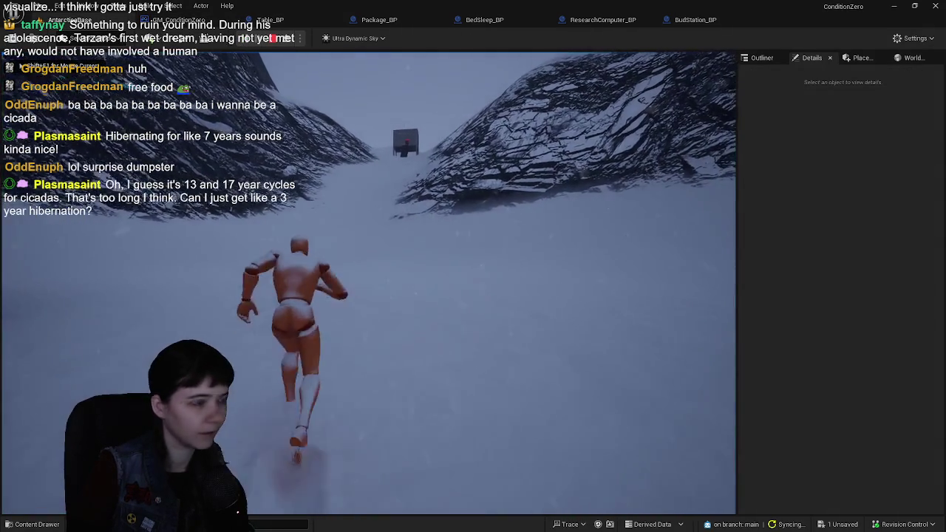
key("w")
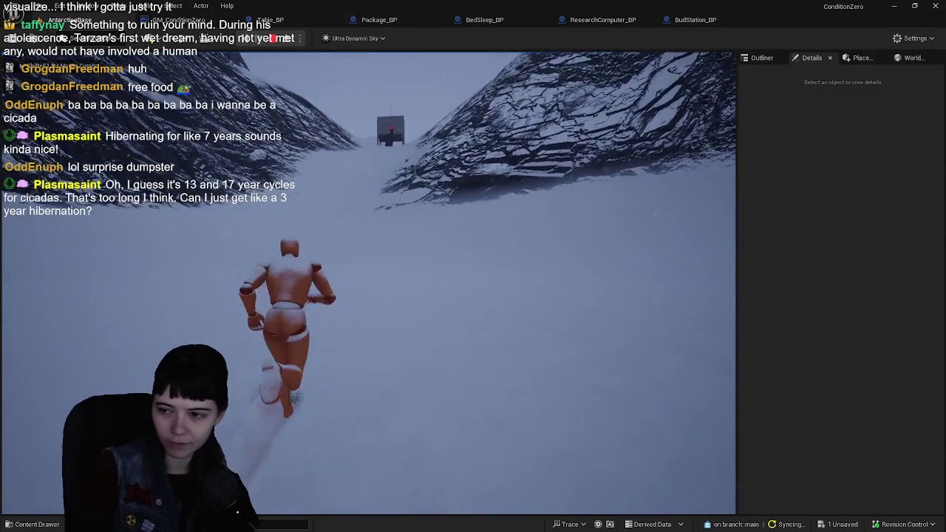
key("w")
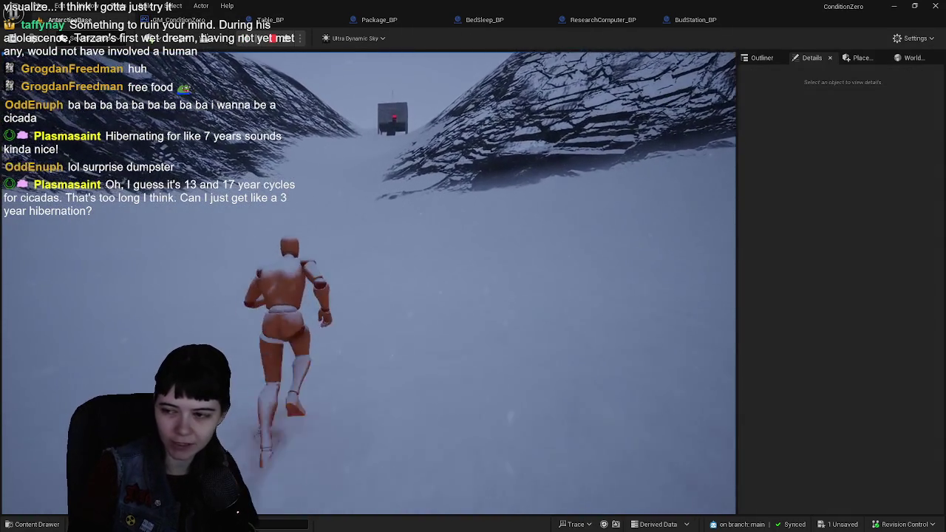
key("w")
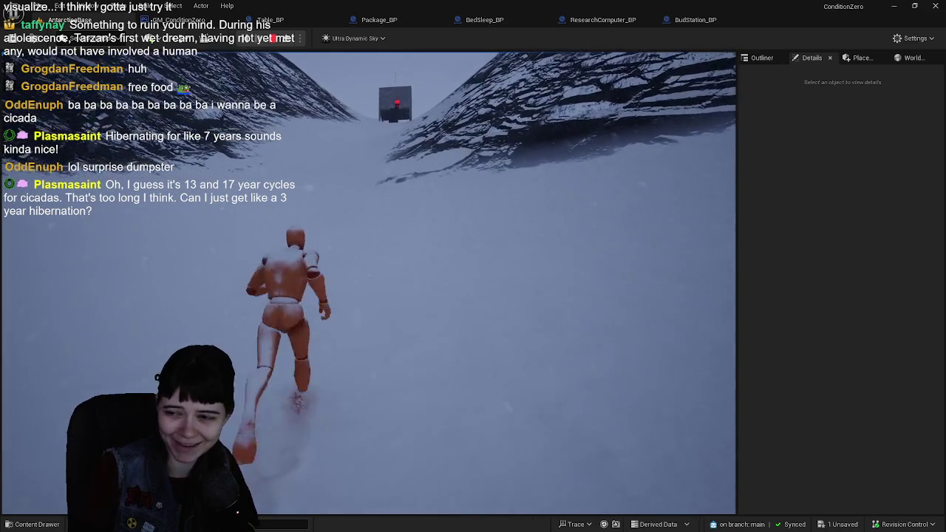
key("w")
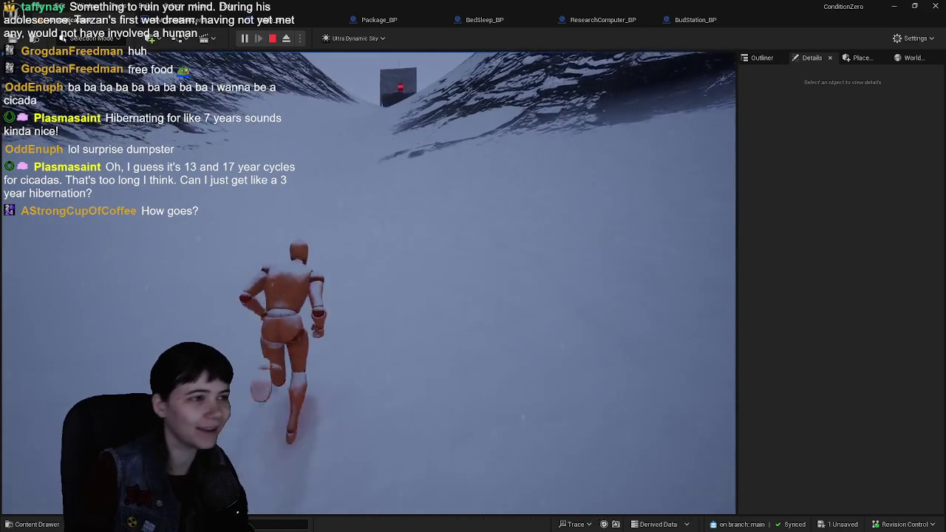
key("w")
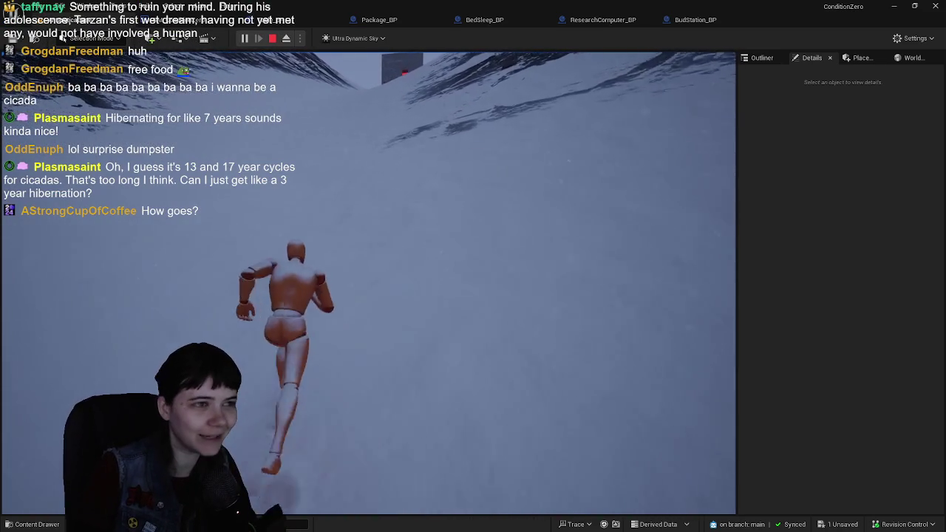
key("w")
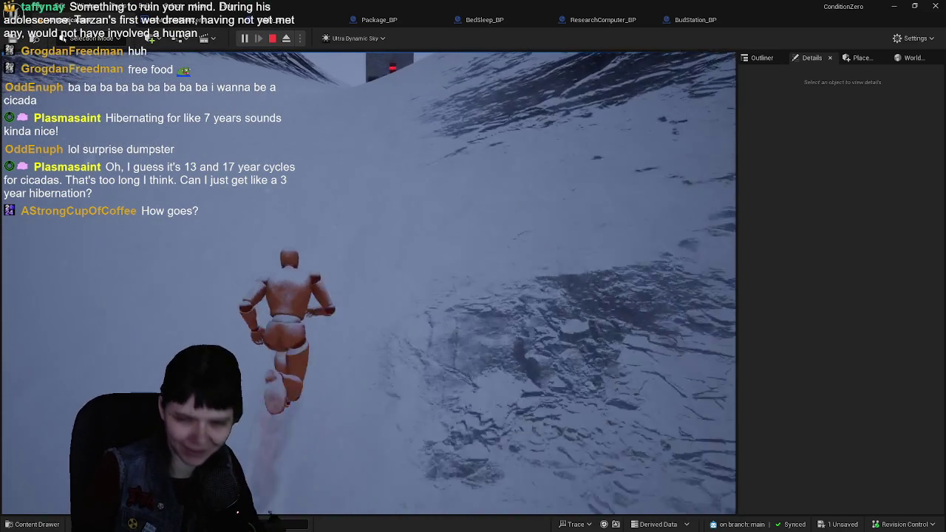
key("w")
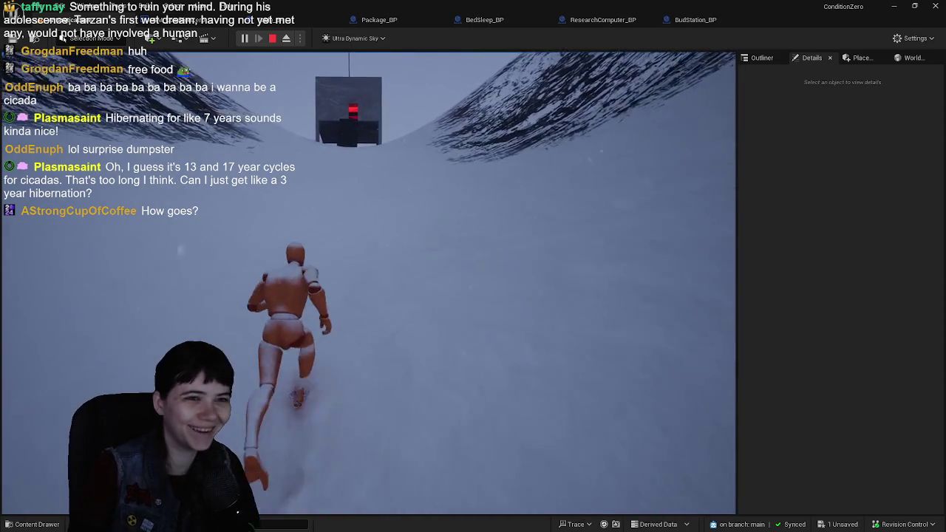
key("w")
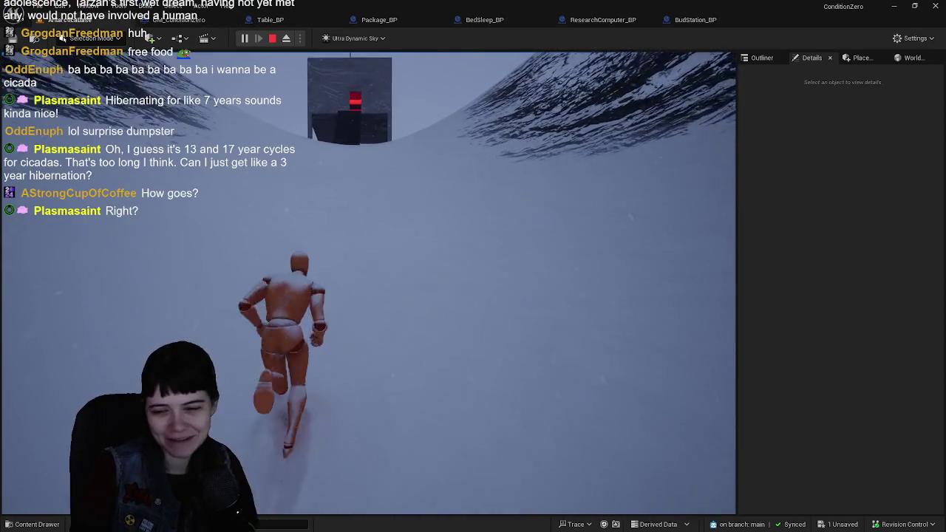
key("w")
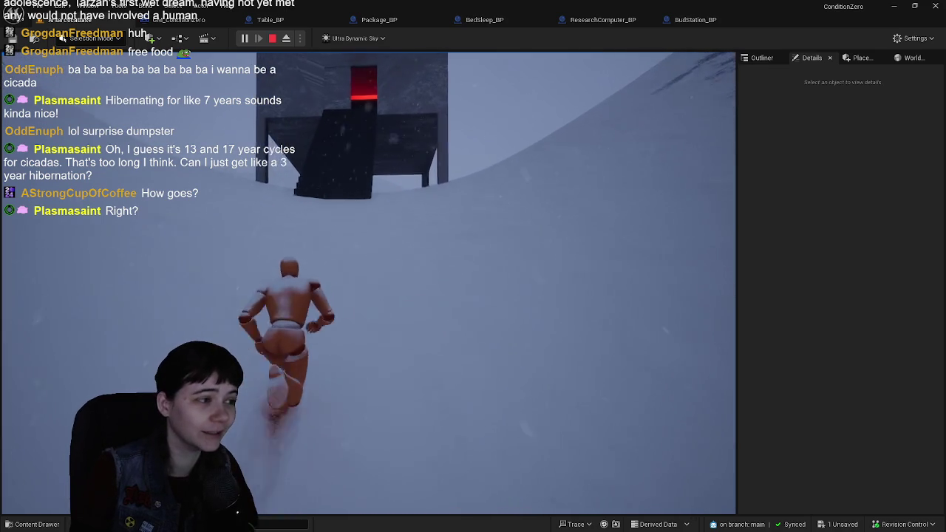
key("w")
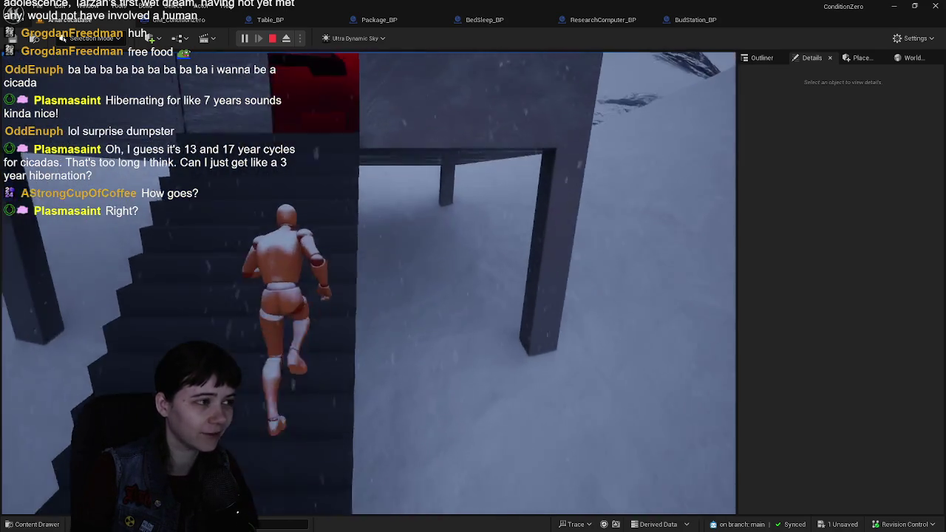
key("w")
key("e")
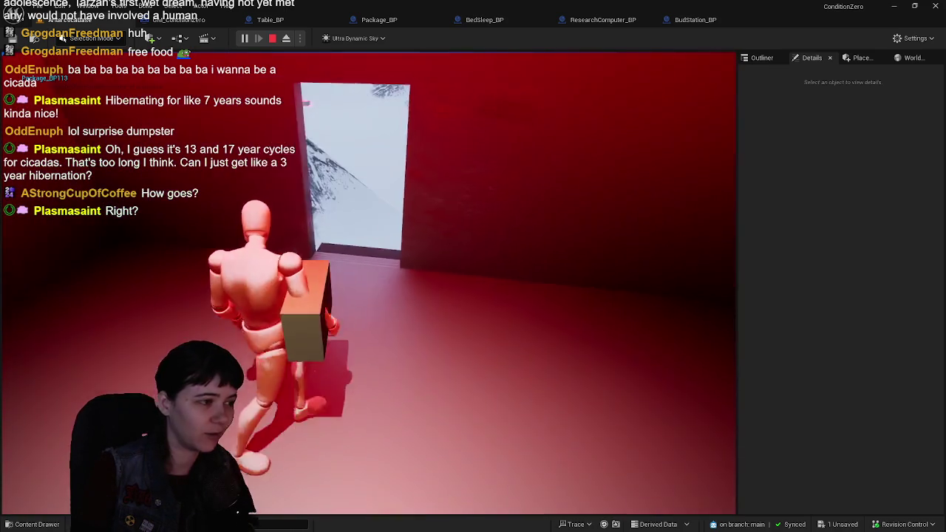
Step: Carry the package across the snow into the home hub's red room and interact with the table
key("w")
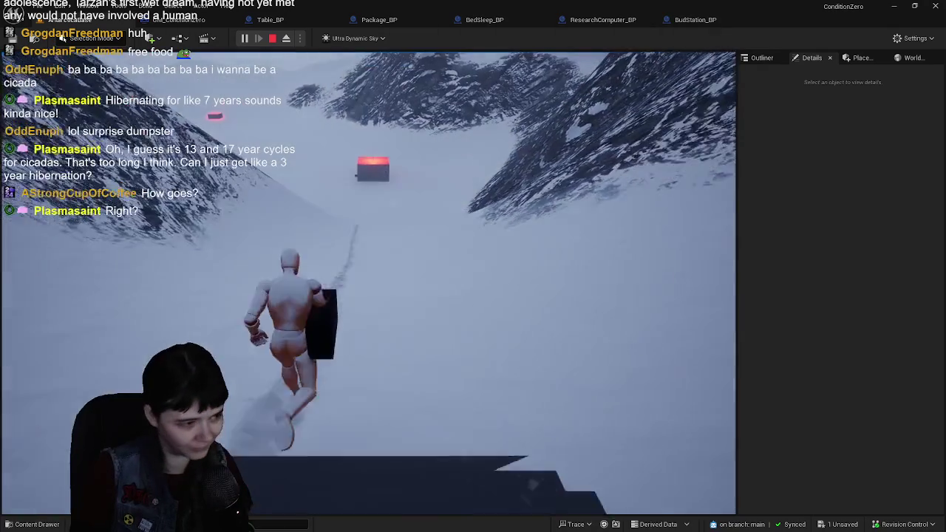
key("w")
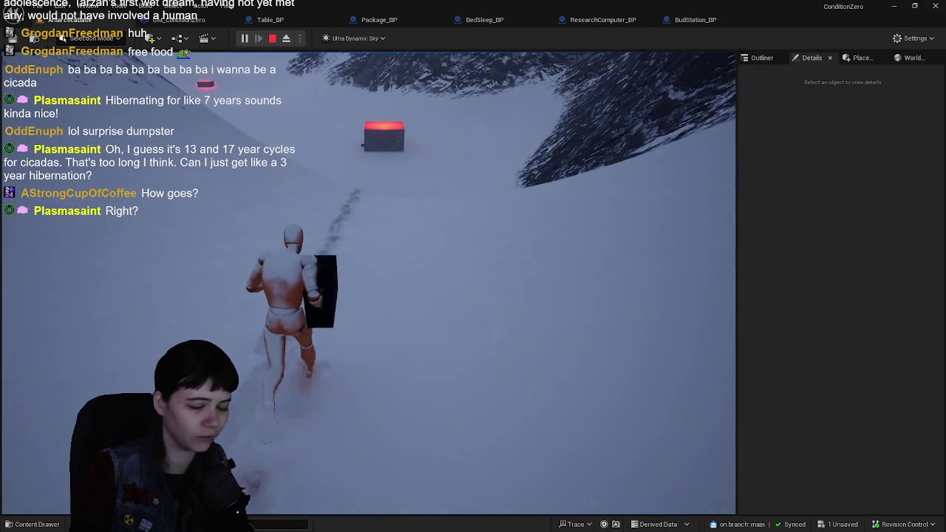
key("w")
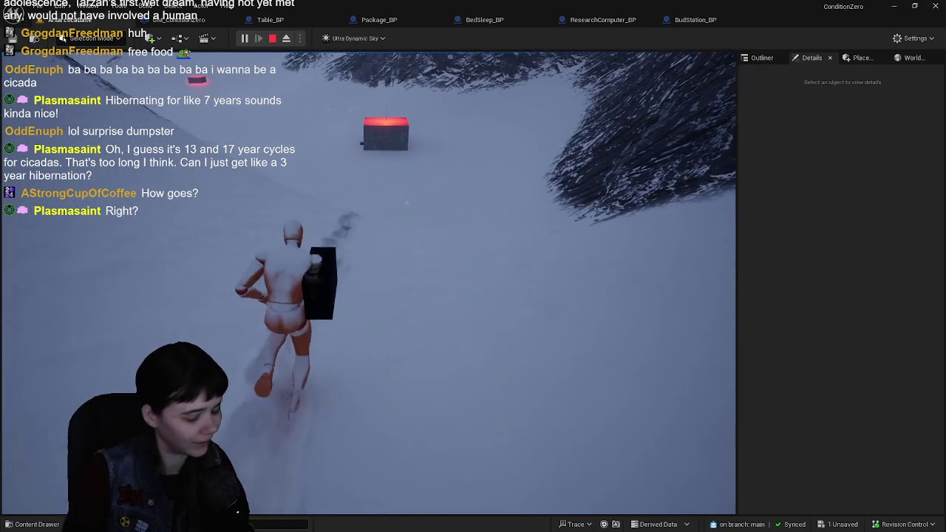
key("w")
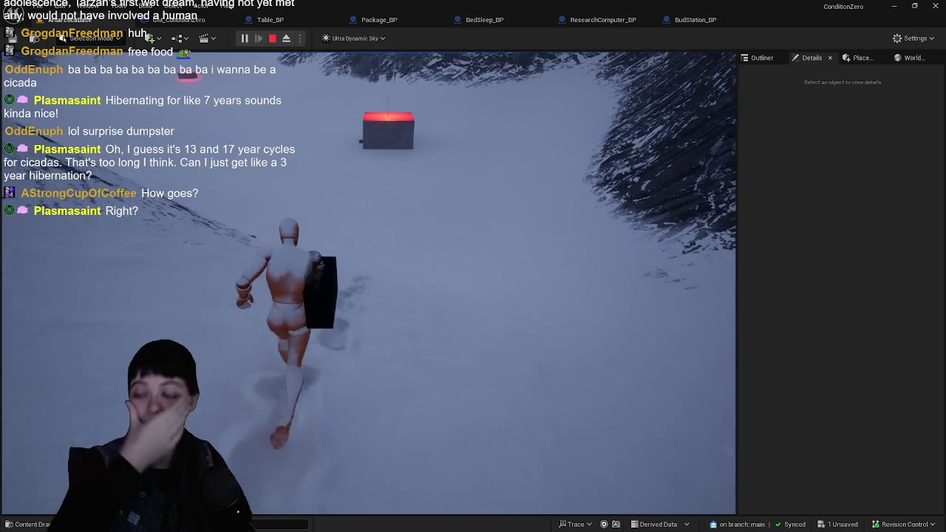
key("w")
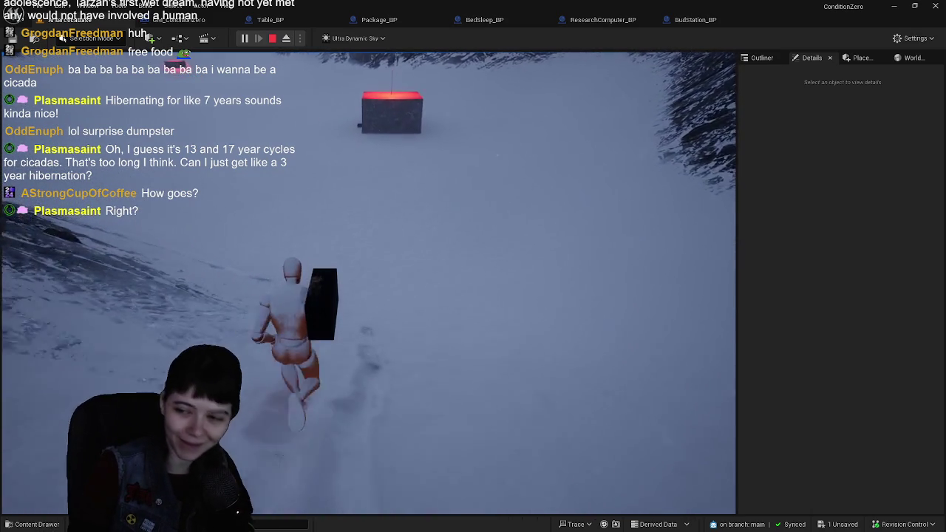
key("space")
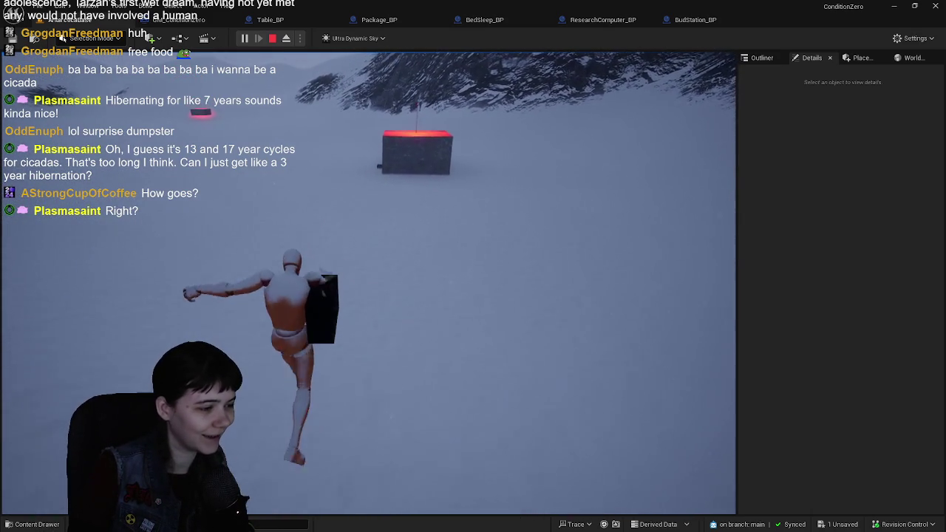
key("w")
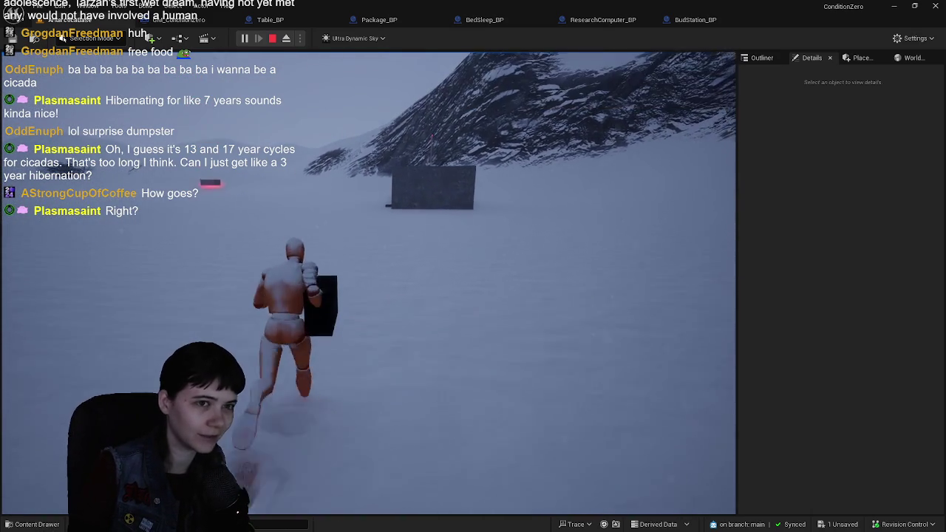
key("w")
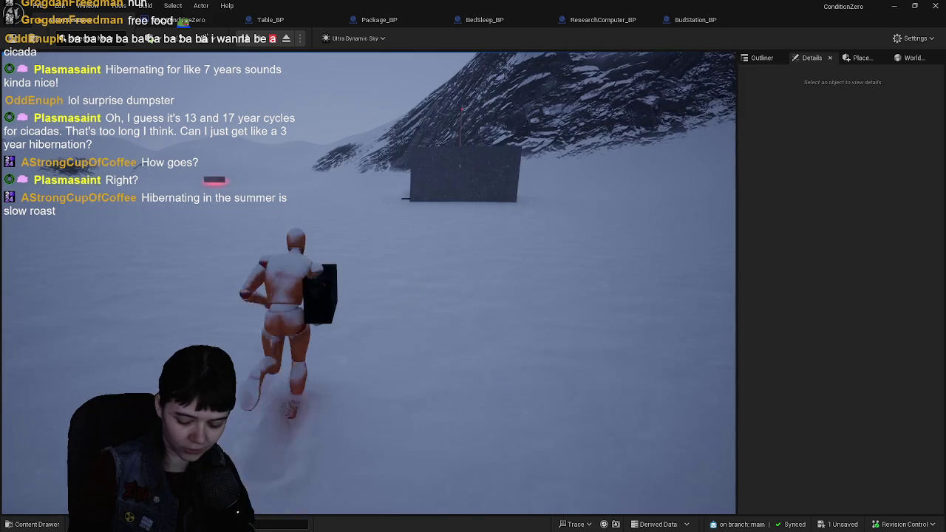
key("w")
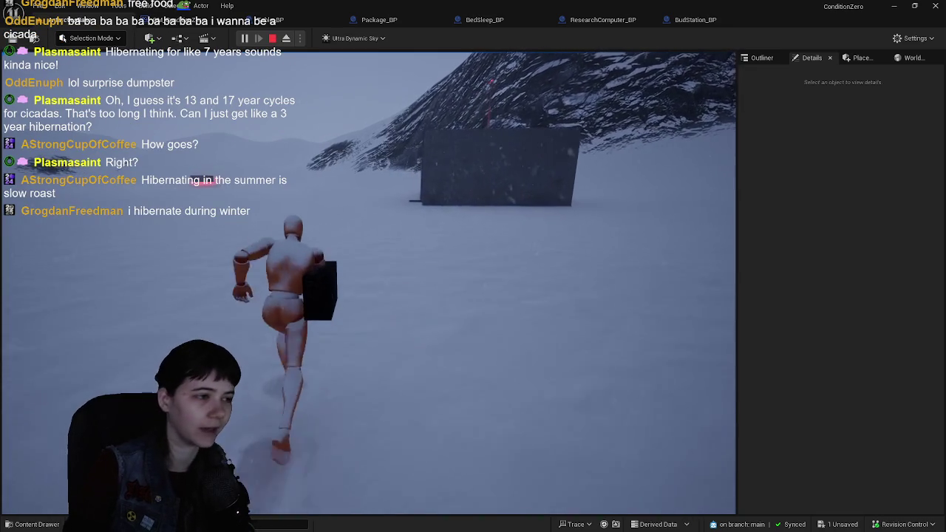
key("w")
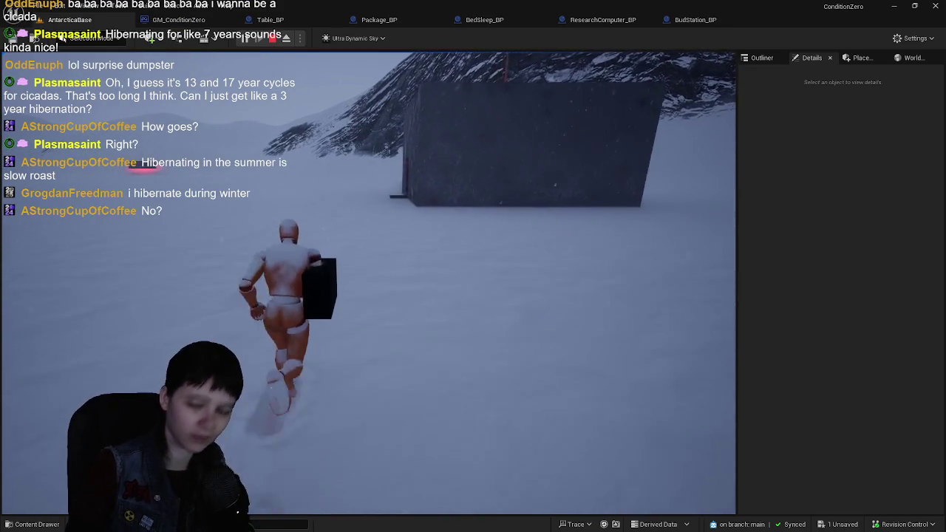
key("w")
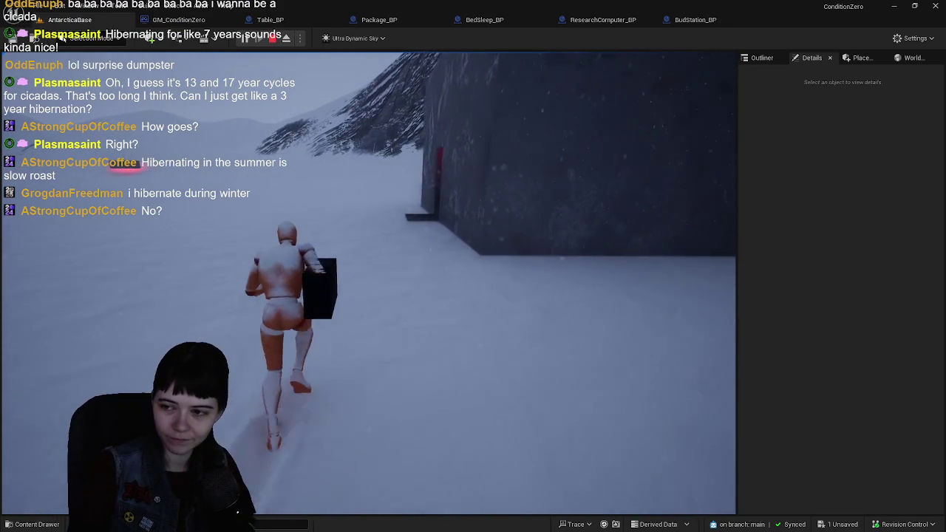
key("w")
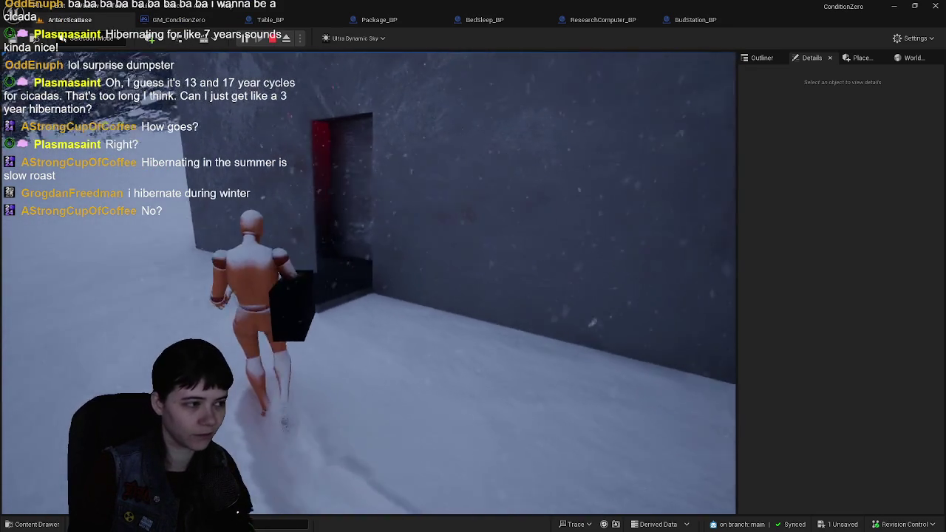
key("w")
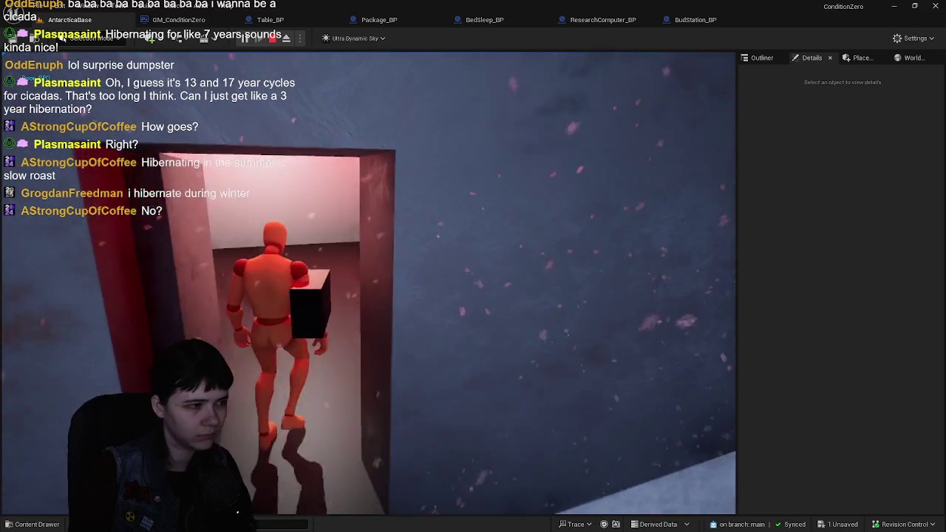
key("w")
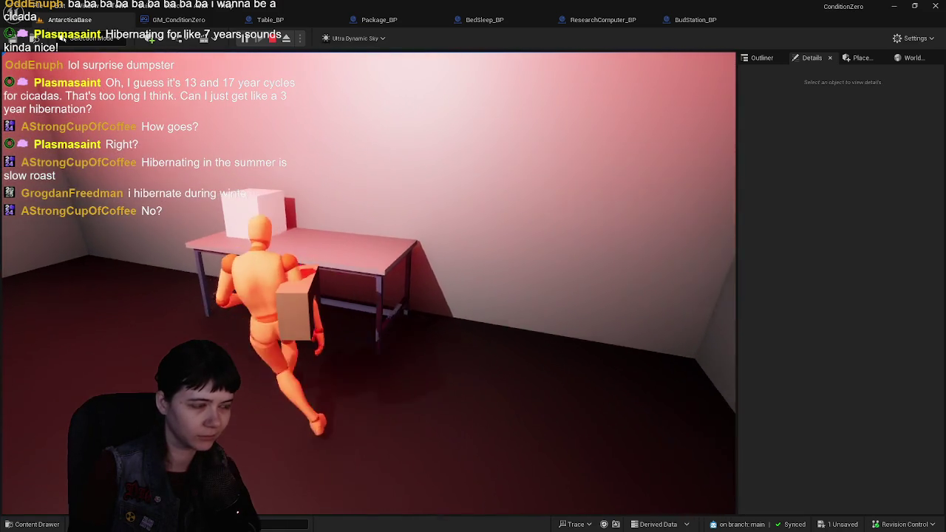
key("e")
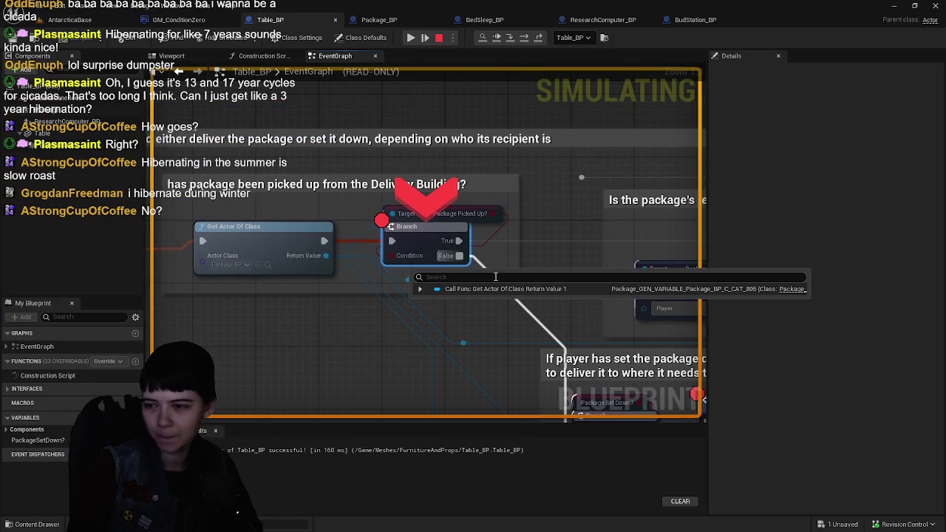
Step: Remove the Branch breakpoint in Table_BP, resume, and stop the play session
right_click(410, 240)
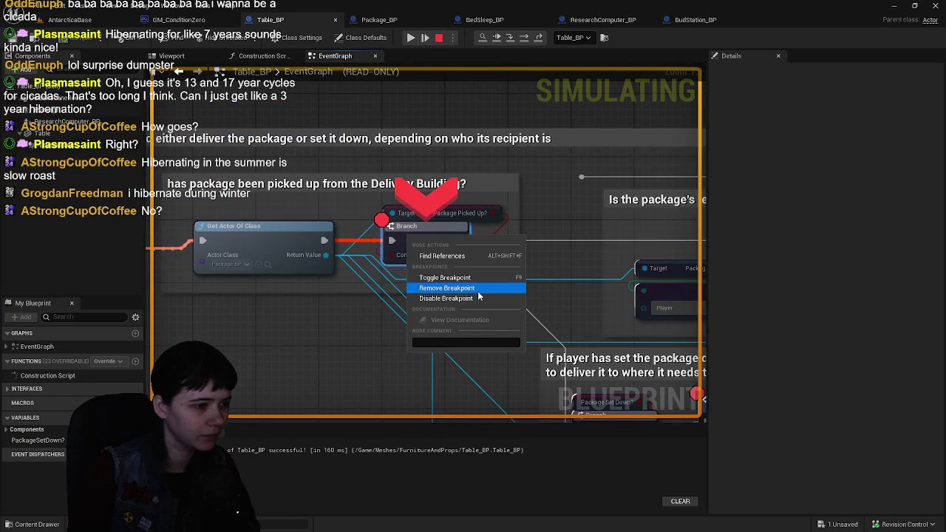
left_click(411, 38)
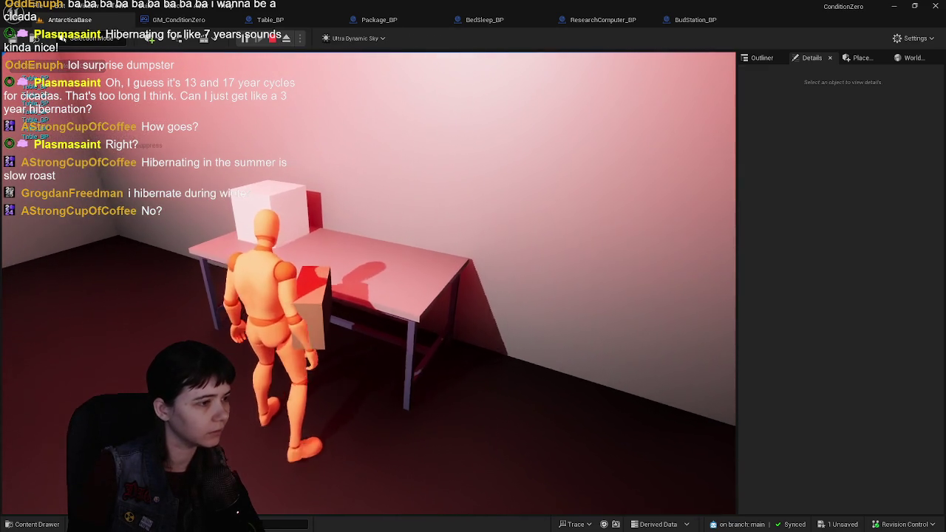
key("Escape")
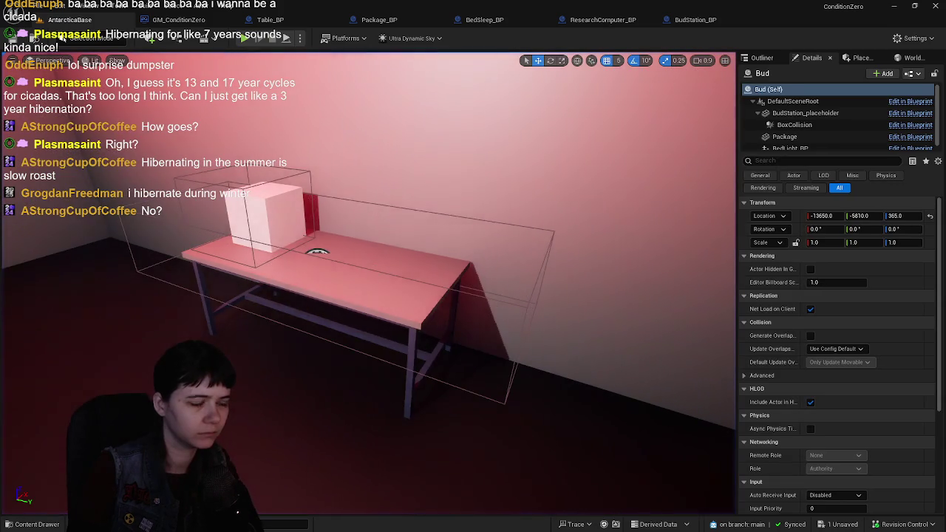
Step: Play-test the package delivery to the table again, then open Table_BP's event graph
left_click(751, 60)
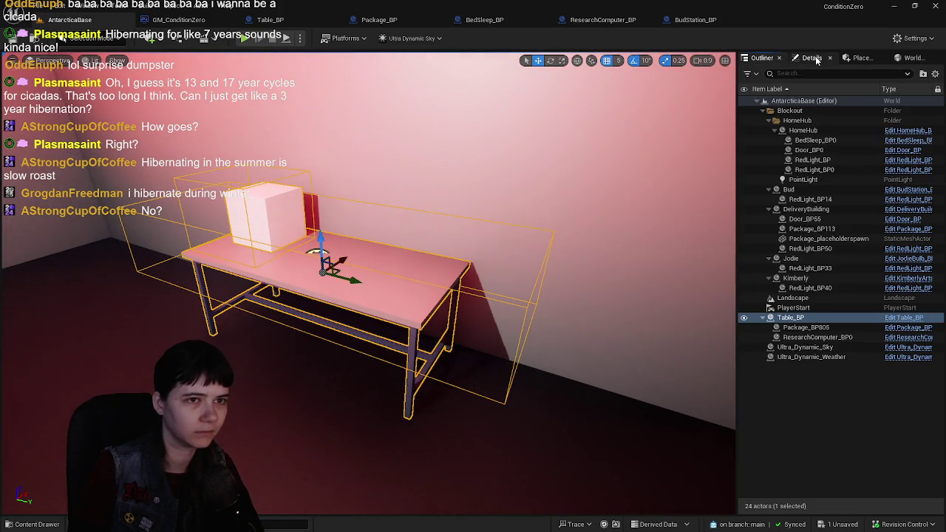
left_click(812, 58)
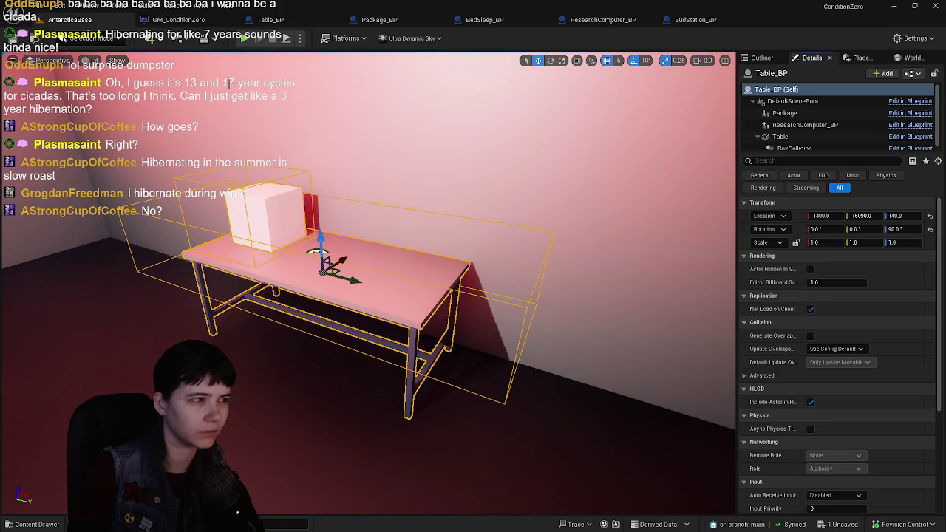
key("alt+p")
key("w")
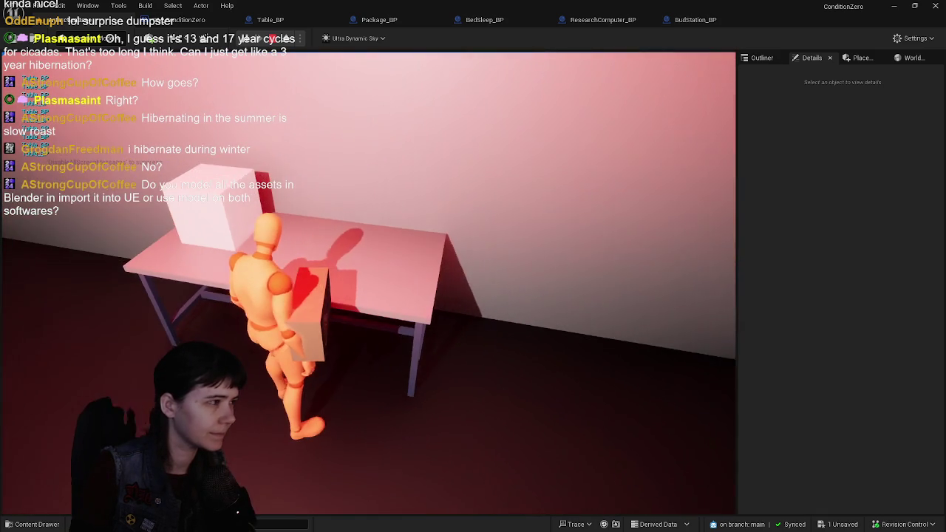
key("Escape")
left_click(488, 252)
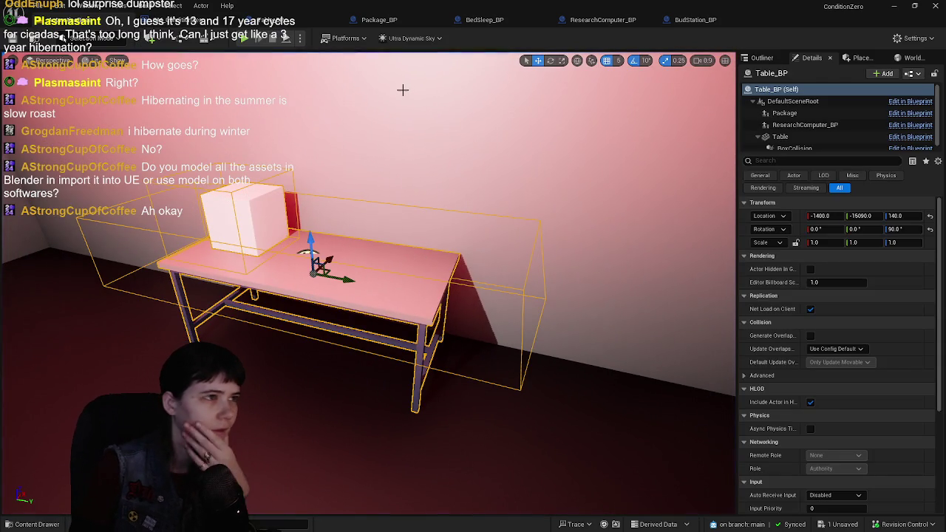
left_click(282, 20)
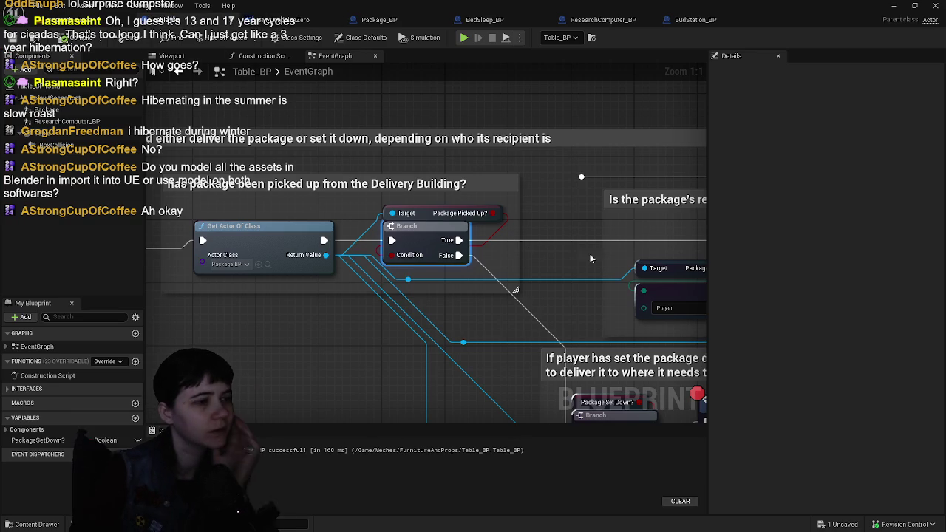